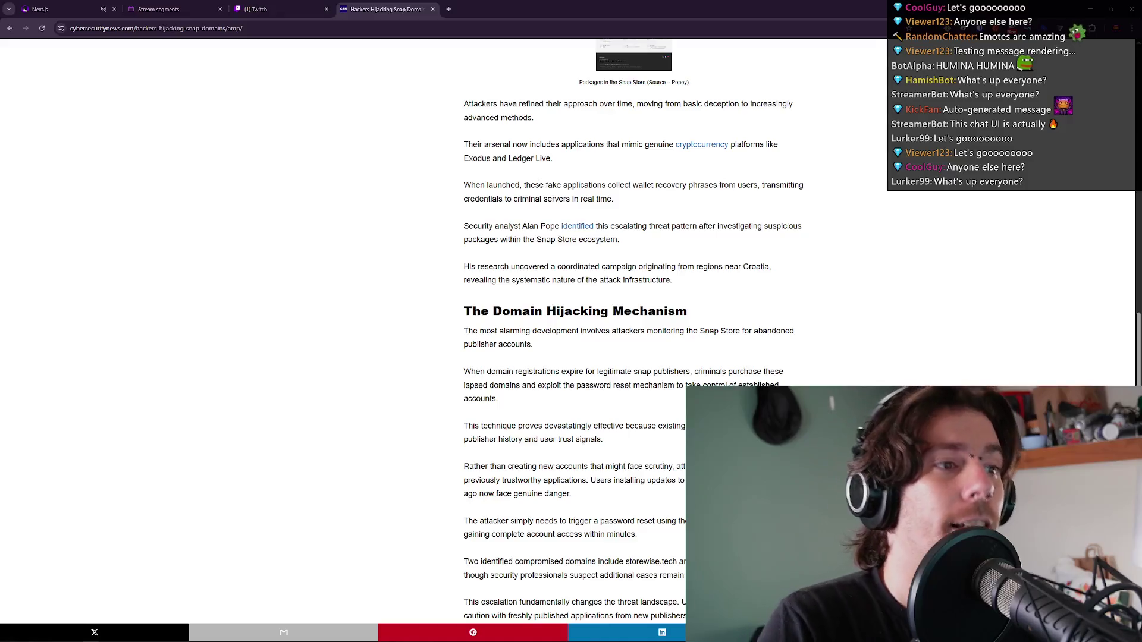
Highlight the wallet recovery phrases and stolen-credentials sentences in the Snap Store article.
mouse_move(676, 186)
mouse_down()
mouse_move(758, 196)
mouse_move(742, 198)
mouse_up()
click(758, 195)
click(741, 195)
click(742, 196)
scroll(658, 269, down, 2)
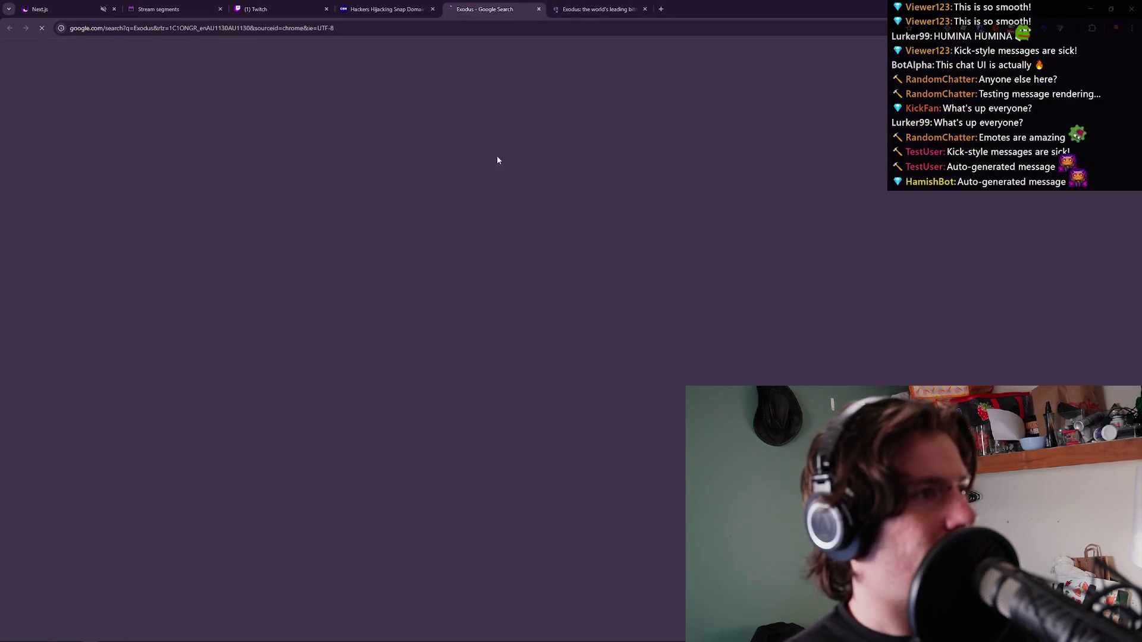
Start a Lighthouse page-load audit of exodus.com, detach it into its own window, and return to the article.
scroll(508, 169, down, 5)
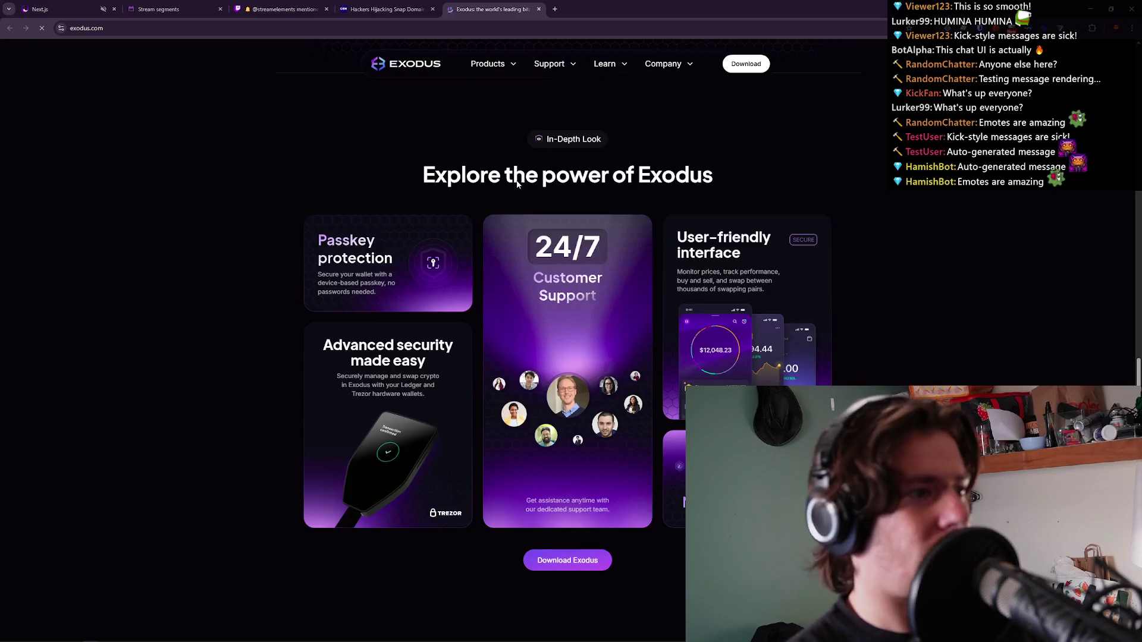
key(F12)
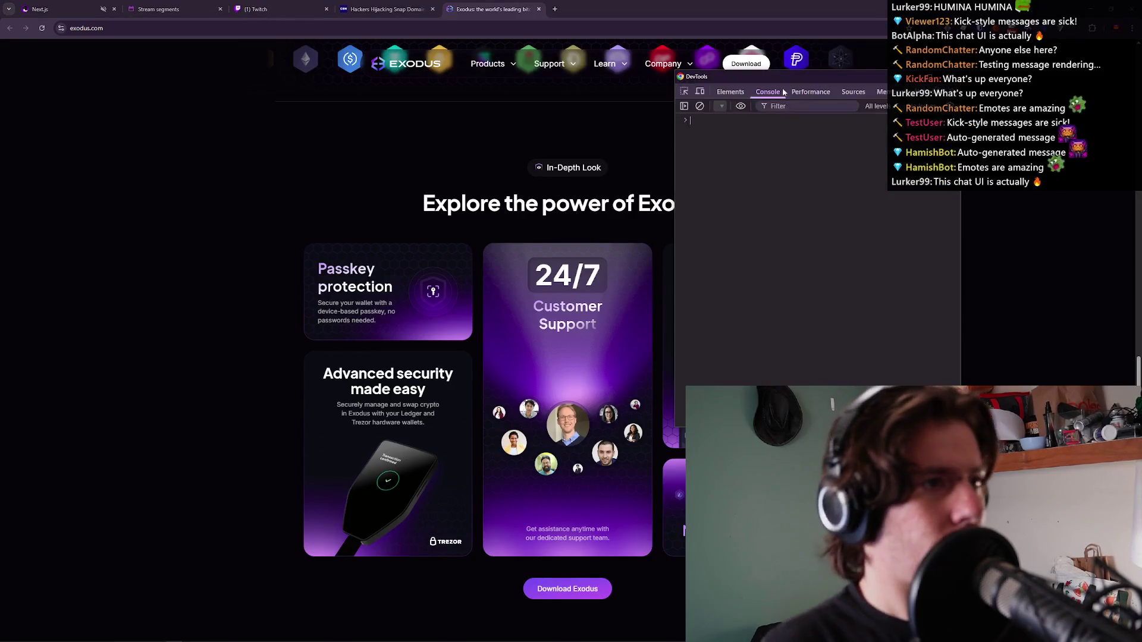
click(876, 90)
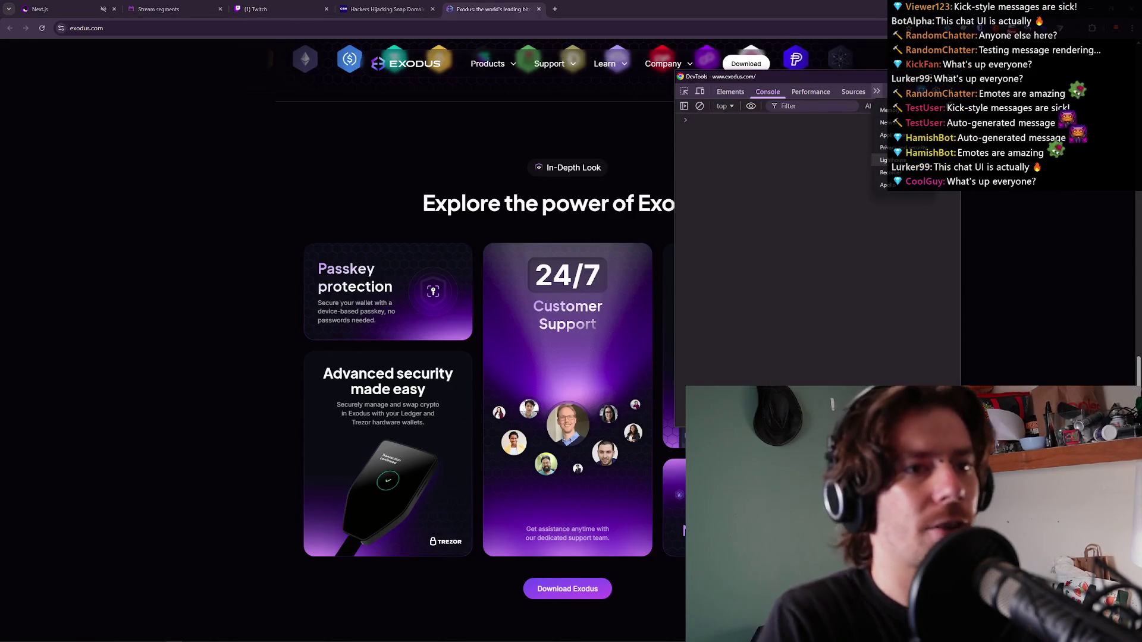
click(856, 107)
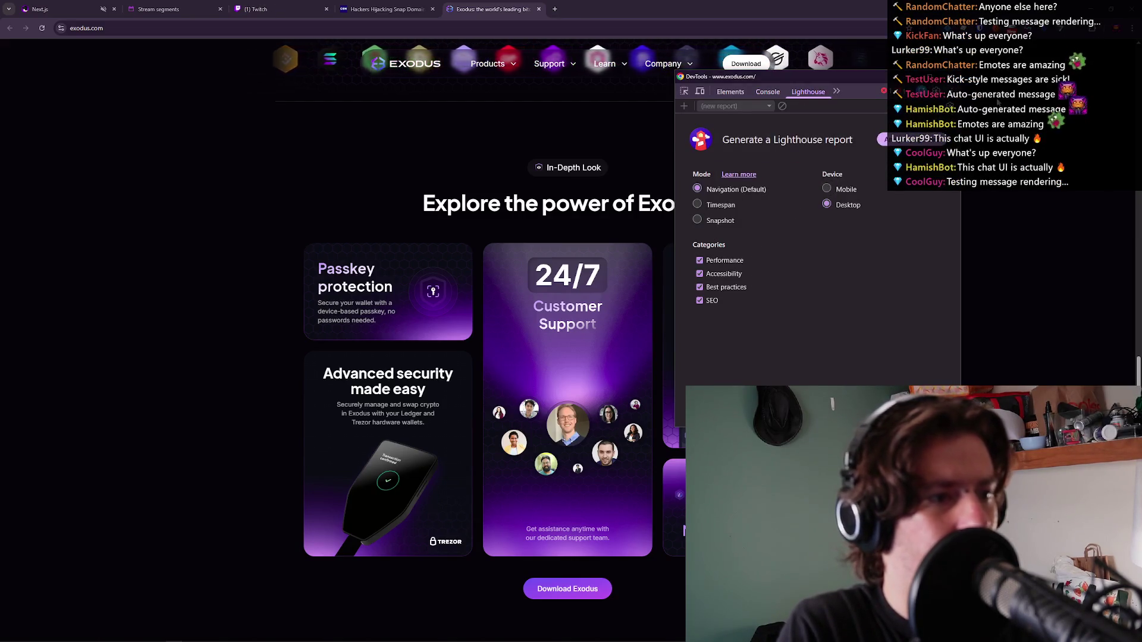
click(886, 139)
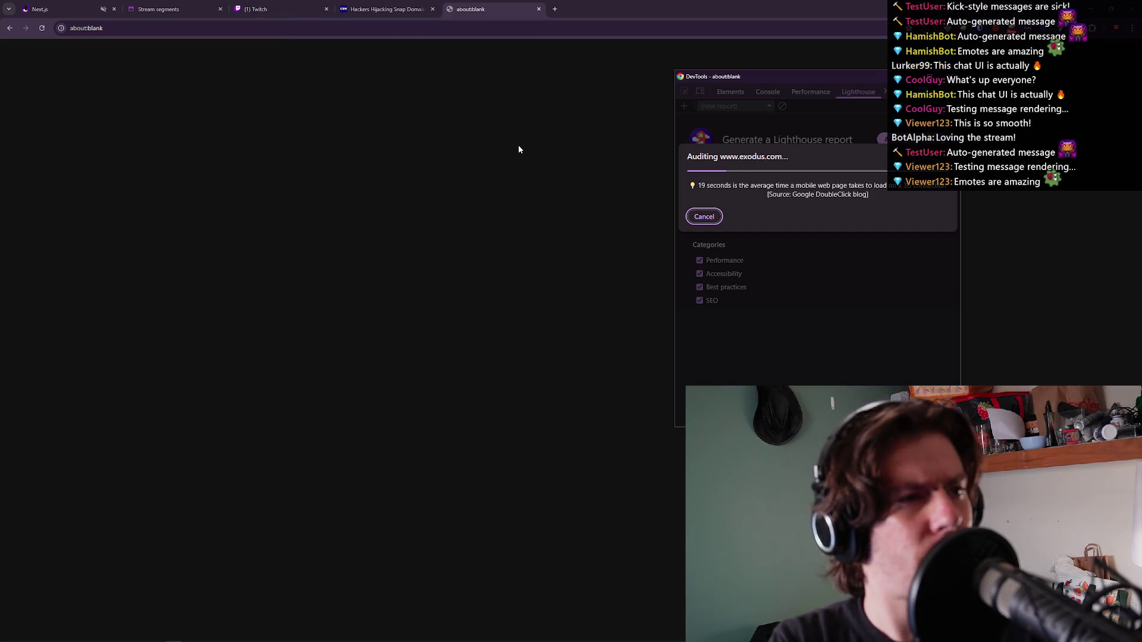
mouse_move(479, 7)
mouse_down()
mouse_move(724, 114)
mouse_move(820, 76)
mouse_move(1141, 56)
mouse_up()
click(438, 200)
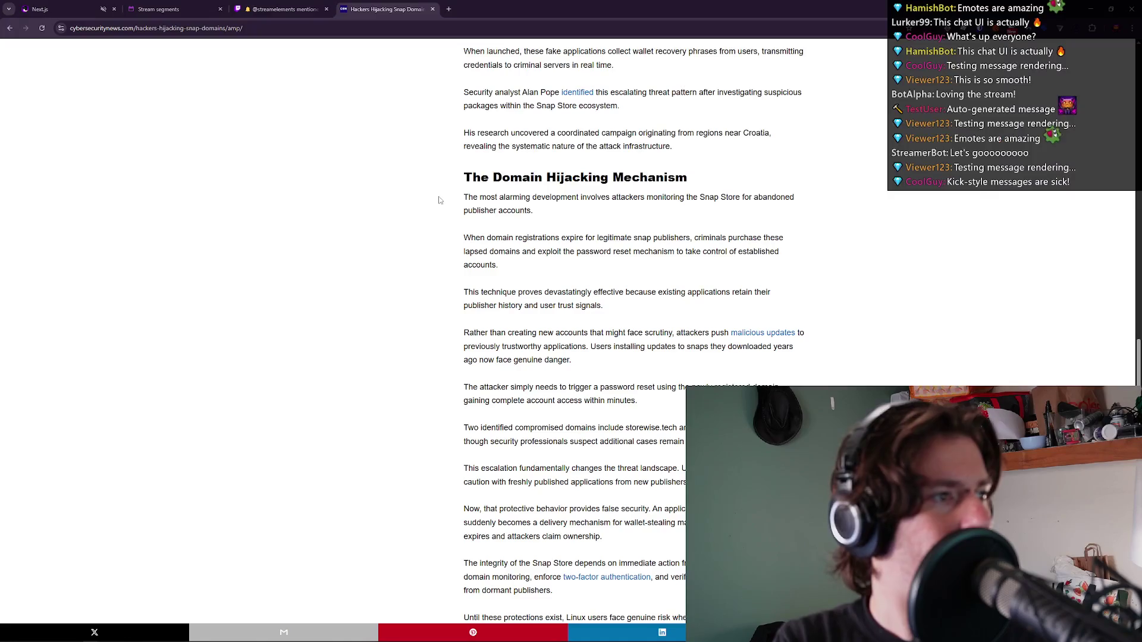
Select the abandoned publisher accounts and 'This technique proves devastatingly effective' paragraphs.
scroll(447, 204, down, 3)
scroll(598, 217, up, 2)
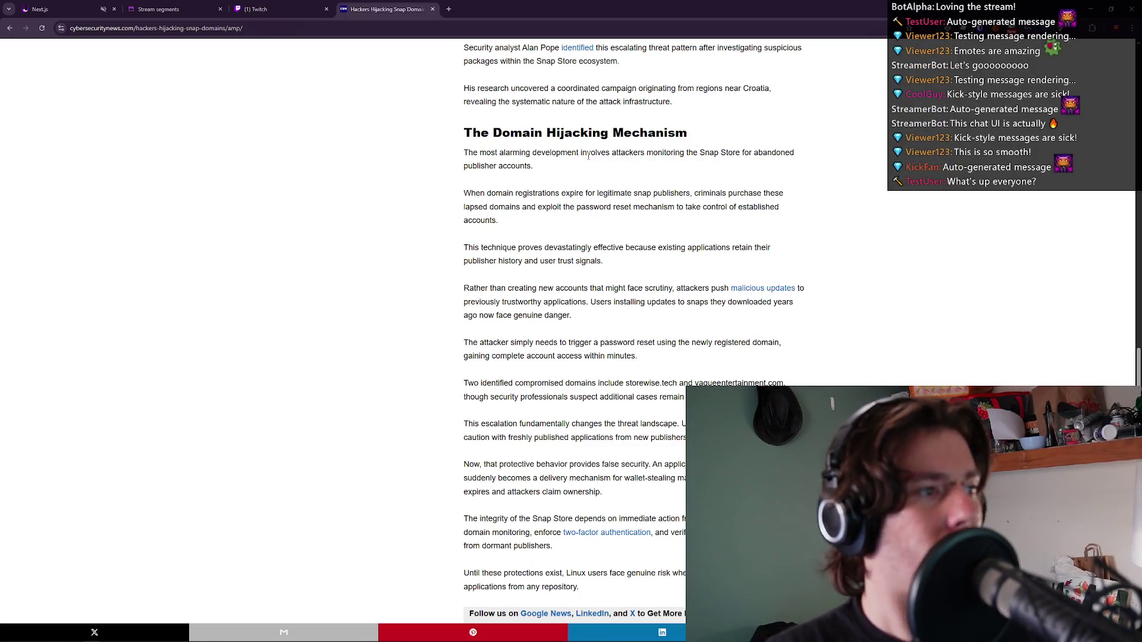
click(588, 155)
click(587, 155)
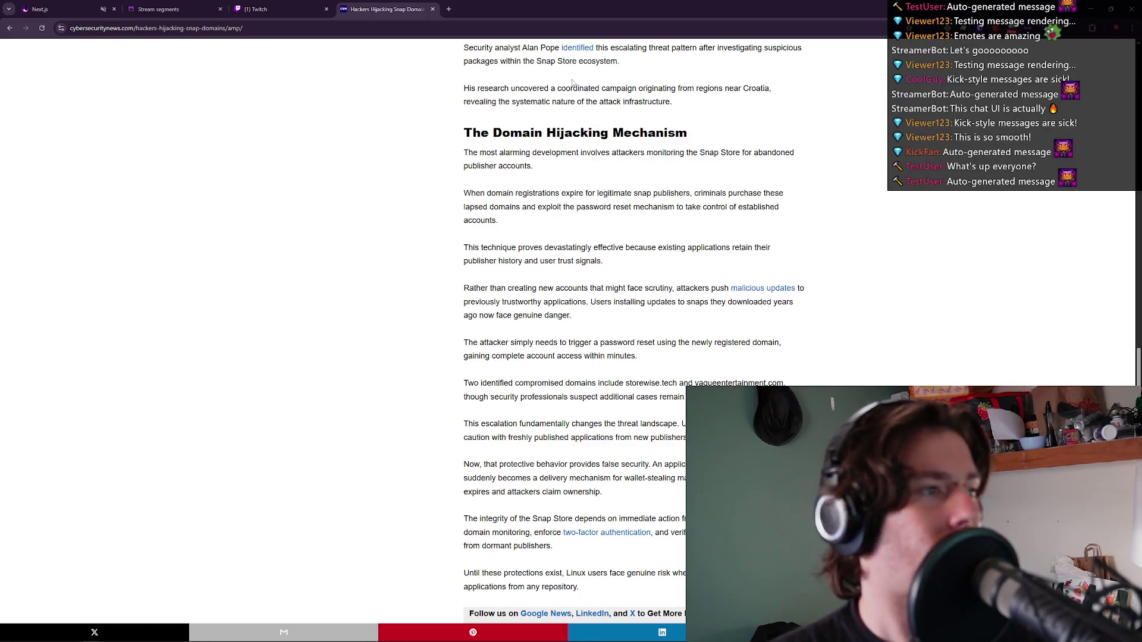
scroll(572, 83, down, 2)
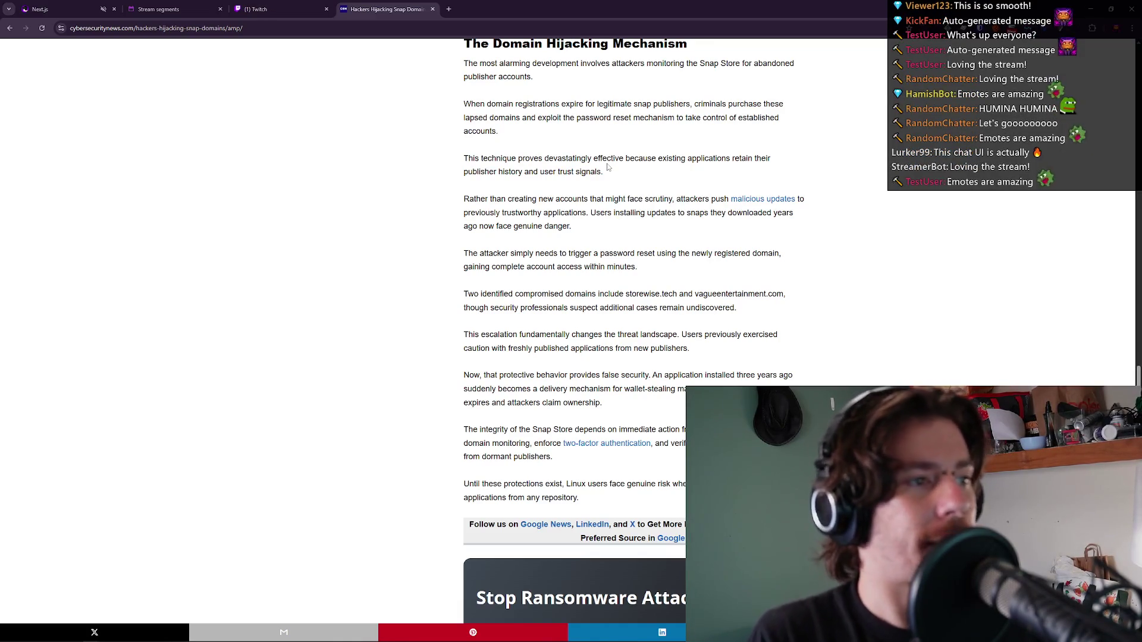
triple_click(608, 168)
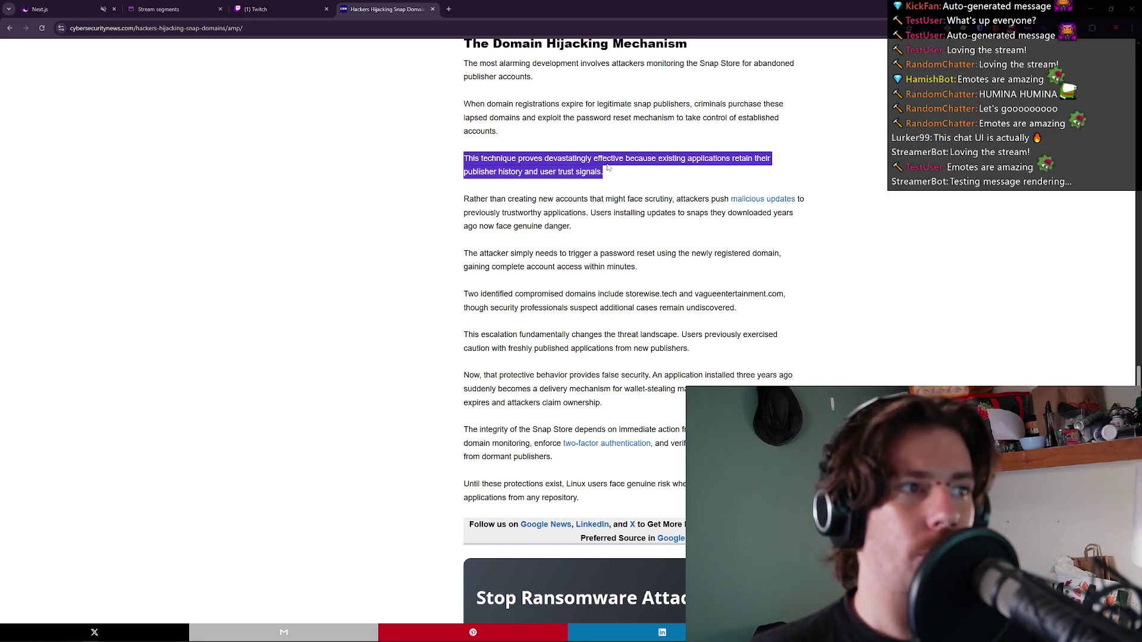
triple_click(607, 168)
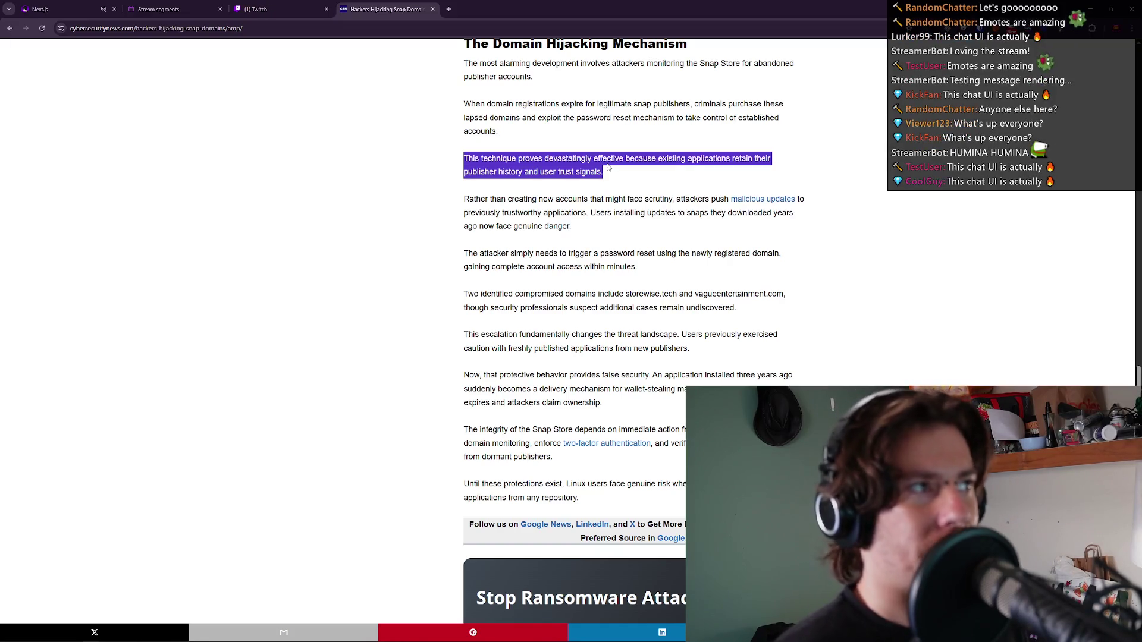
Cycle windows with Alt+Tab until the Exodus window is in front of the article.
key(alt+Tab)
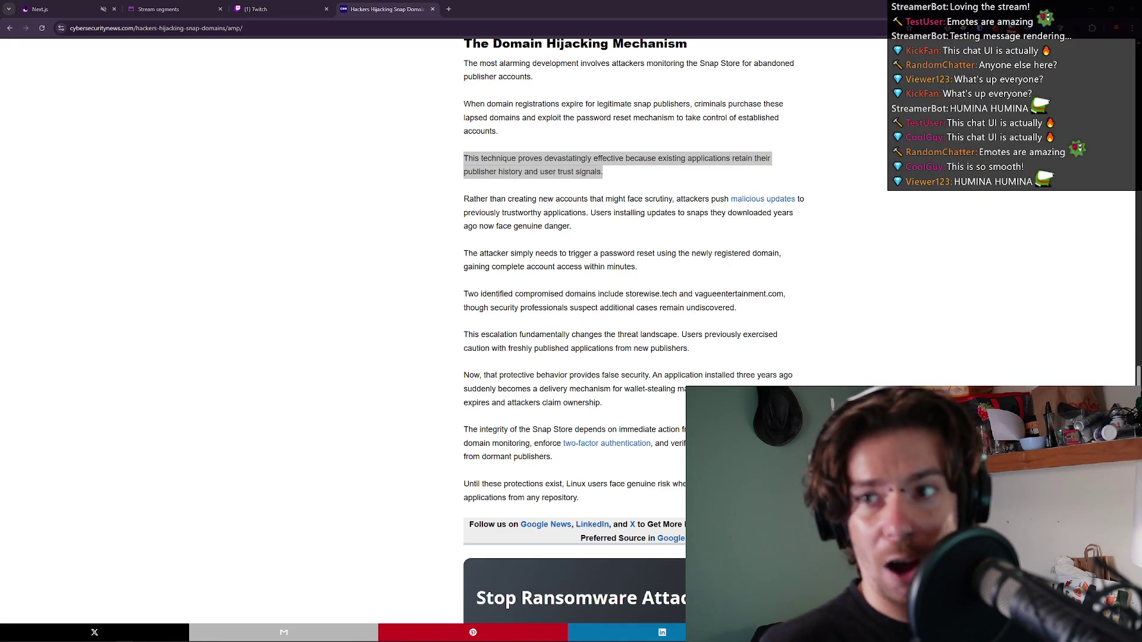
key(alt+Tab)
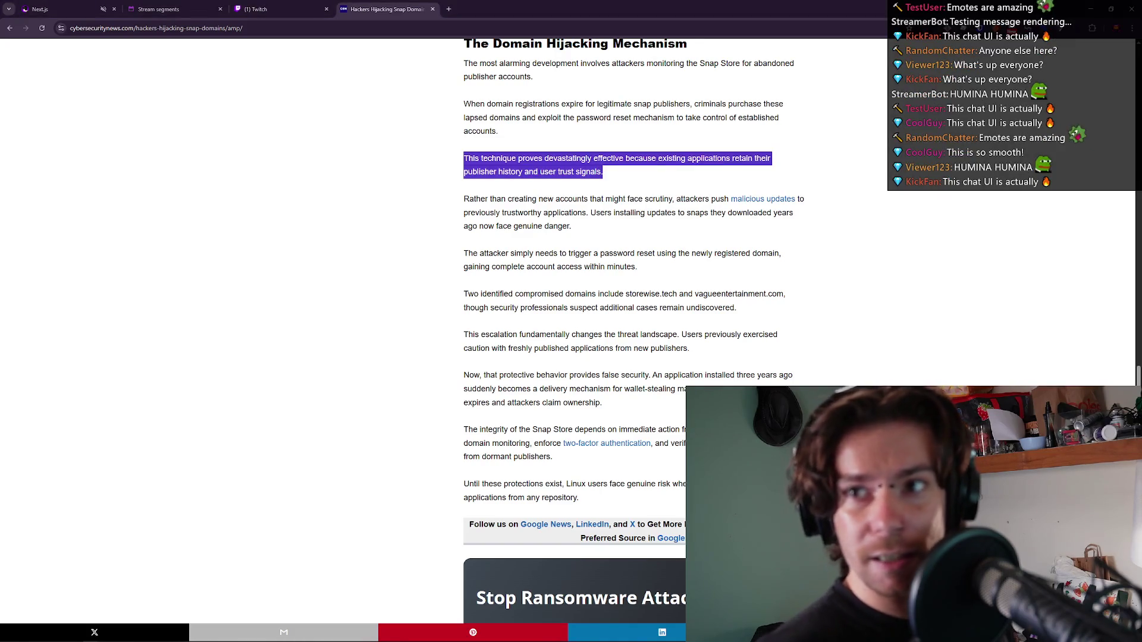
key(alt+Tab)
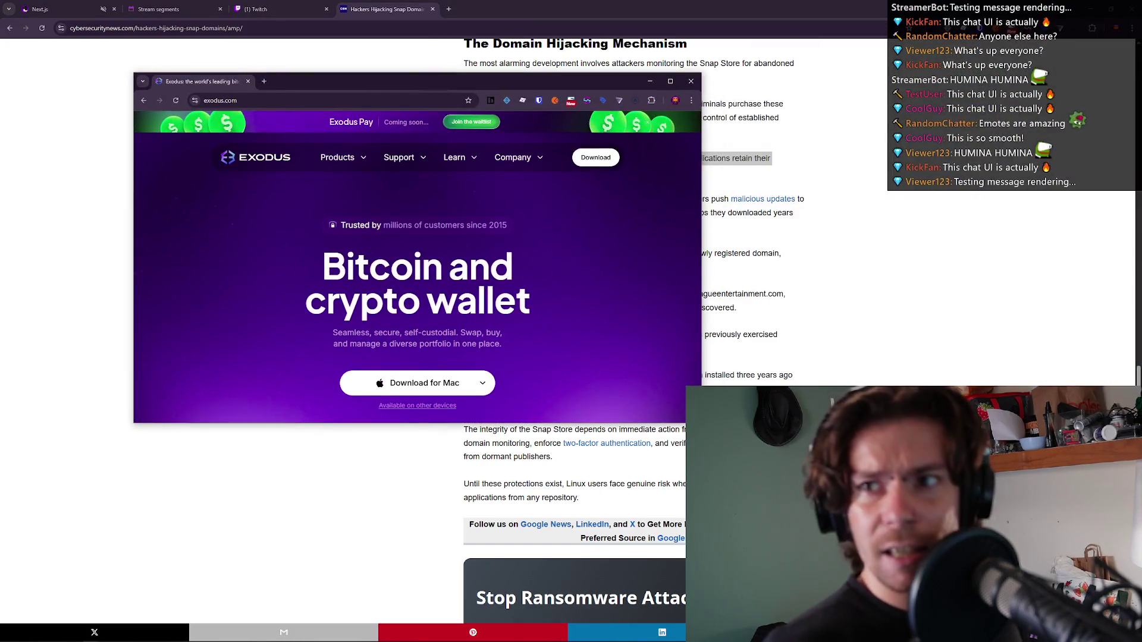
Raise the Lighthouse DevTools window from the taskbar and maximize it for the finished report.
click(179, 637)
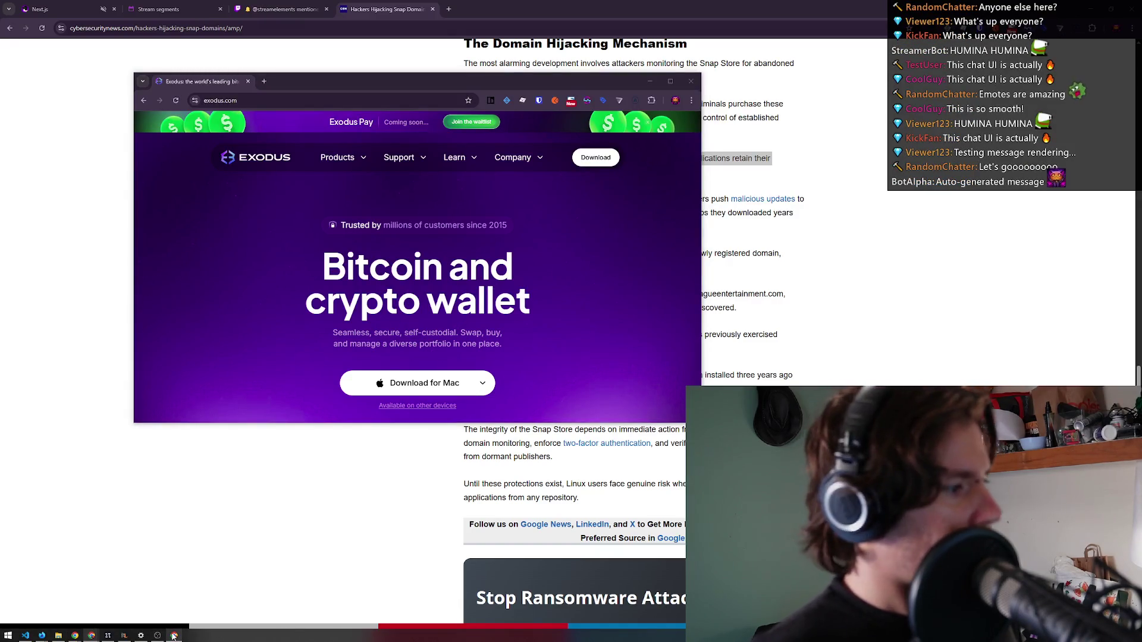
click(173, 636)
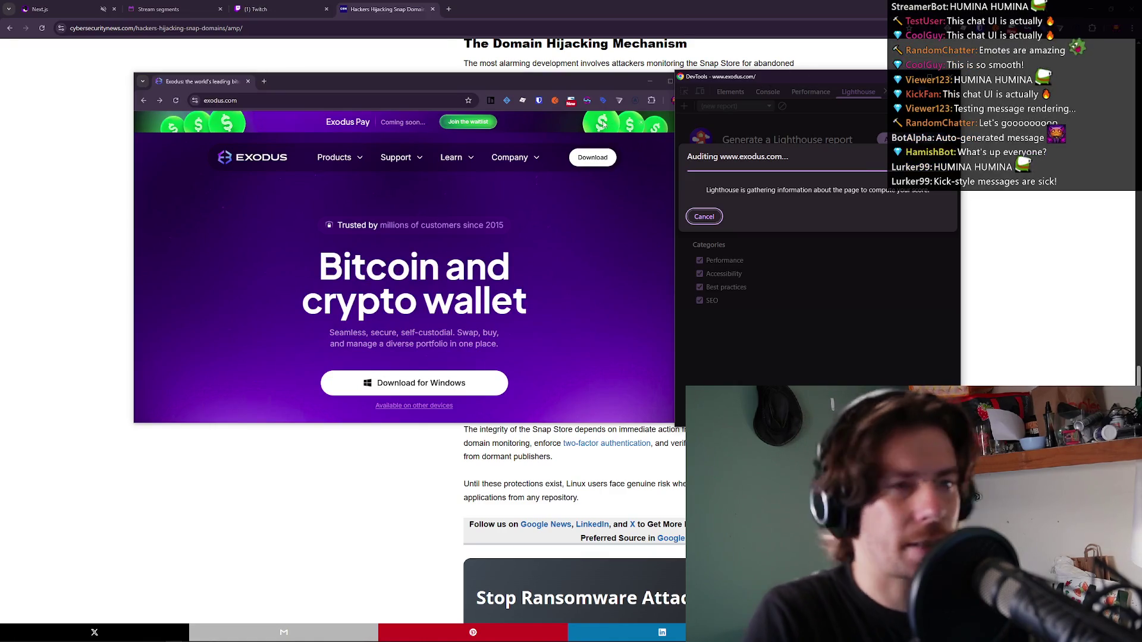
drag(798, 77, 826, 82)
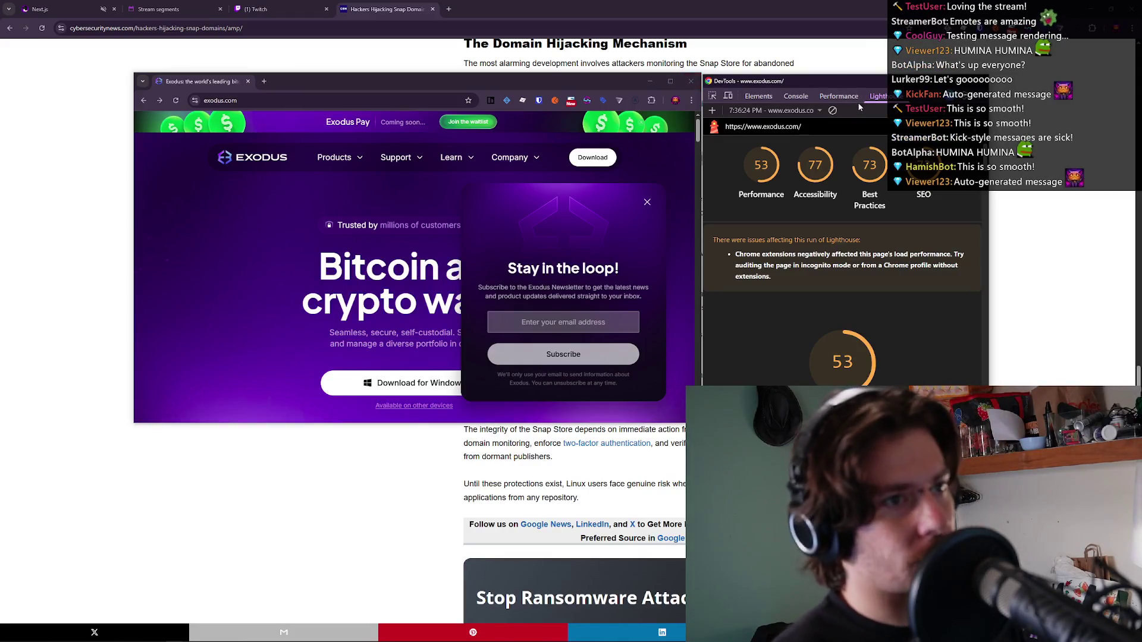
drag(773, 81, 70, 5)
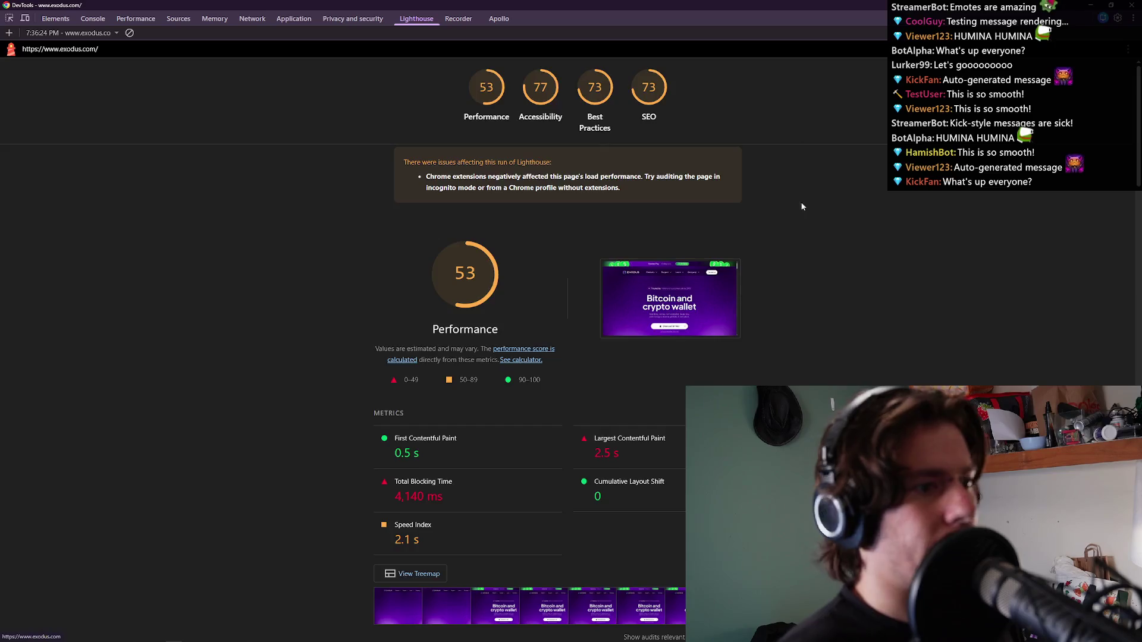
Expand the Forced reflow and LCP breakdown insights and inspect the LCP image element.
scroll(812, 214, down, 4)
scroll(809, 245, up, 2)
scroll(682, 248, down, 2)
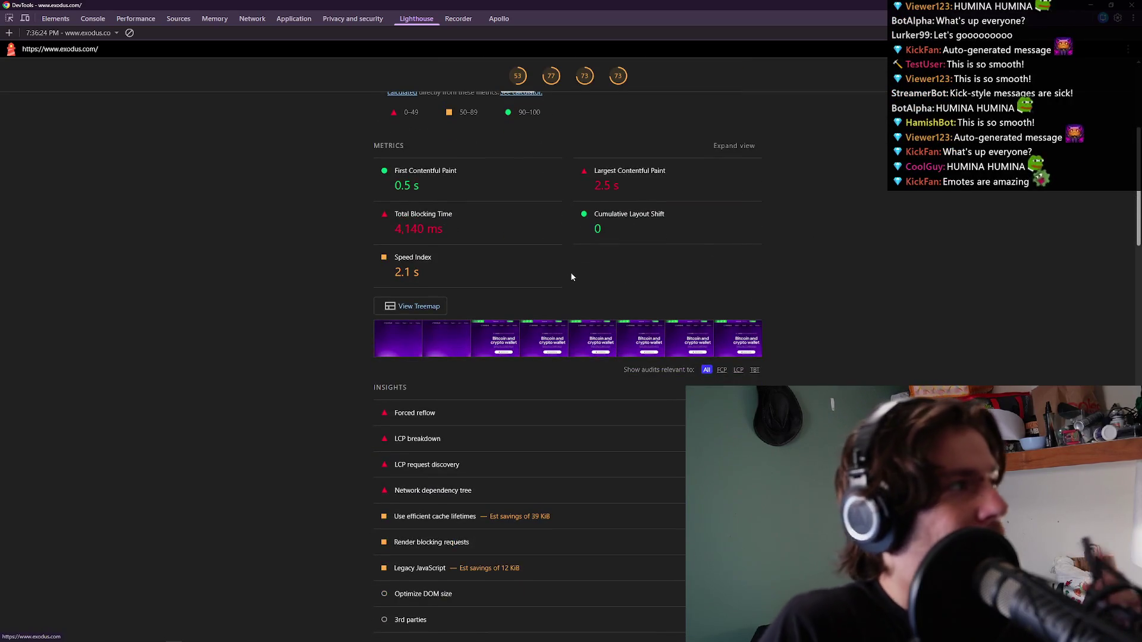
scroll(569, 272, up, 3)
scroll(575, 259, down, 4)
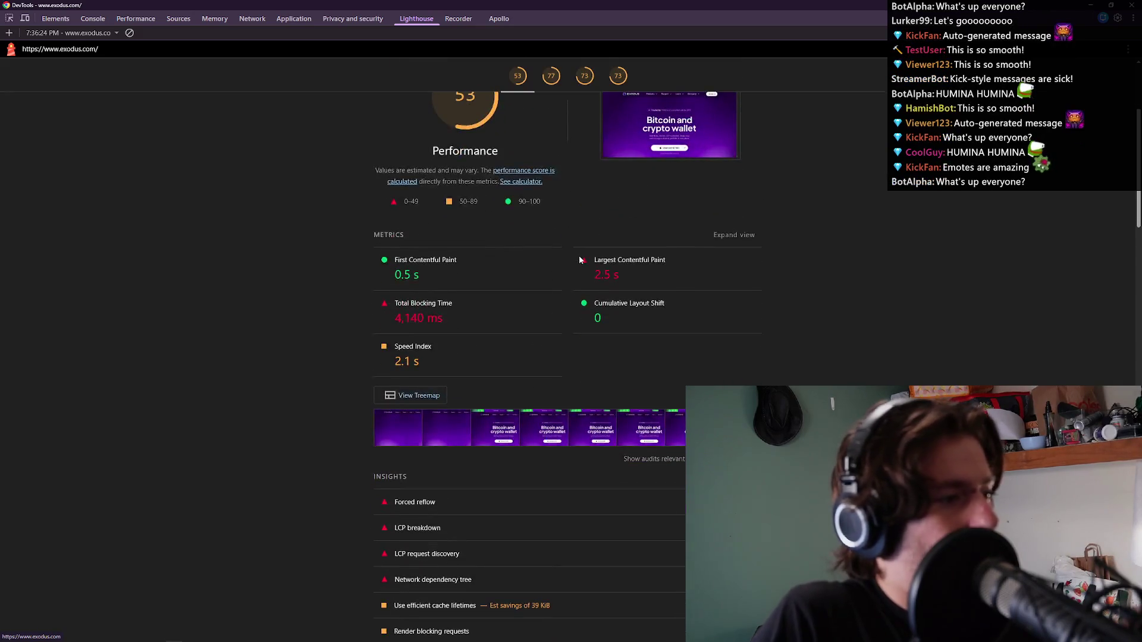
scroll(505, 275, down, 1)
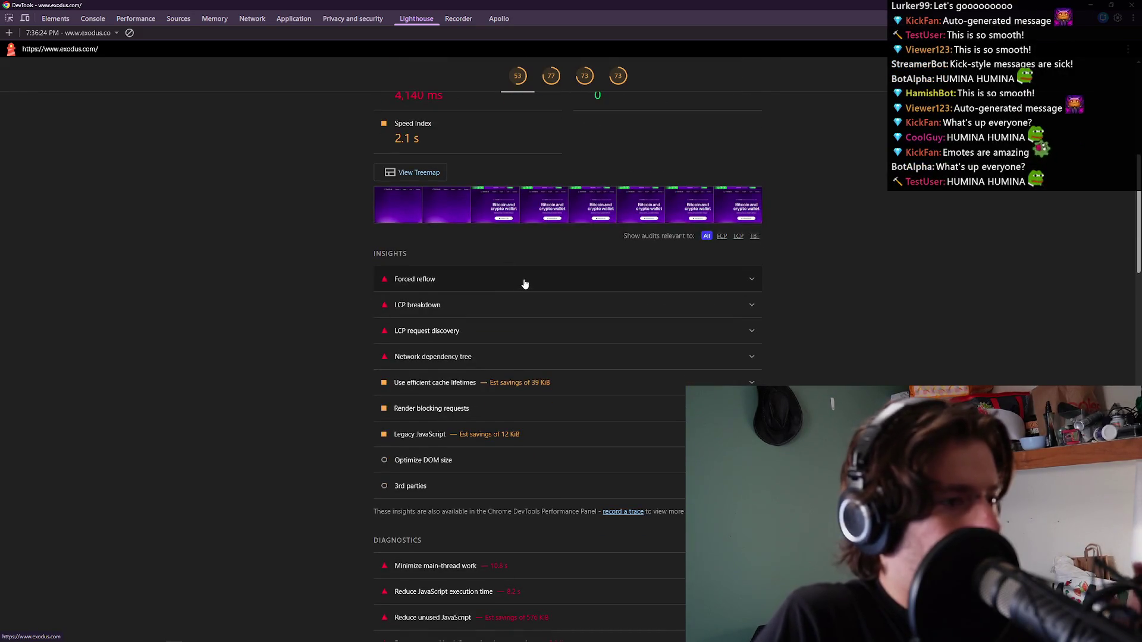
scroll(523, 283, down, 1)
click(506, 198)
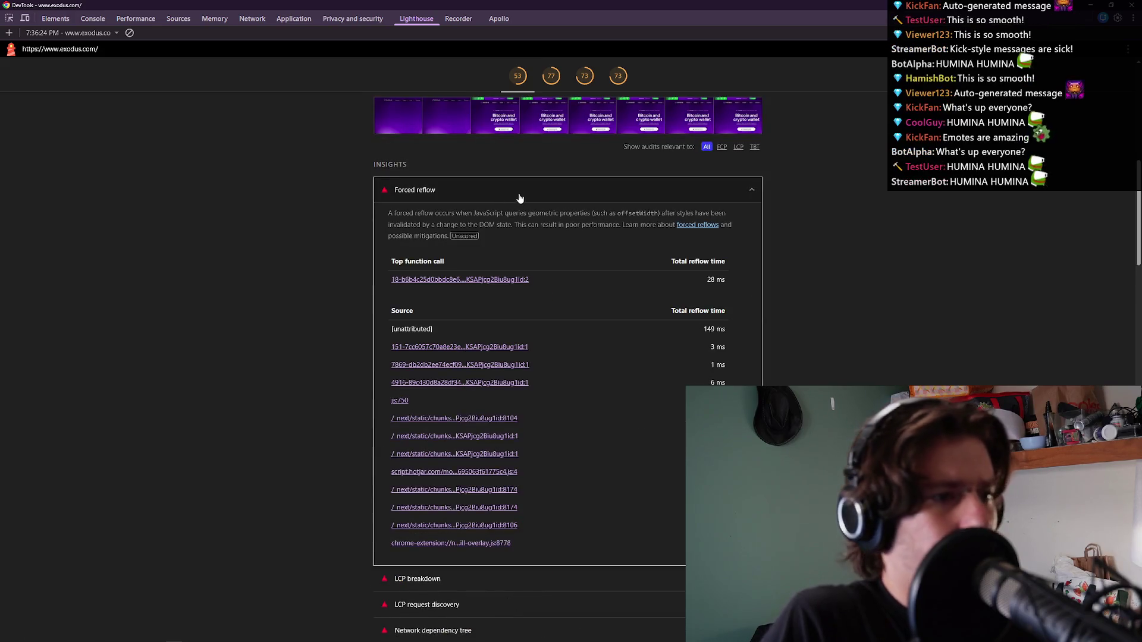
scroll(518, 202, down, 3)
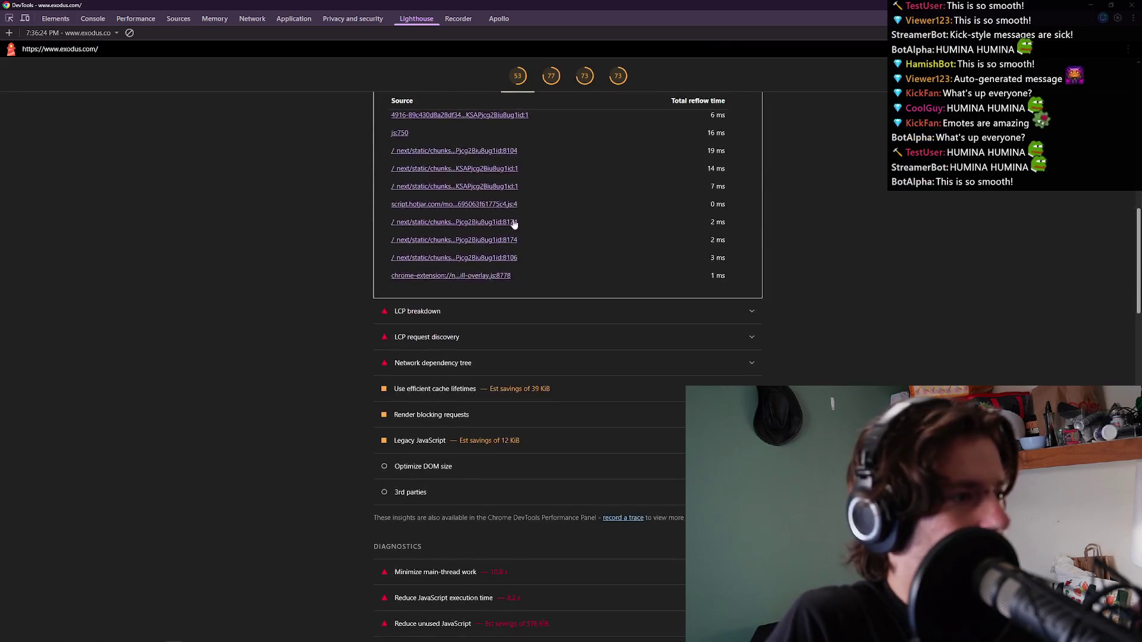
scroll(522, 238, down, 1)
click(481, 226)
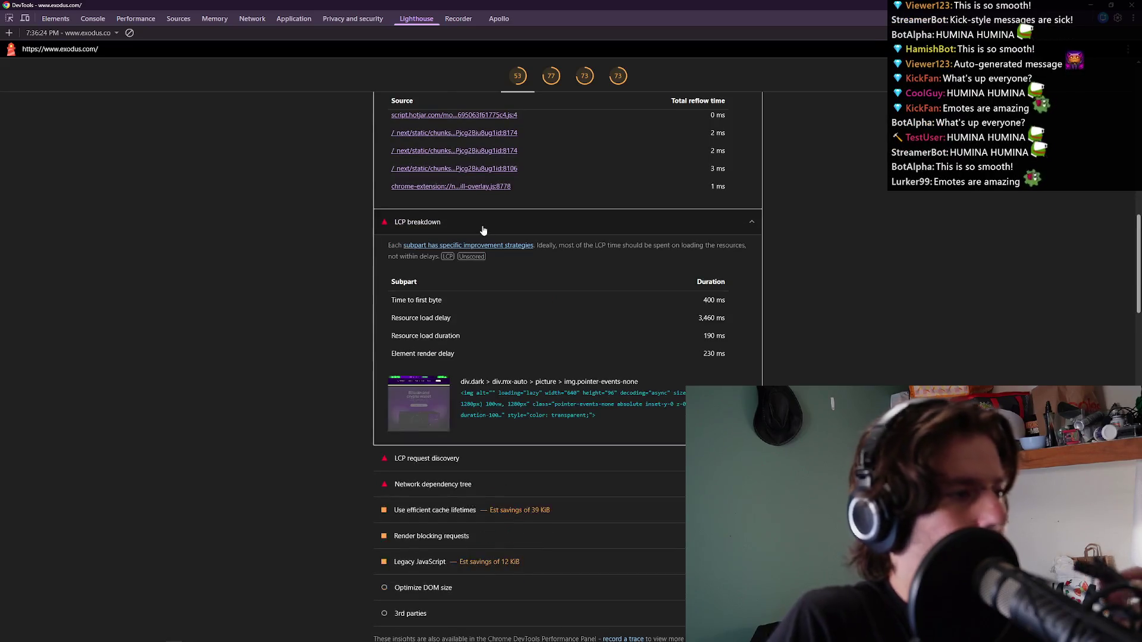
scroll(553, 226, down, 1)
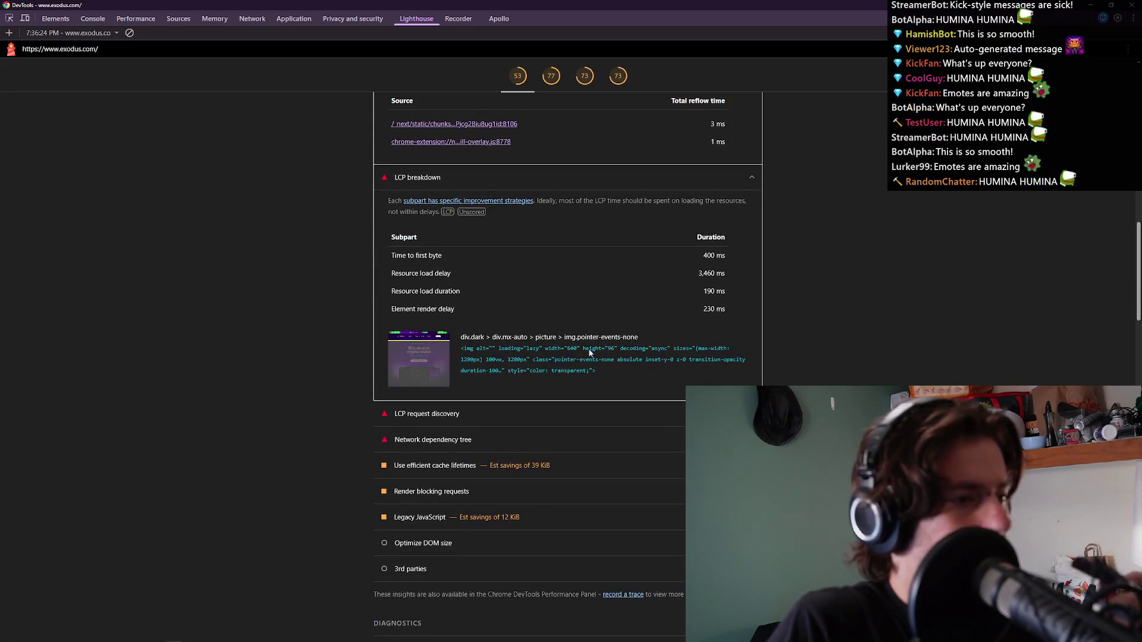
triple_click(573, 358)
click(573, 358)
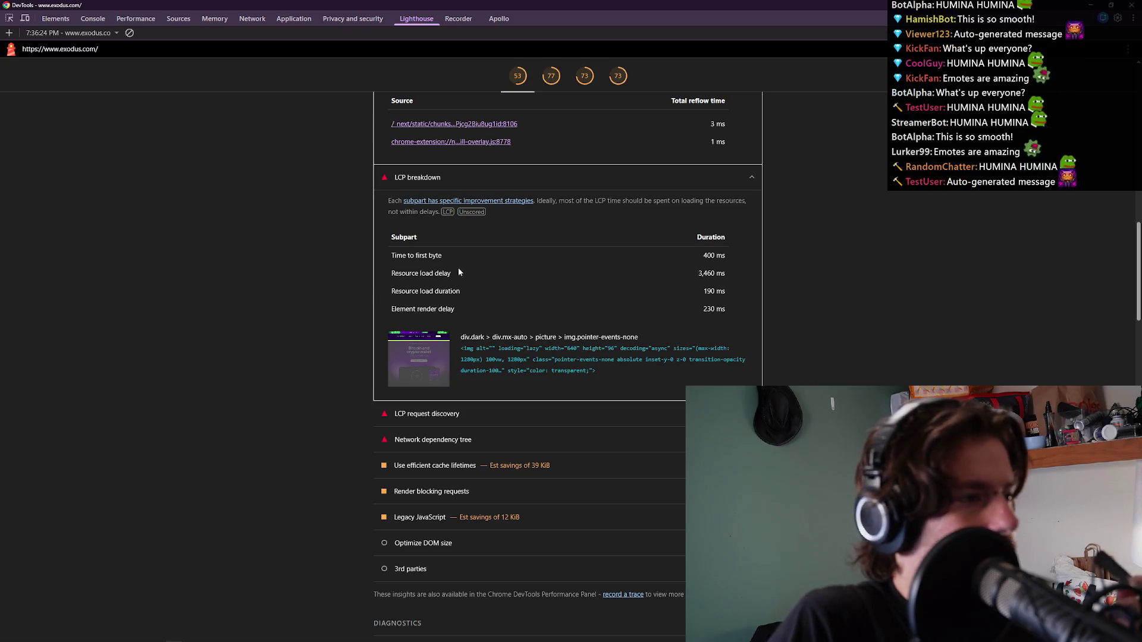
triple_click(439, 276)
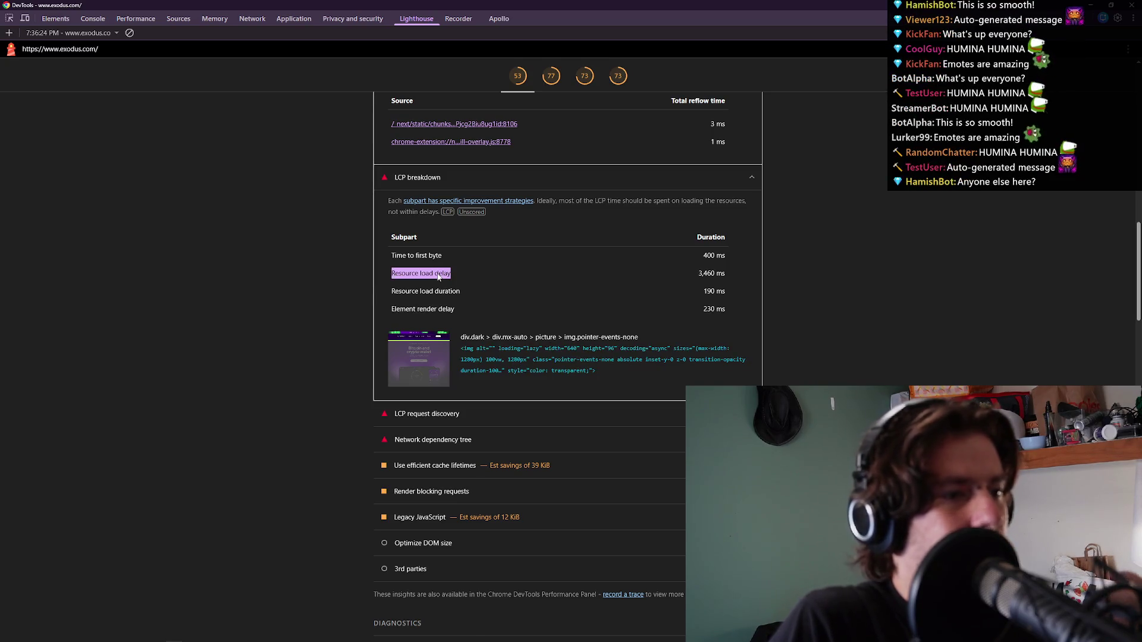
Expand the Minimize main-thread work audit details.
scroll(438, 276, down, 3)
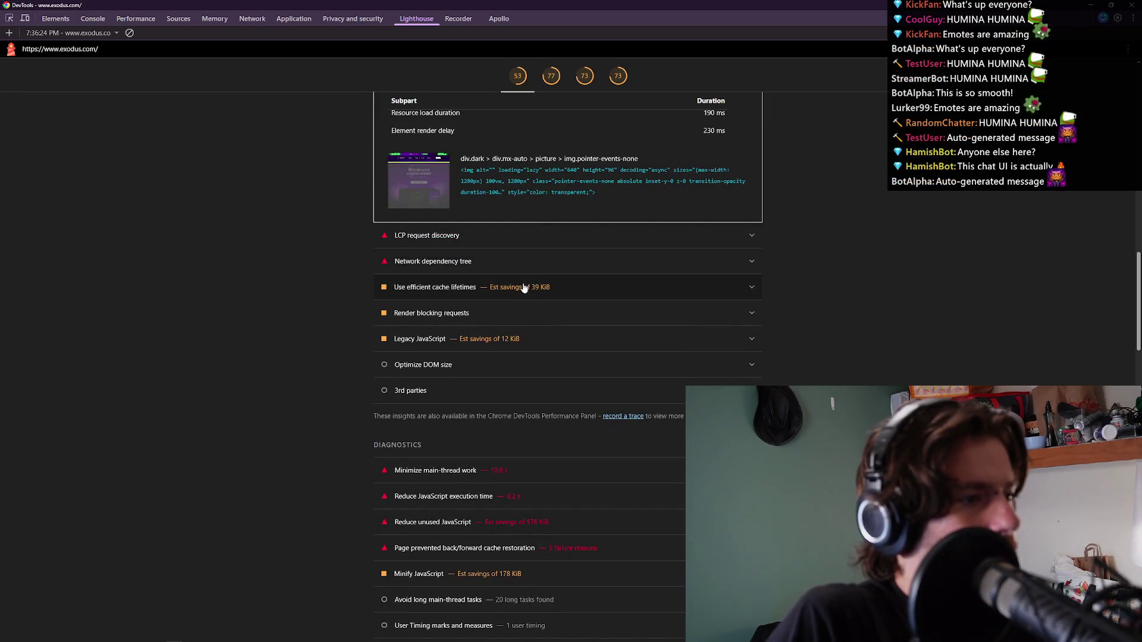
scroll(523, 287, down, 4)
click(515, 258)
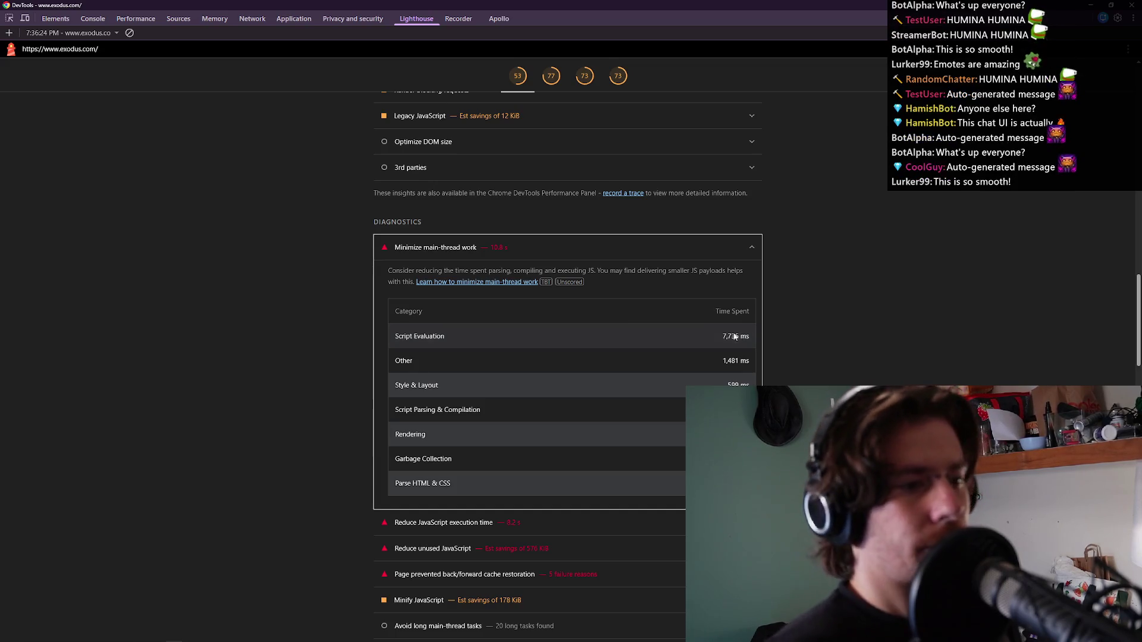
drag(764, 337, 769, 337)
click(769, 338)
scroll(666, 264, down, 2)
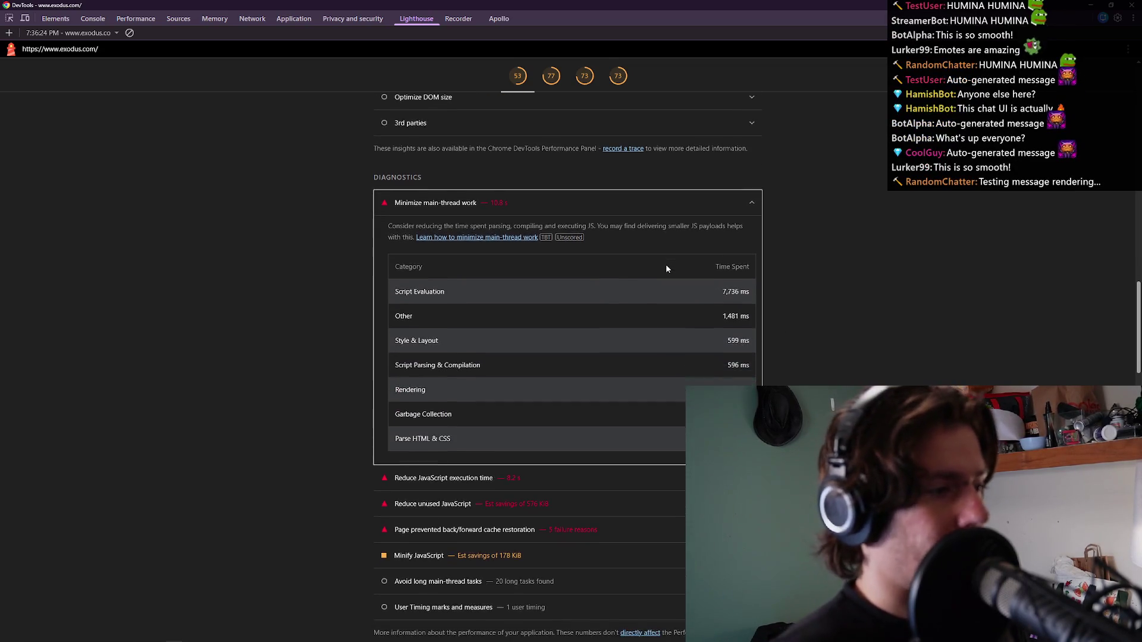
scroll(669, 290, down, 10)
scroll(585, 287, up, 4)
scroll(586, 288, up, 3)
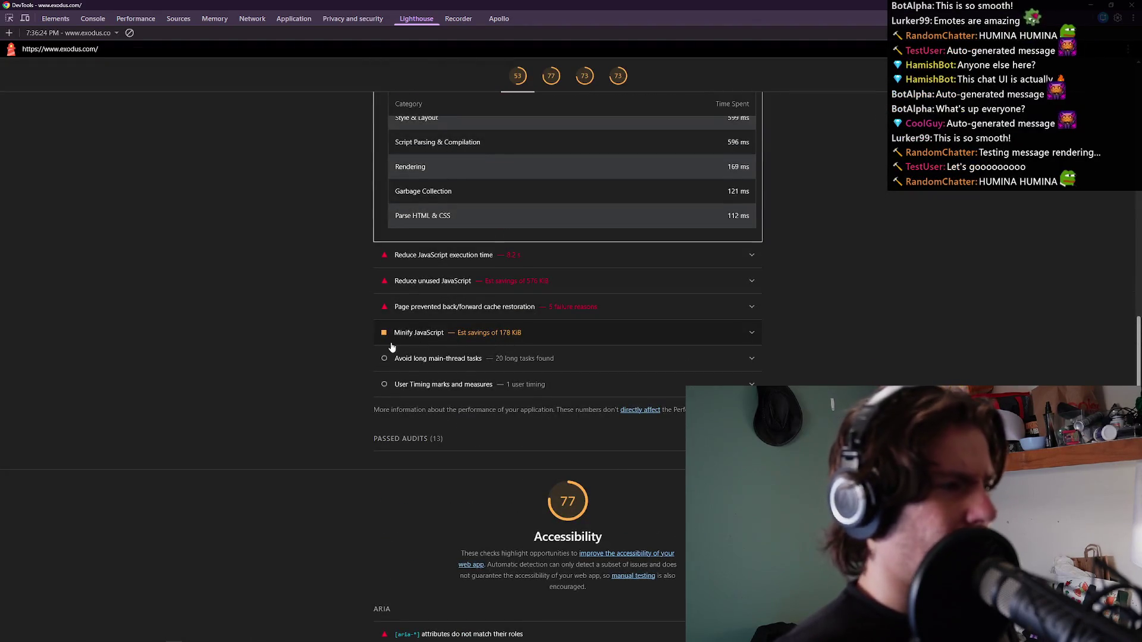
Expand Minify JavaScript, bfcache, unused JavaScript and execution time audits, then switch to exodus.com.
drag(392, 352, 394, 330)
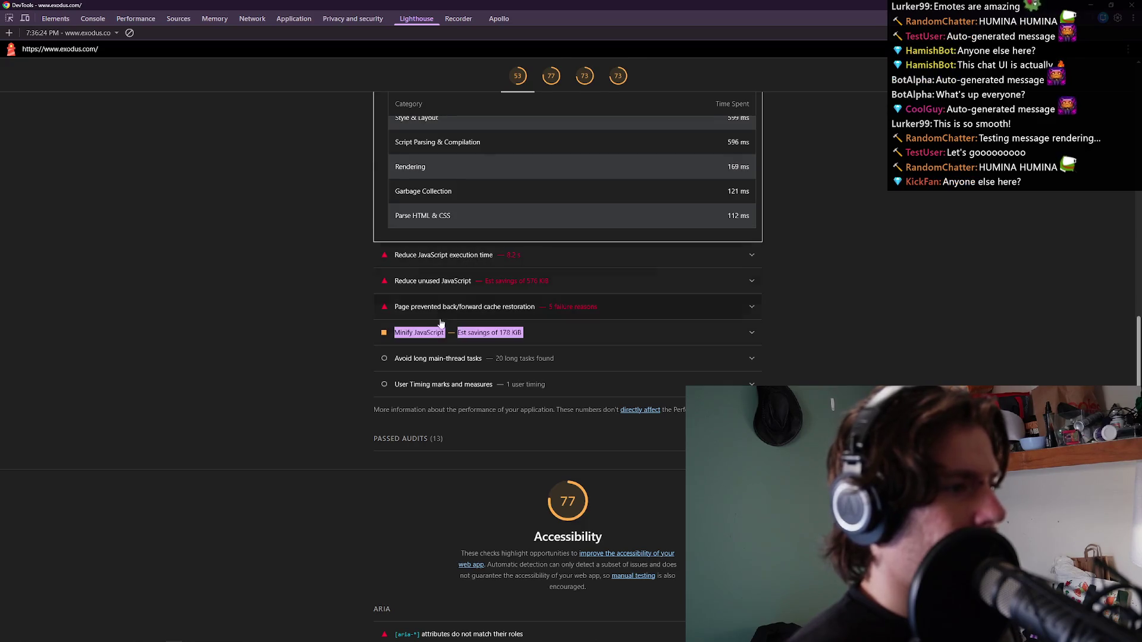
click(443, 333)
scroll(568, 288, down, 1)
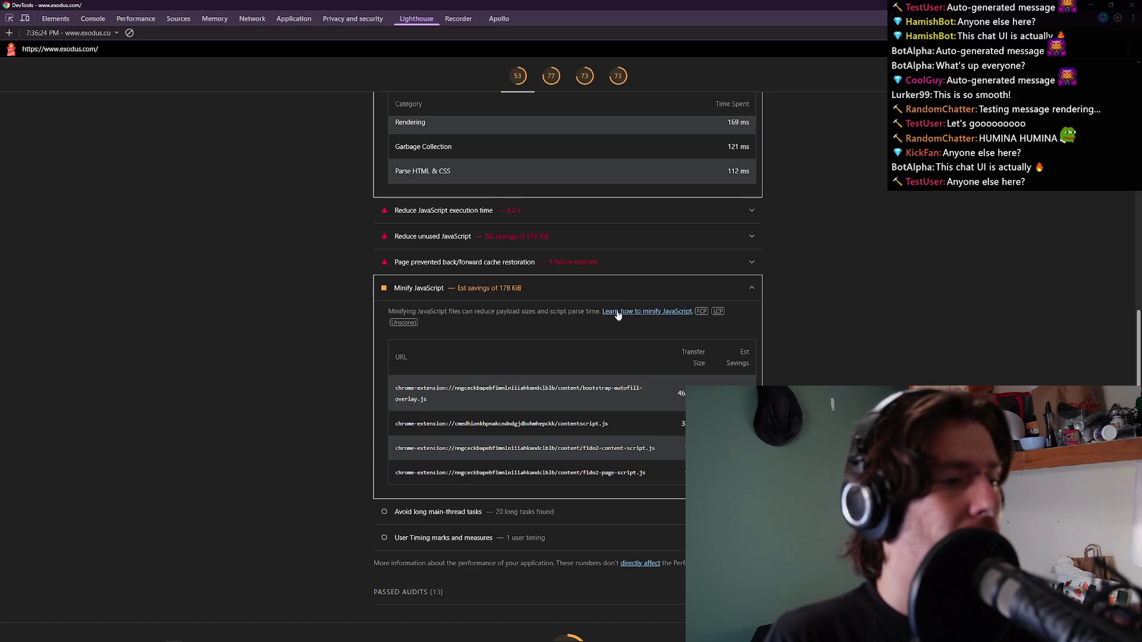
scroll(500, 292, down, 1)
scroll(500, 293, down, 2)
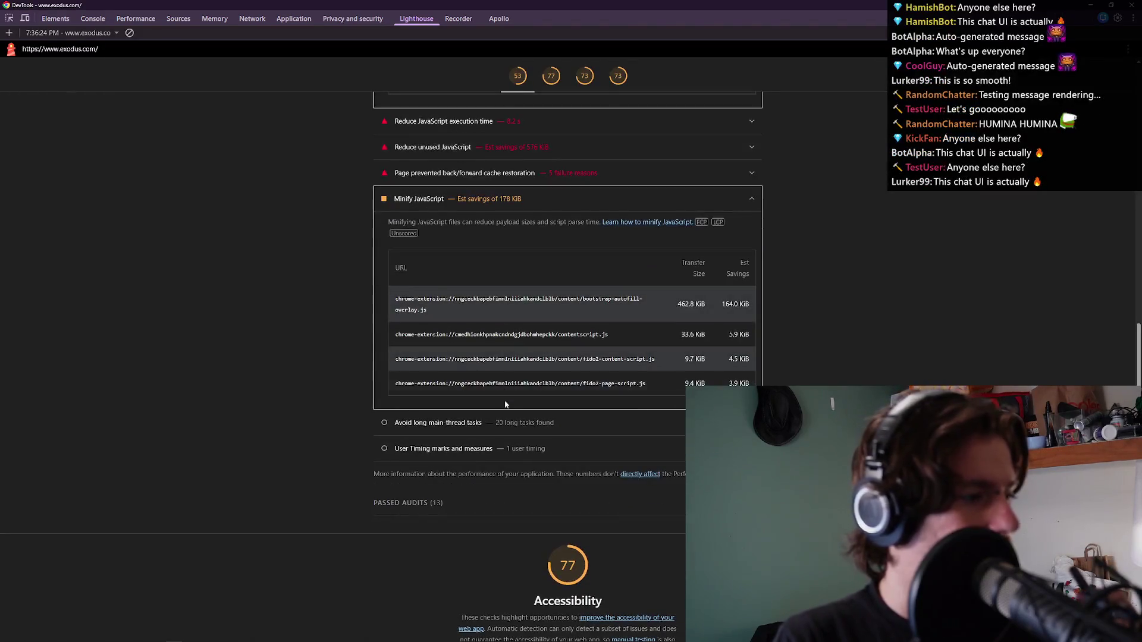
scroll(491, 333, up, 2)
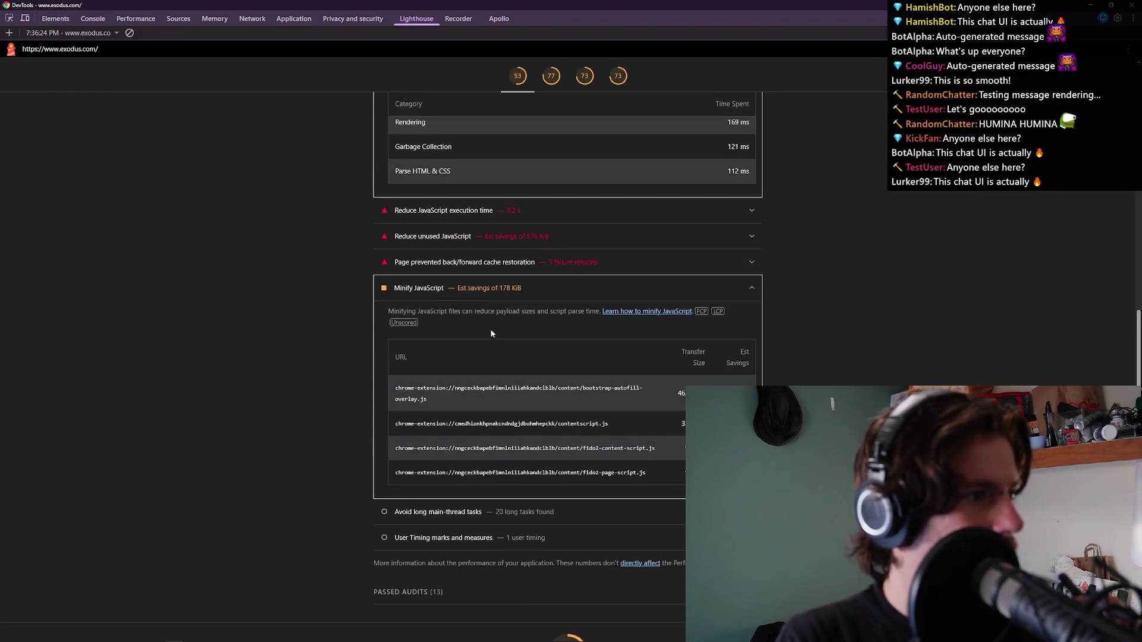
click(498, 266)
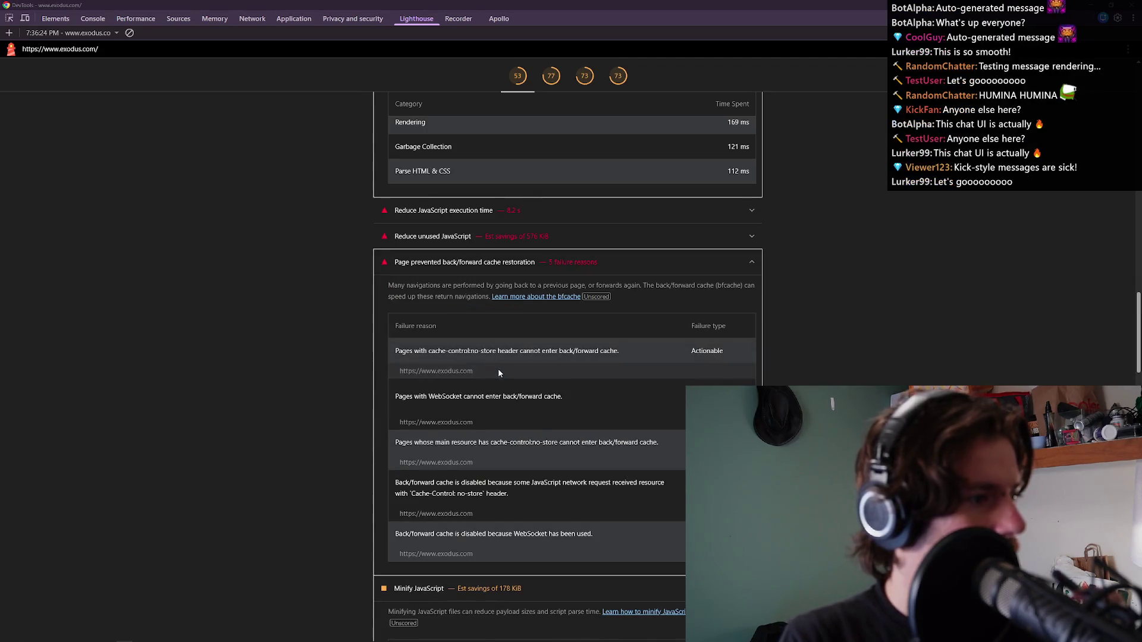
click(518, 239)
click(522, 216)
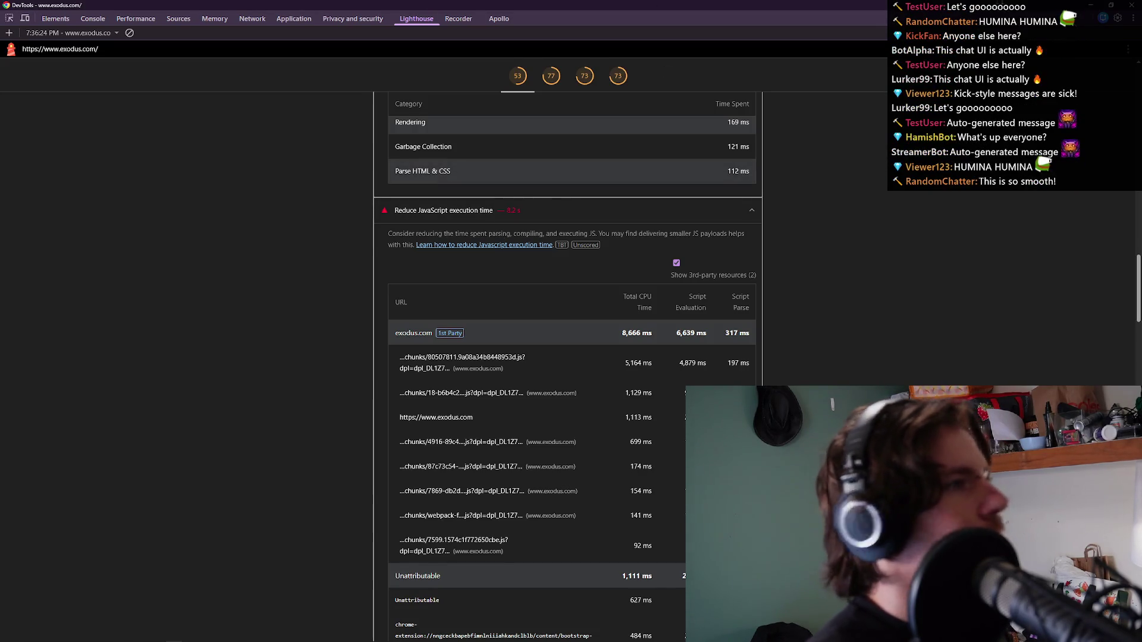
key(alt+Tab)
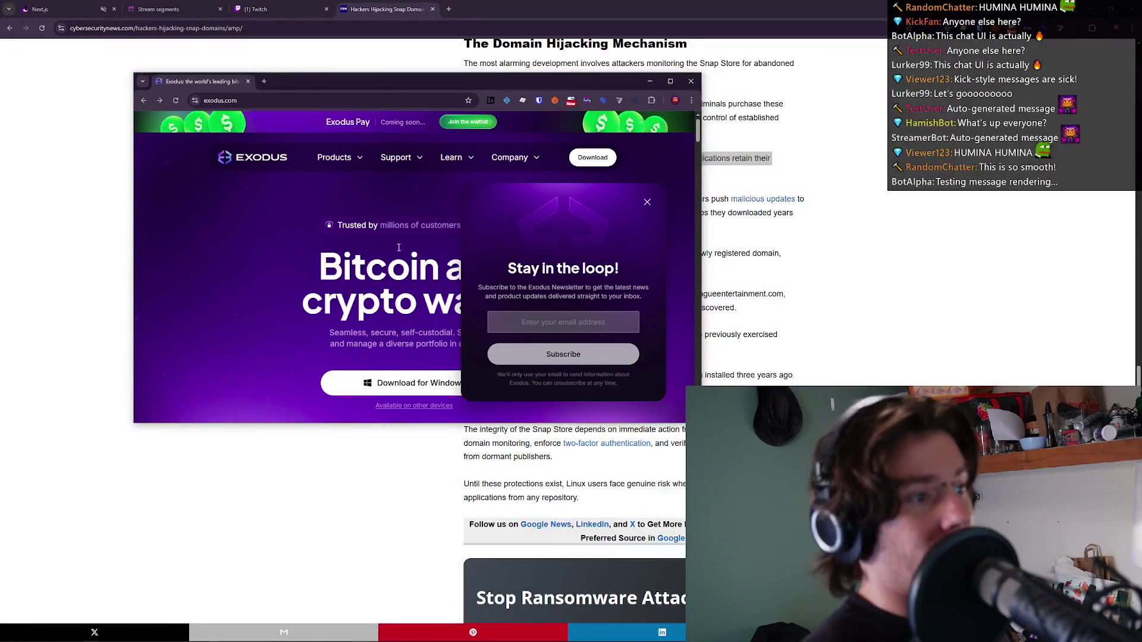
Close the exodus.com window and read the 'Rather than creating new accounts' paragraph.
click(691, 84)
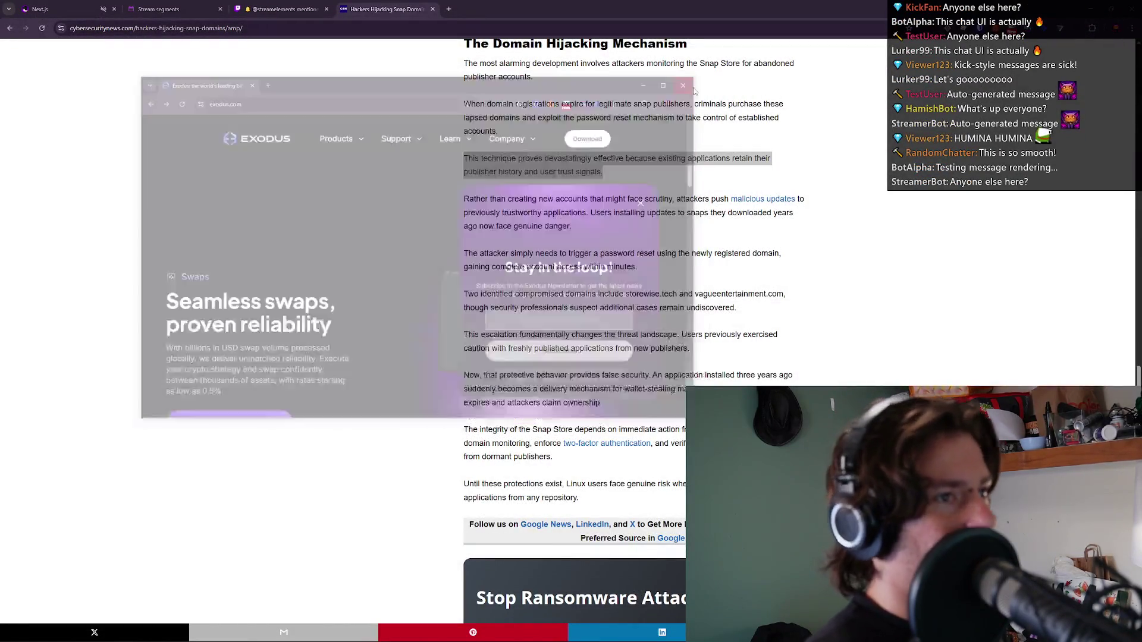
click(748, 297)
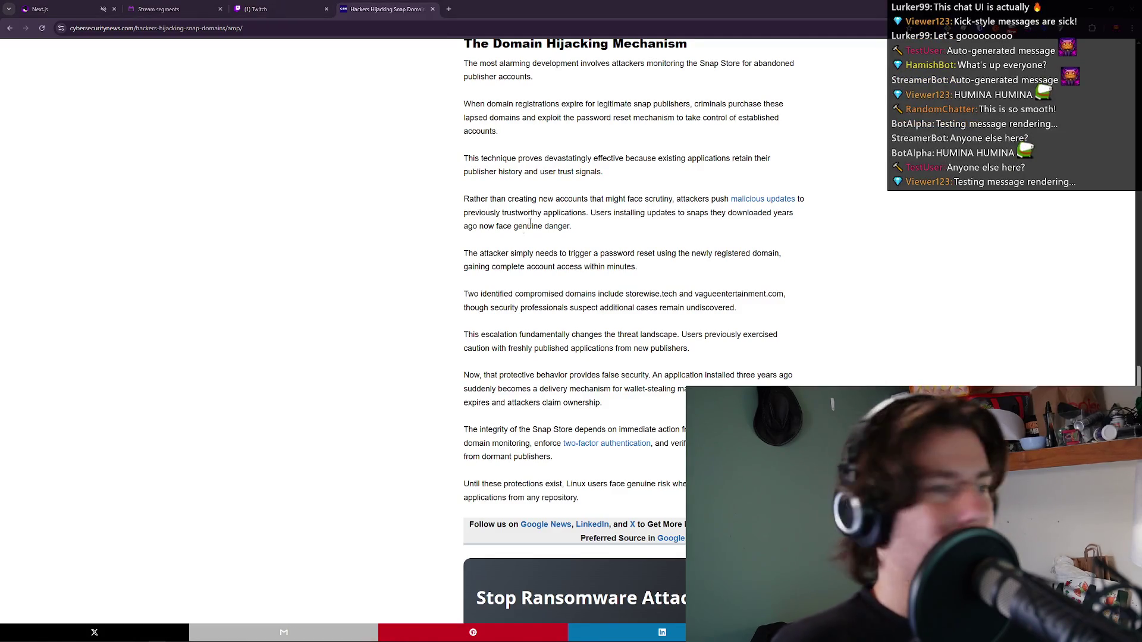
triple_click(526, 198)
click(526, 197)
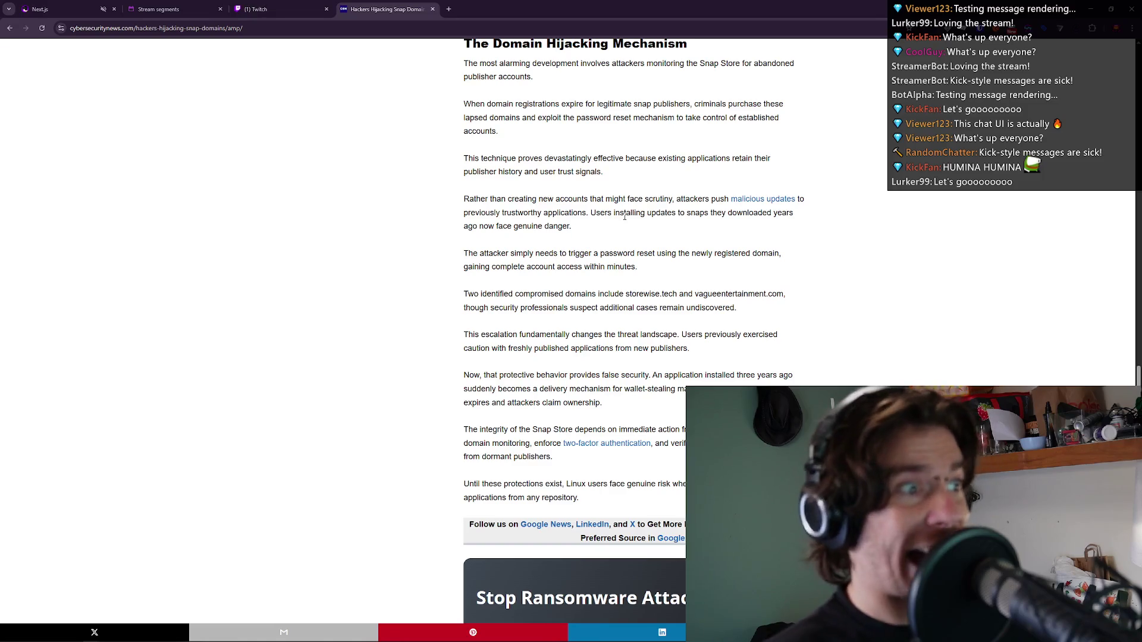
triple_click(625, 216)
click(624, 216)
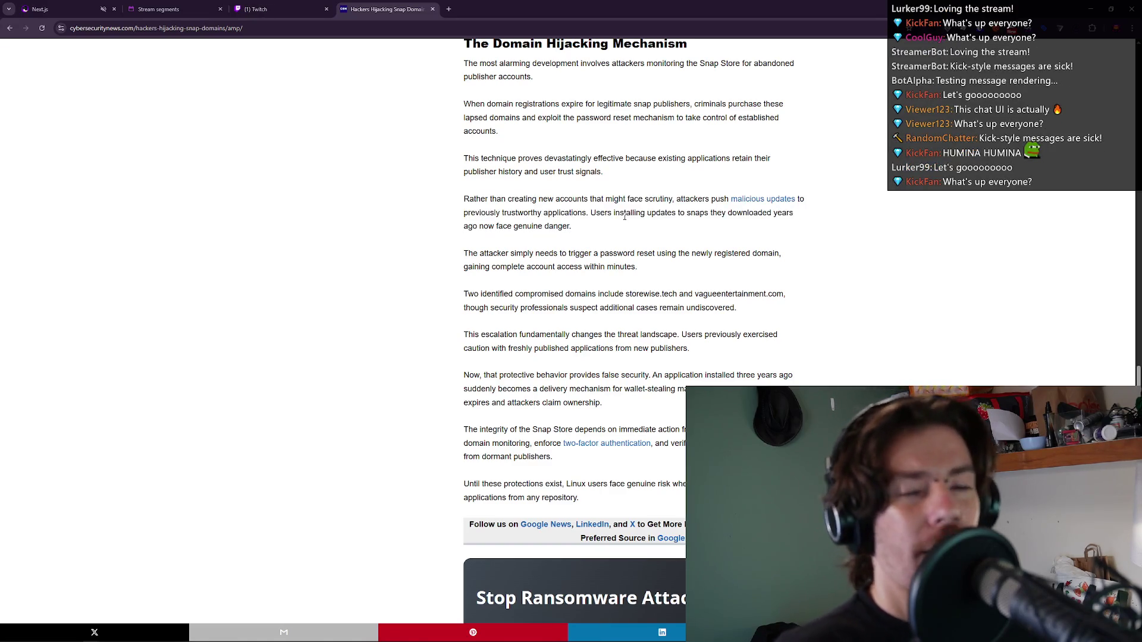
triple_click(624, 217)
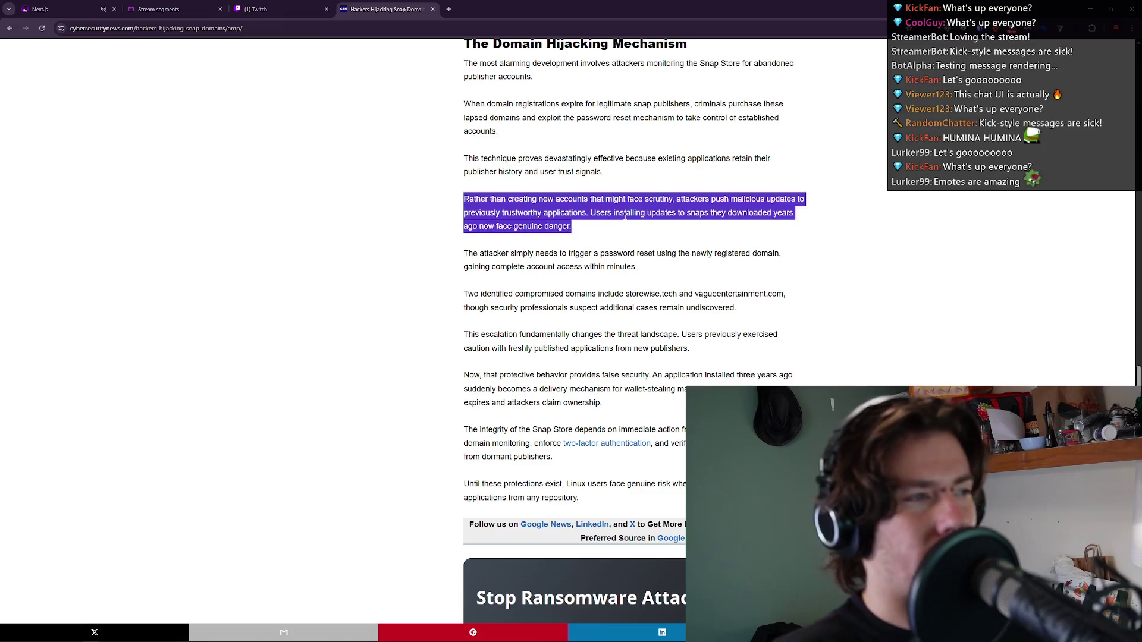
click(624, 216)
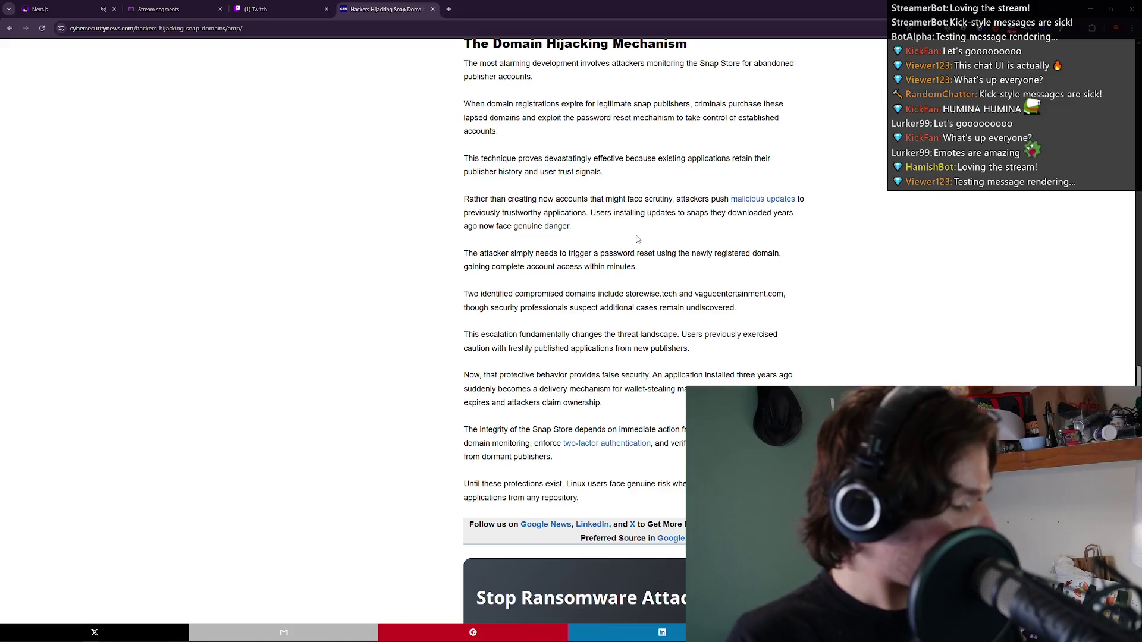
Zoom the article to 110% and read the protective behavior and escalation paragraphs.
key(ctrl+plus)
key(ctrl+plus)
key(ctrl+plus)
key(ctrl+plus)
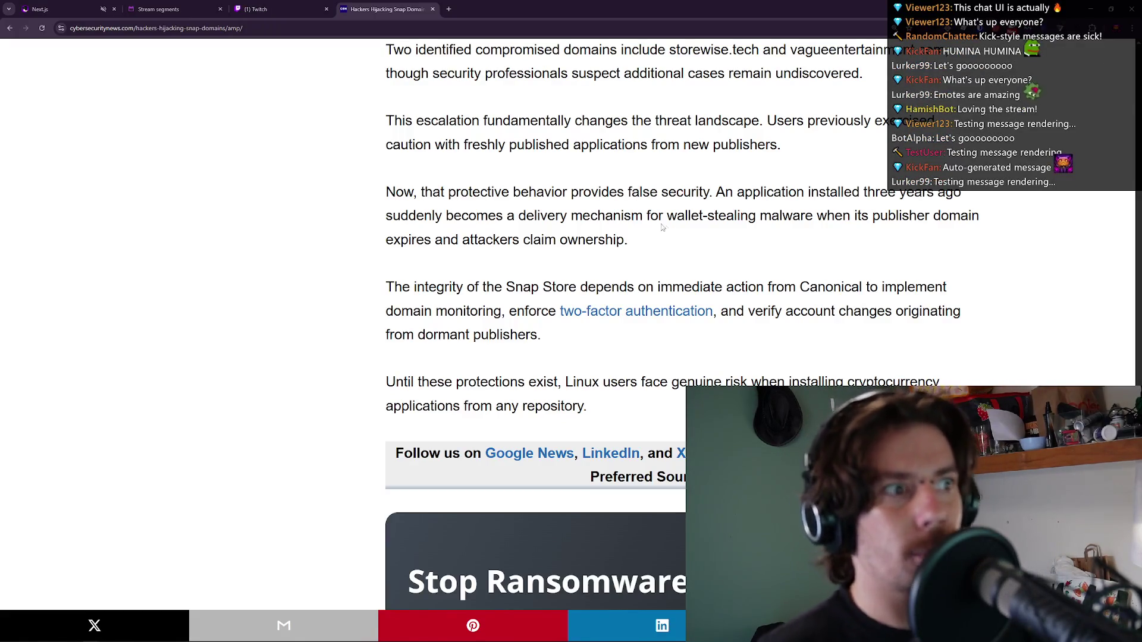
triple_click(657, 217)
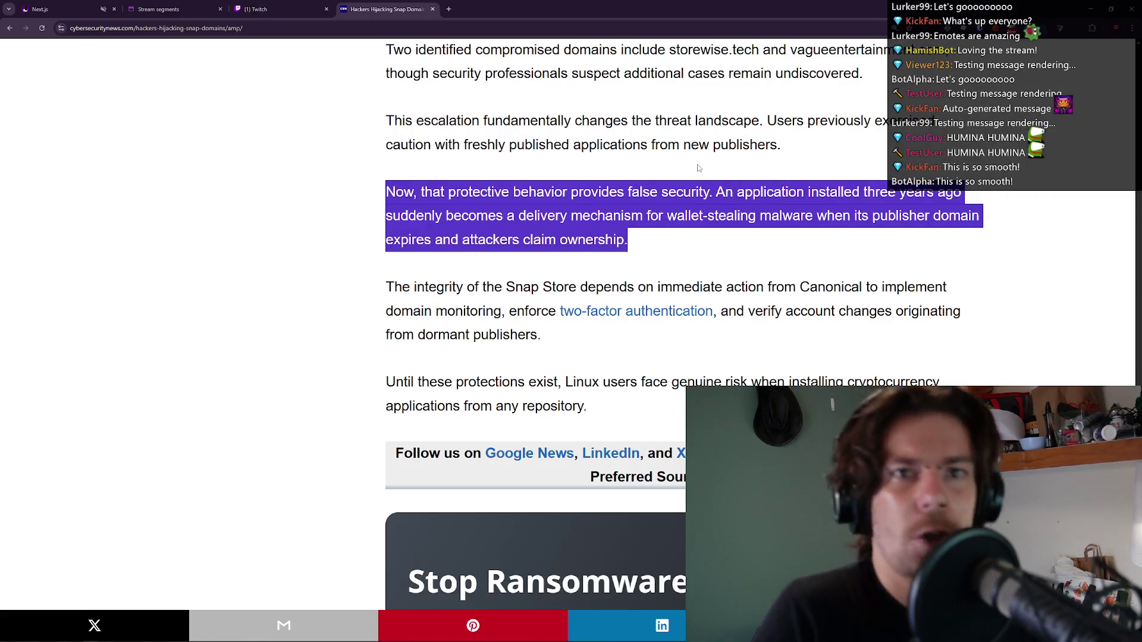
click(698, 168)
triple_click(705, 146)
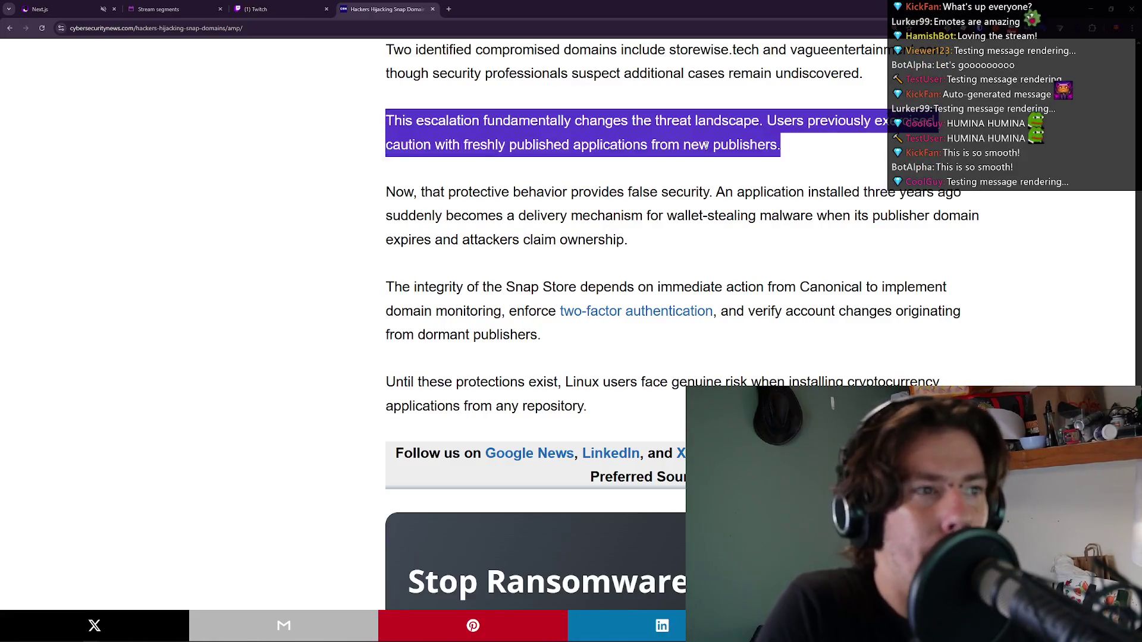
click(698, 190)
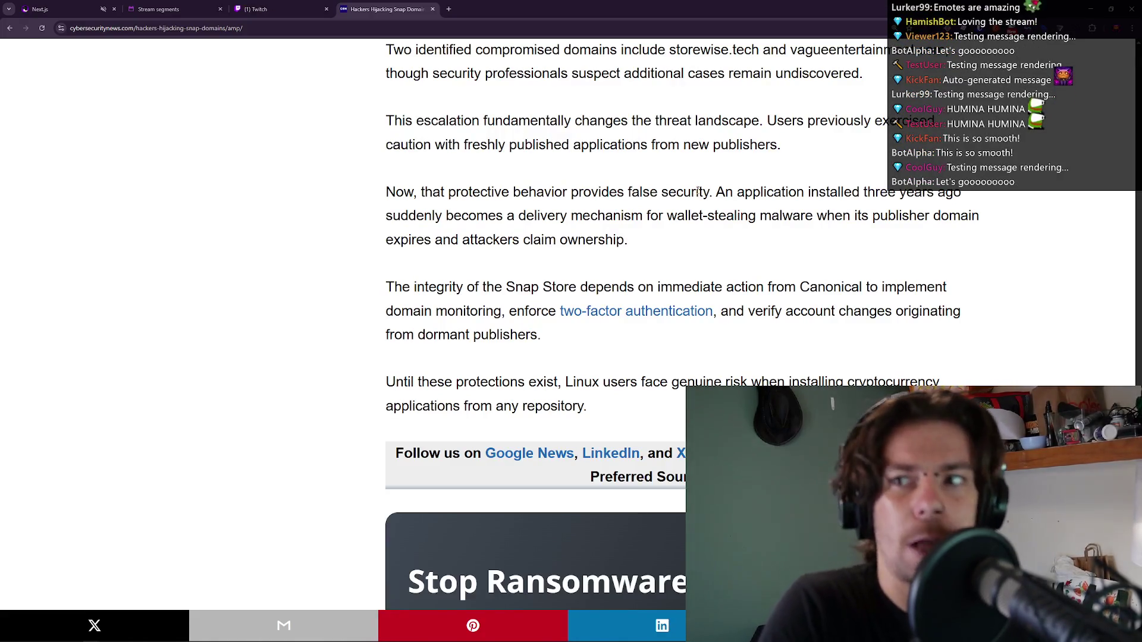
scroll(698, 190, up, 10)
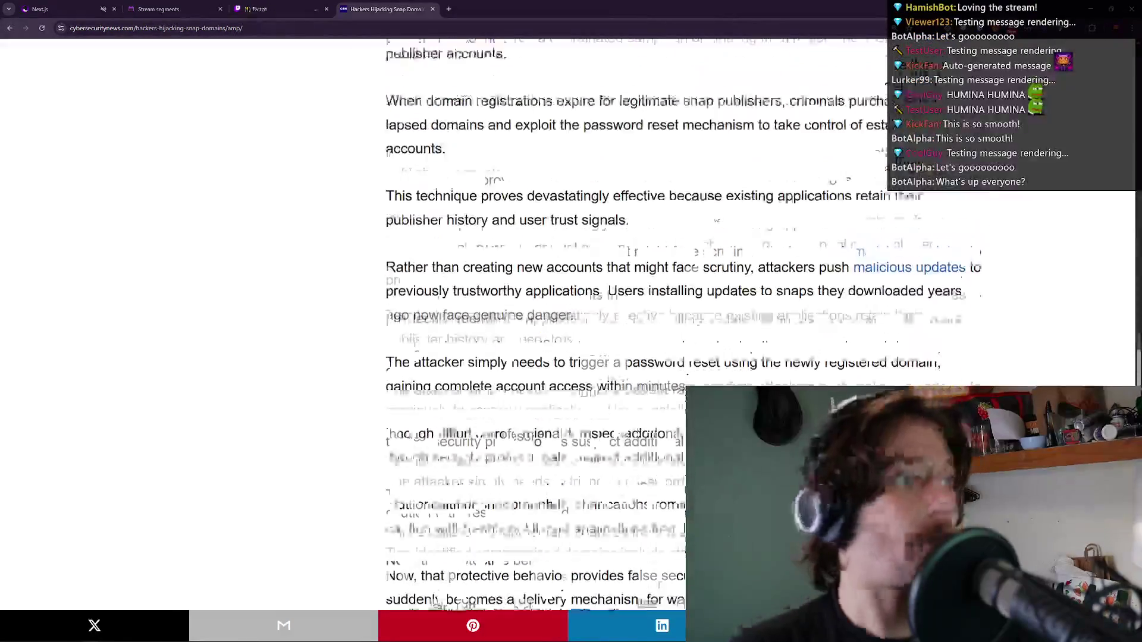
scroll(715, 218, down, 4)
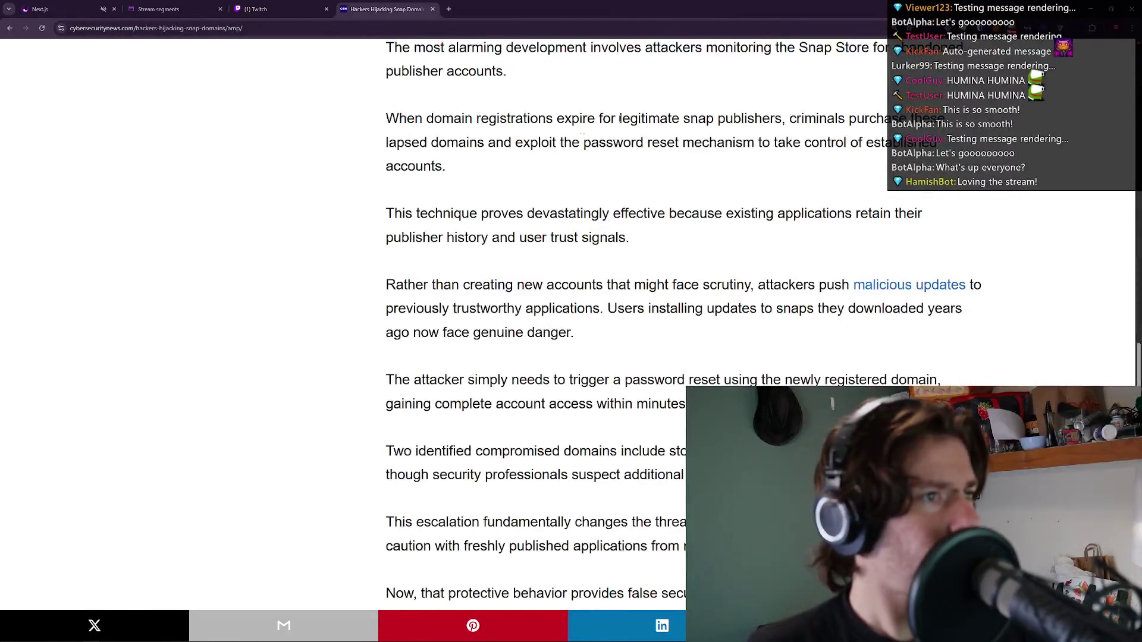
scroll(582, 130, down, 2)
scroll(457, 130, down, 1)
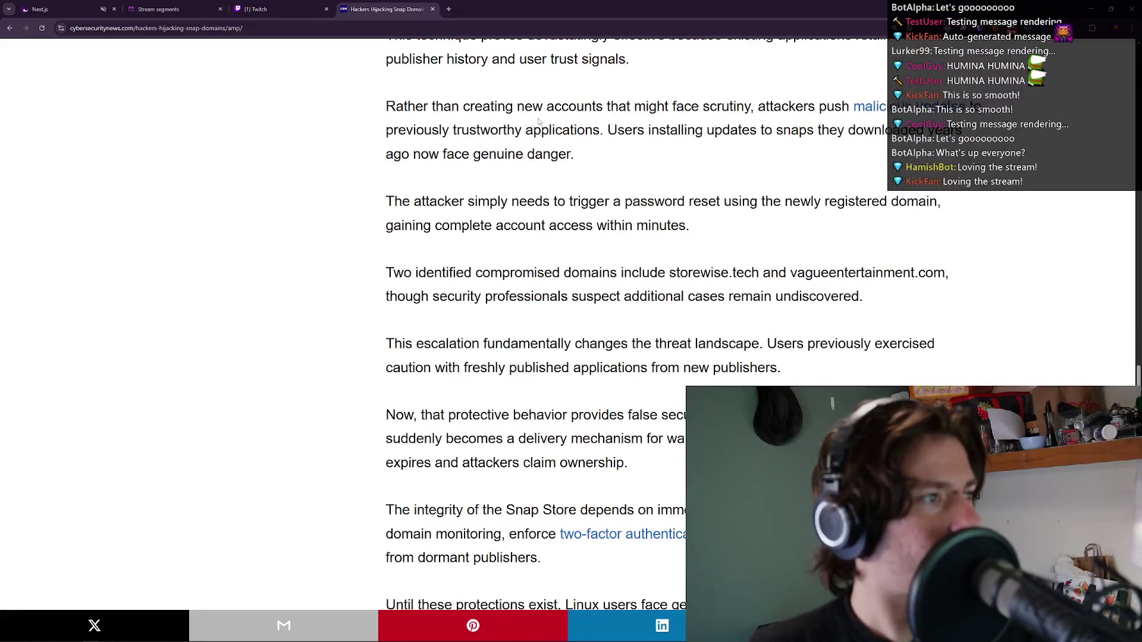
scroll(561, 126, down, 2)
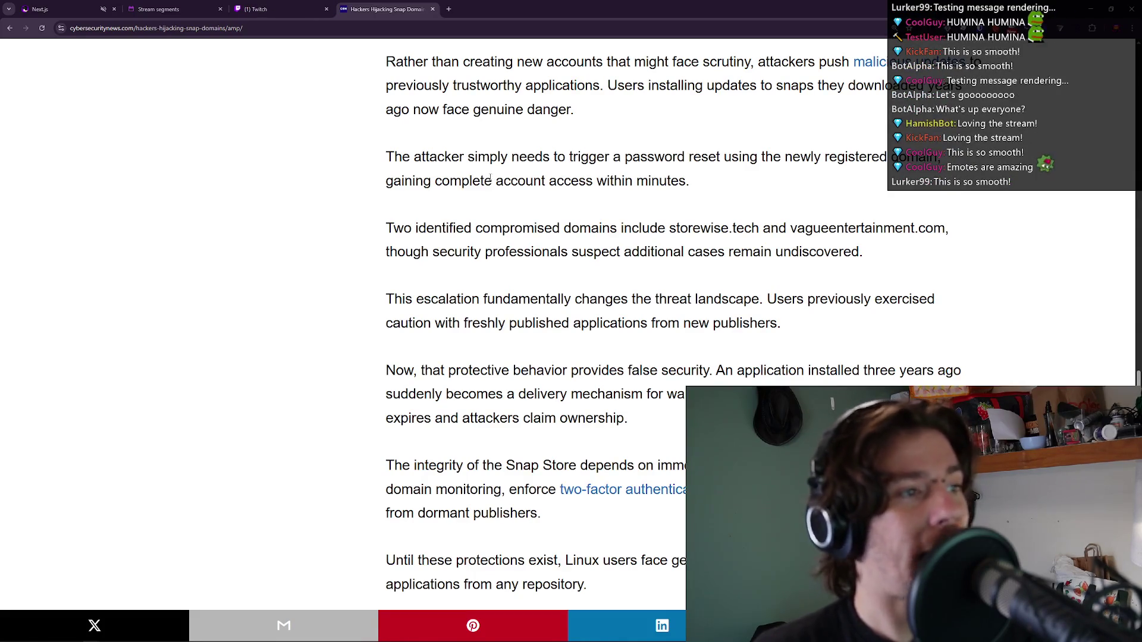
Read 'The attacker simply needs' paragraph, highlighting the word 'minutes'.
triple_click(480, 183)
click(481, 183)
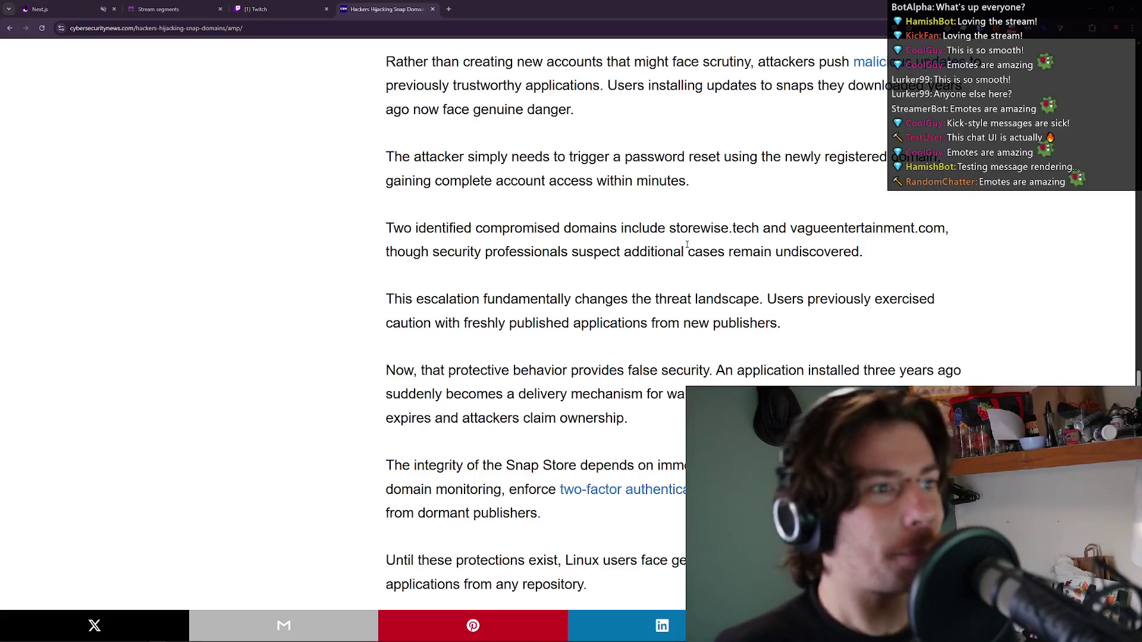
triple_click(678, 180)
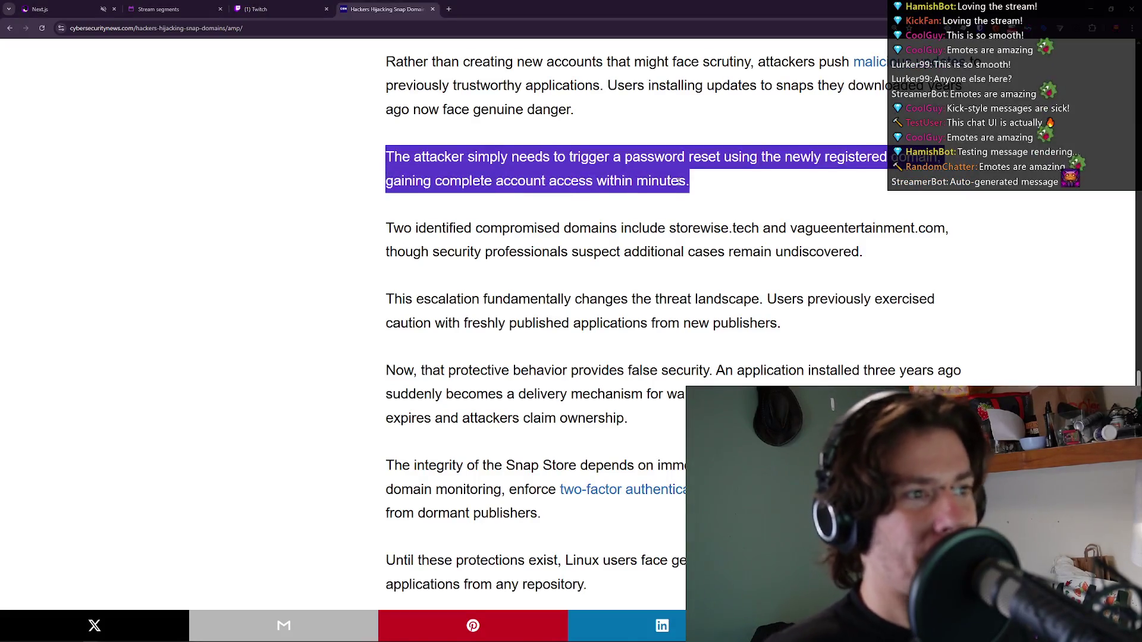
click(677, 180)
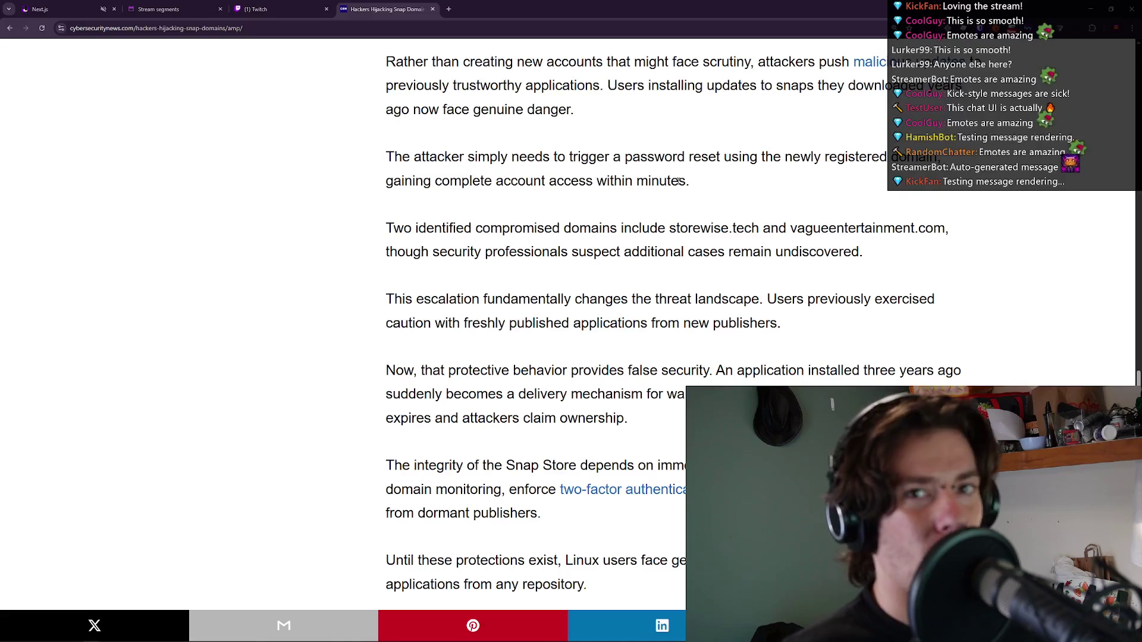
triple_click(678, 181)
double_click(678, 181)
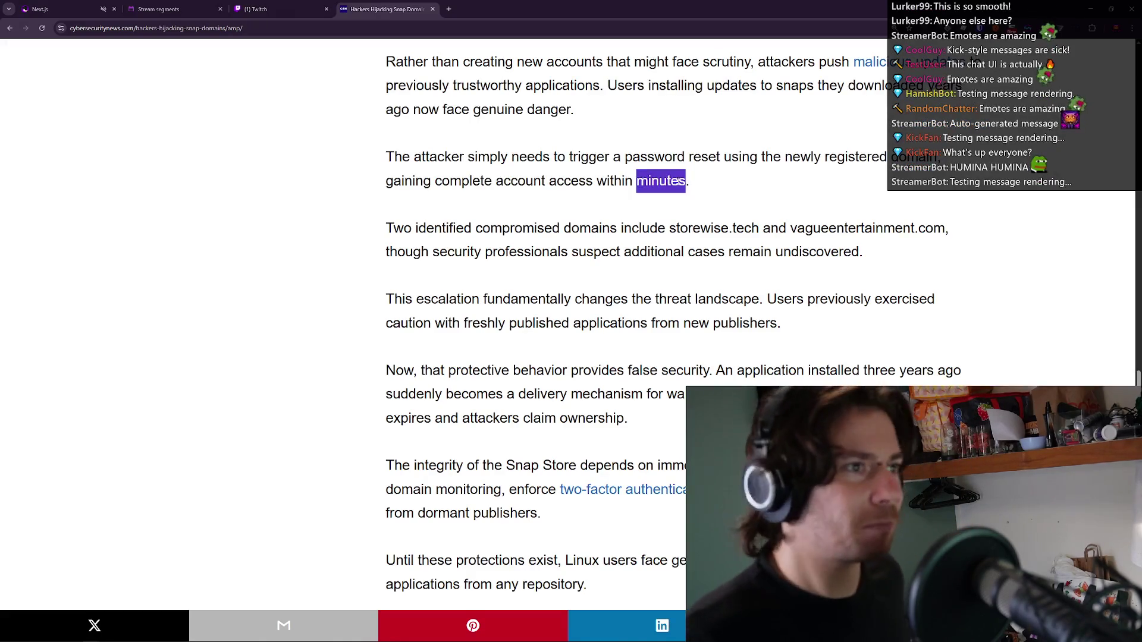
click(678, 181)
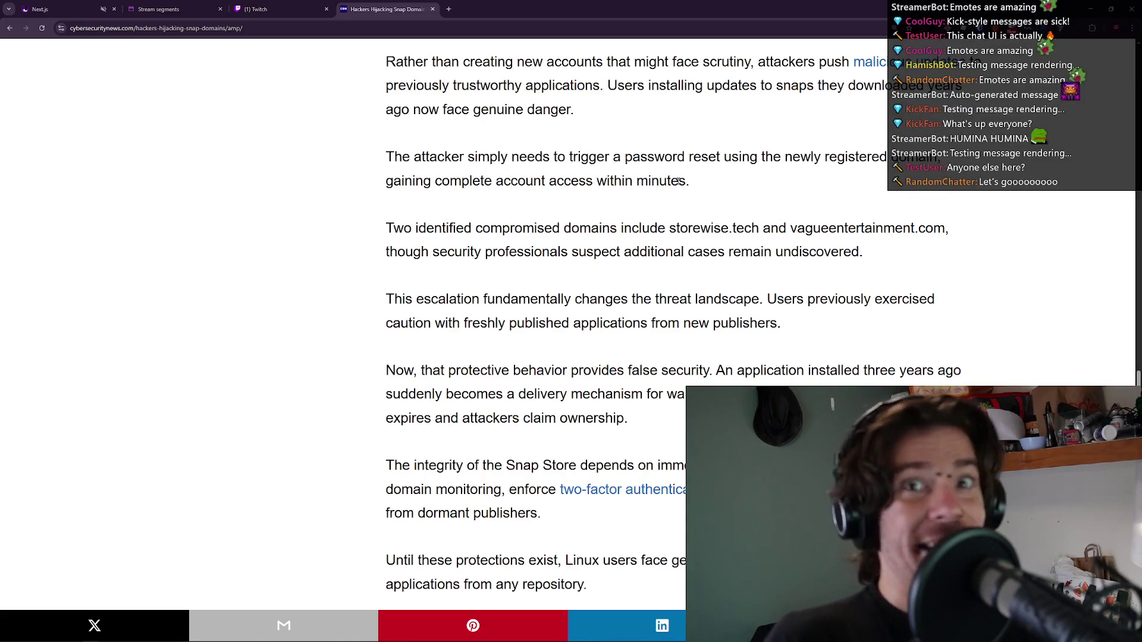
double_click(678, 181)
click(735, 206)
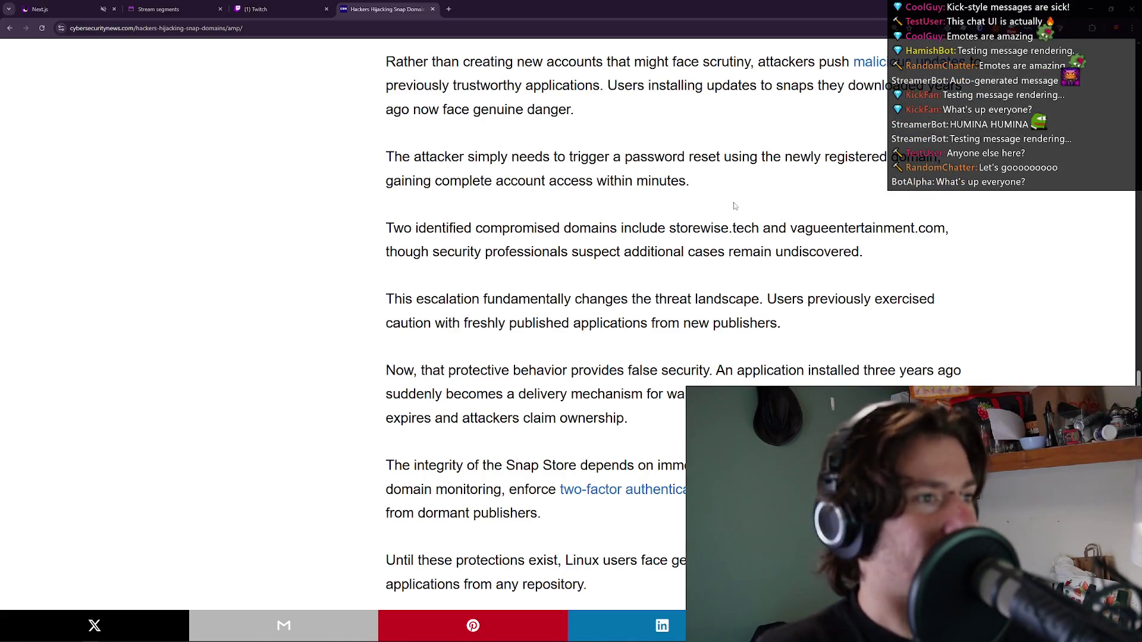
scroll(735, 205, down, 2)
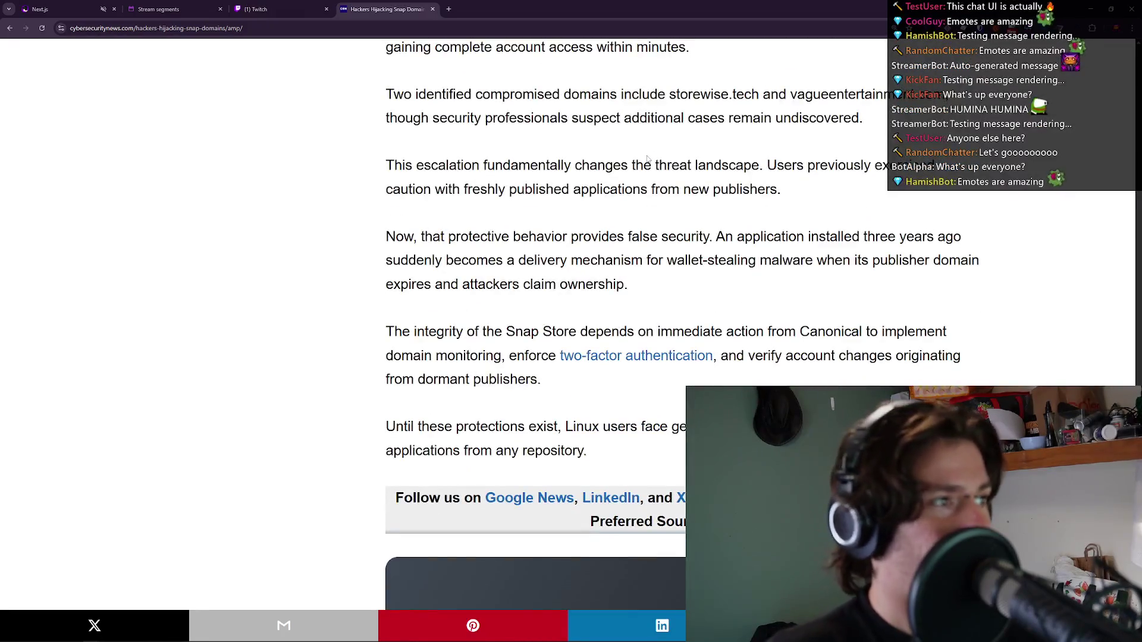
scroll(618, 182, up, 1)
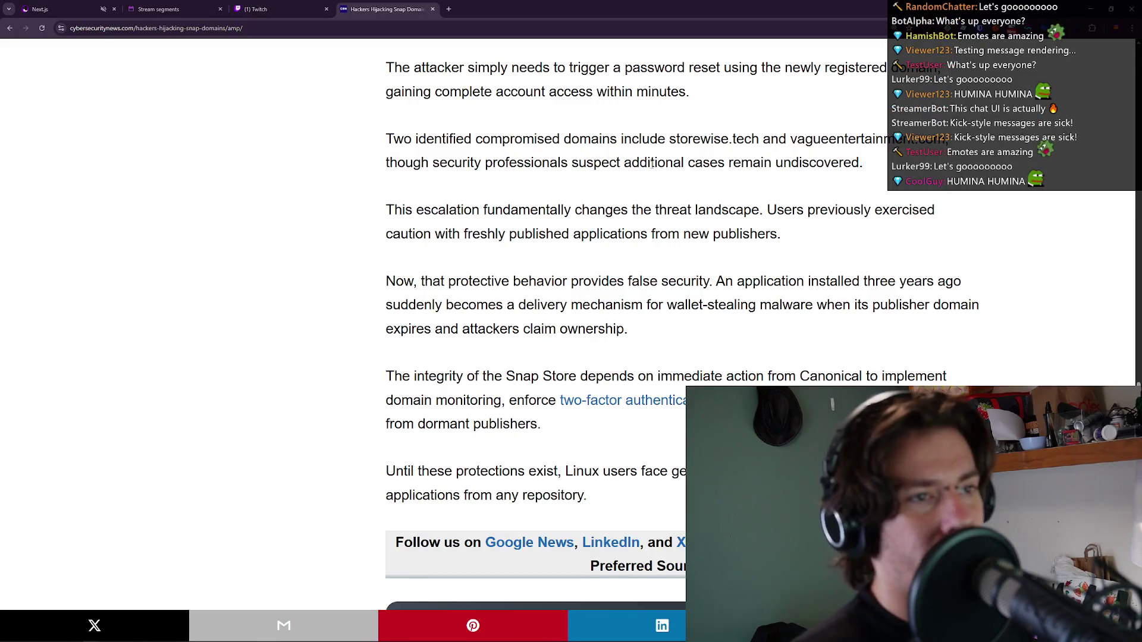
drag(758, 139, 671, 133)
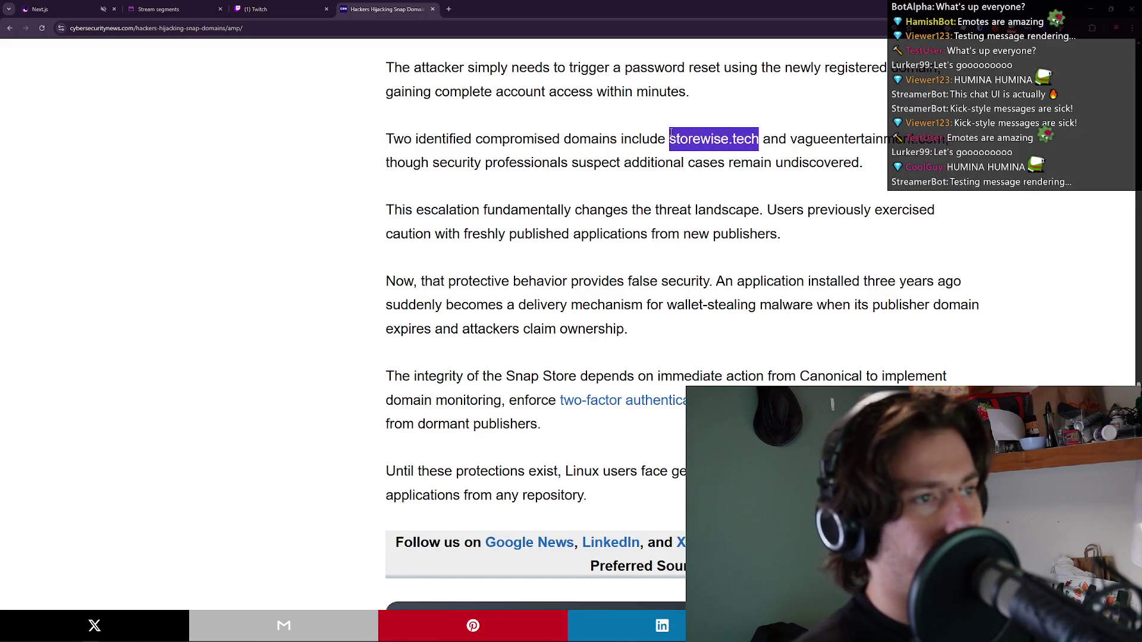
click(510, 267)
key(super)
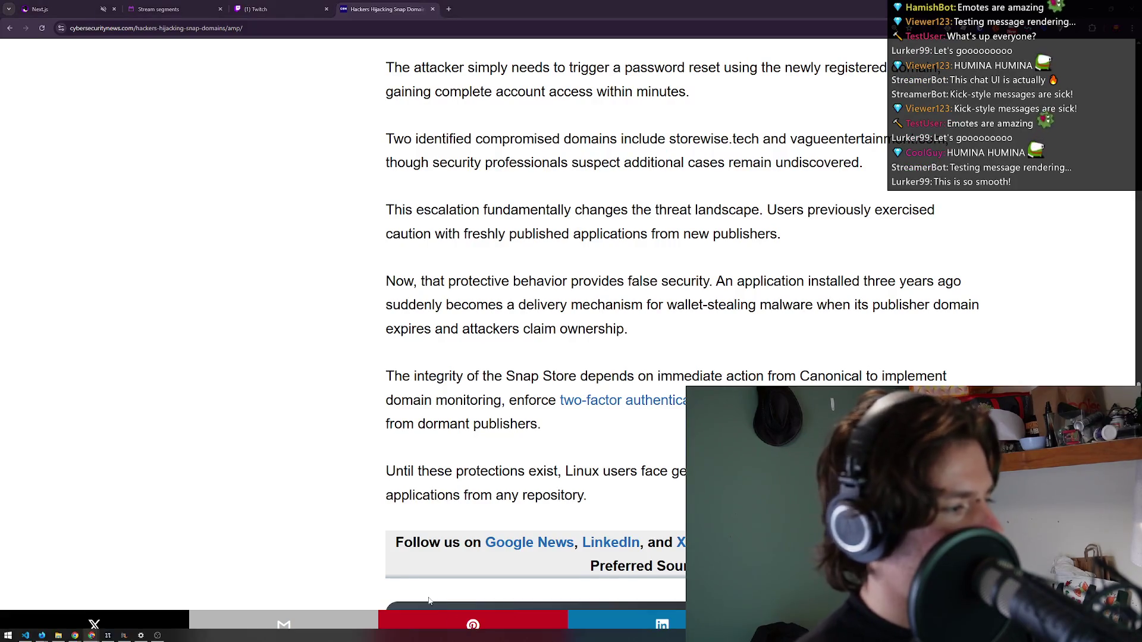
Search Google for 'domain digg' in a new tab and open the ToolBox Dig (DNS lookup) result.
key(Escape)
key(ctrl+t)
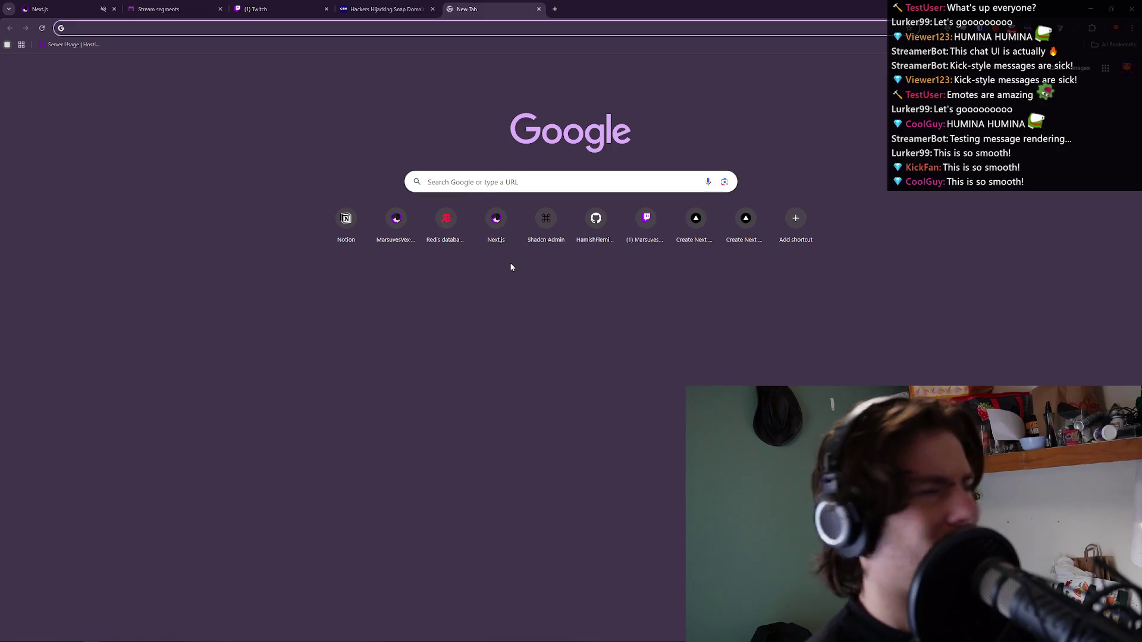
text(domain digg)
key(Return)
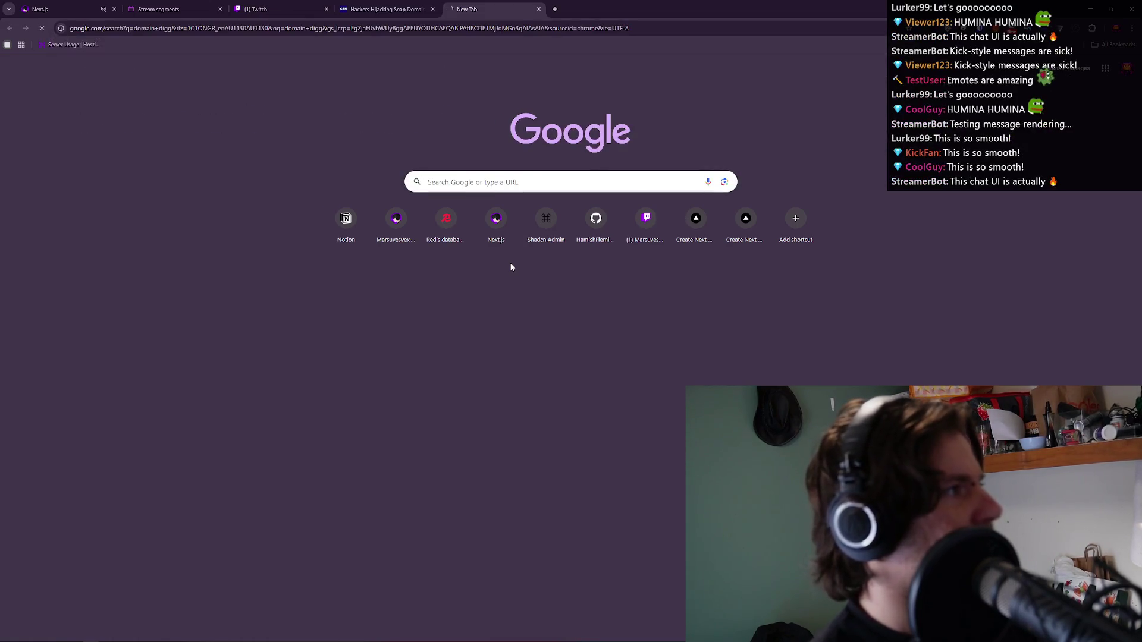
scroll(188, 223, down, 2)
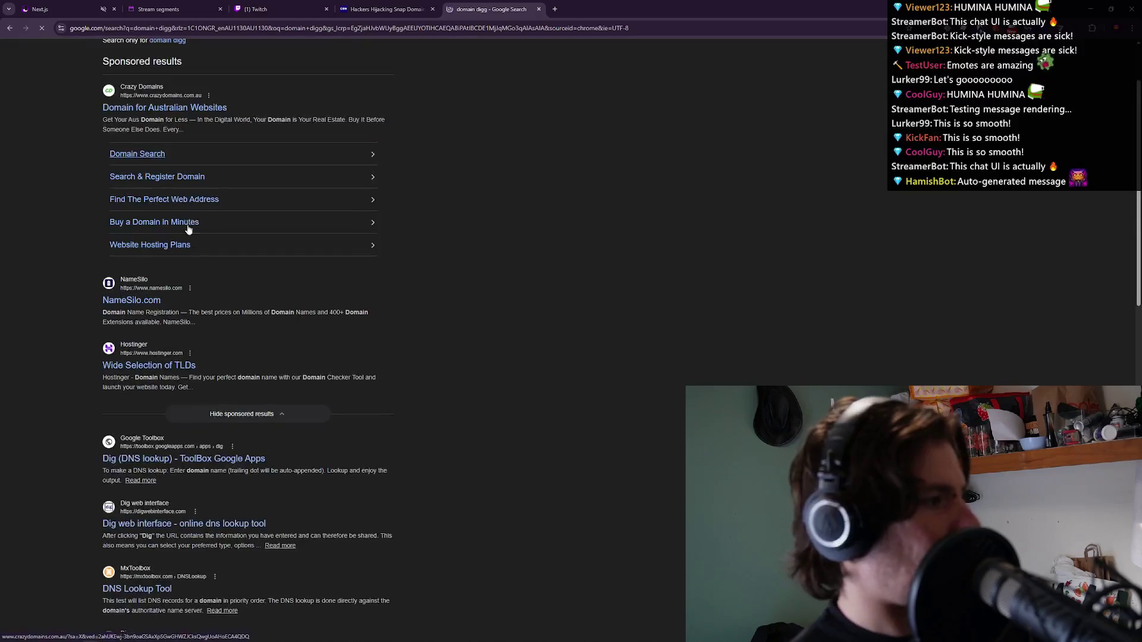
scroll(188, 223, down, 2)
scroll(184, 234, down, 2)
click(182, 238)
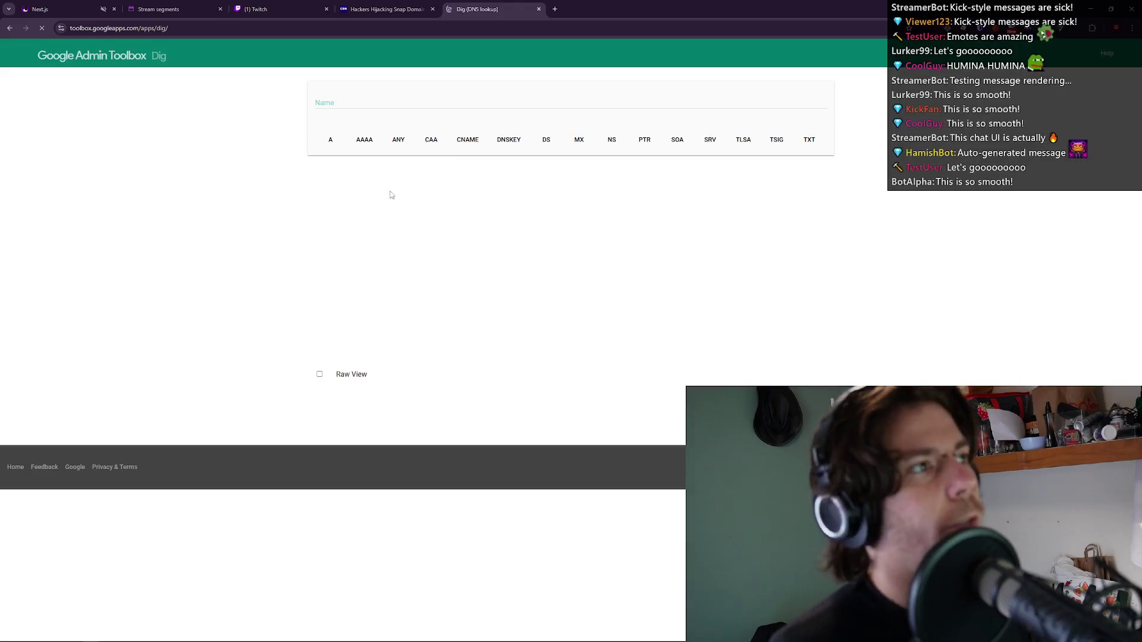
click(461, 104)
Query storewise.tech in Dig with Raw View on, checking AAAA, ANY, CAA and CNAME records.
text(storewise.tech)
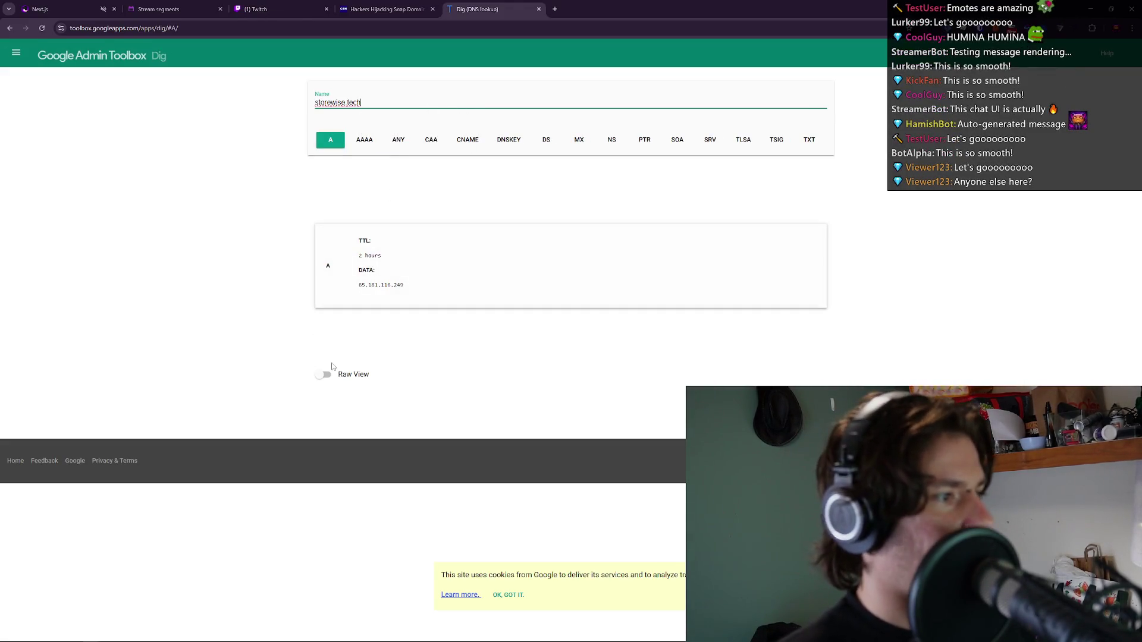
click(326, 376)
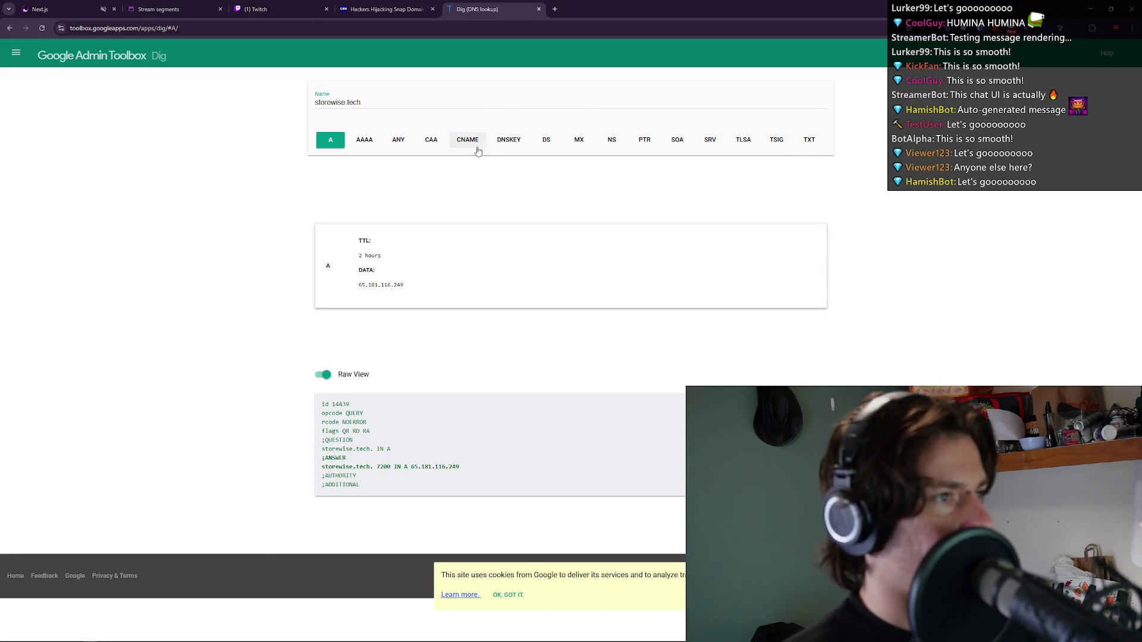
click(364, 140)
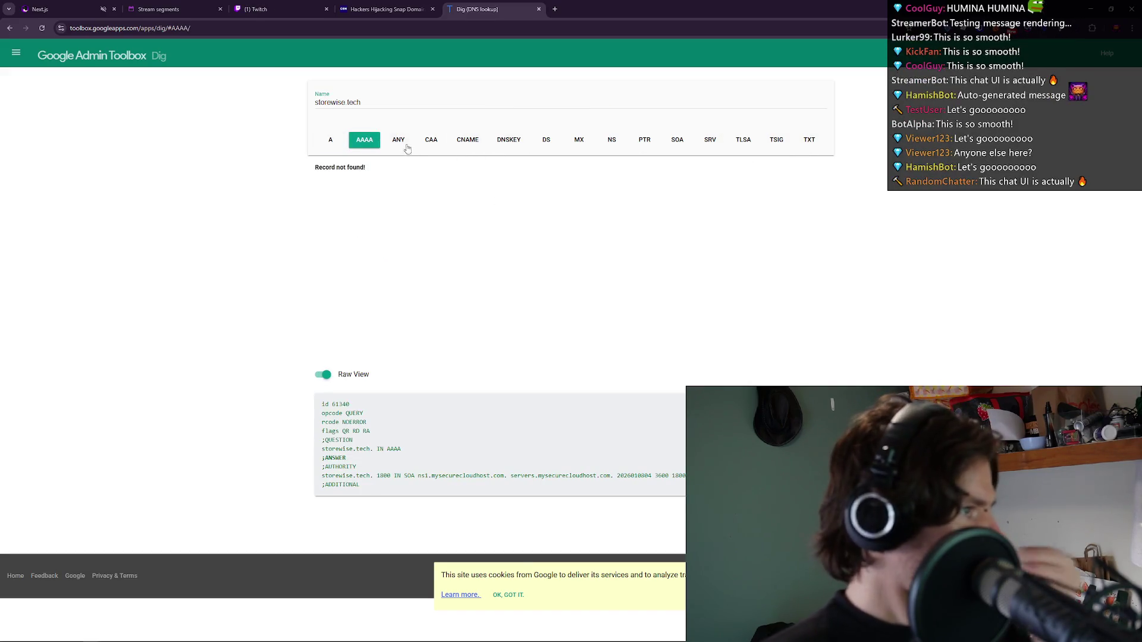
click(406, 142)
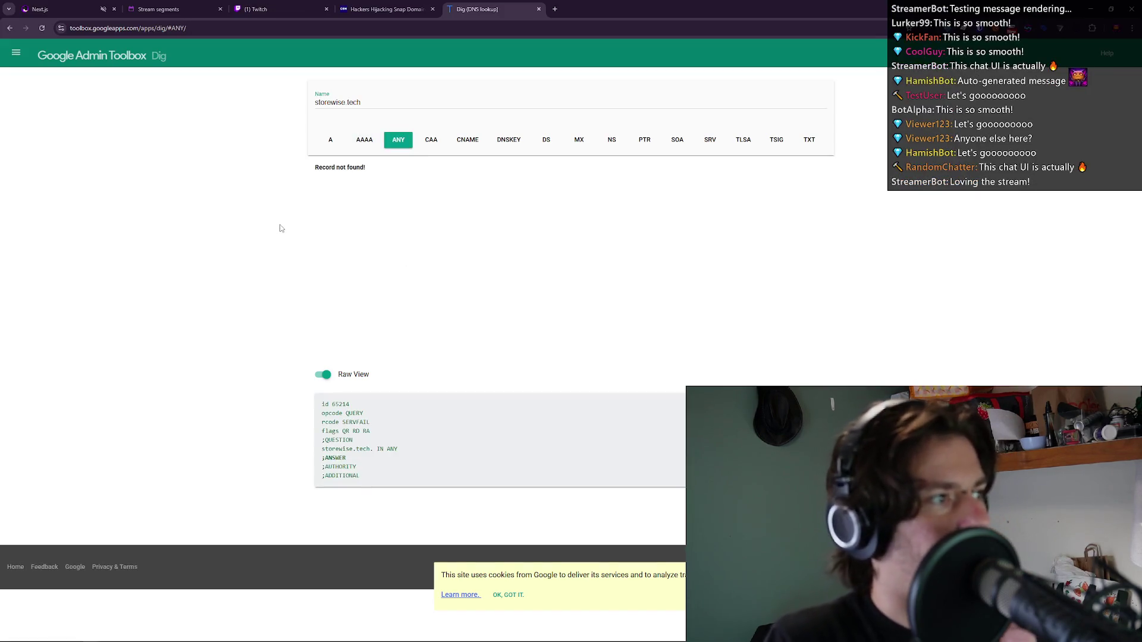
click(432, 141)
click(468, 142)
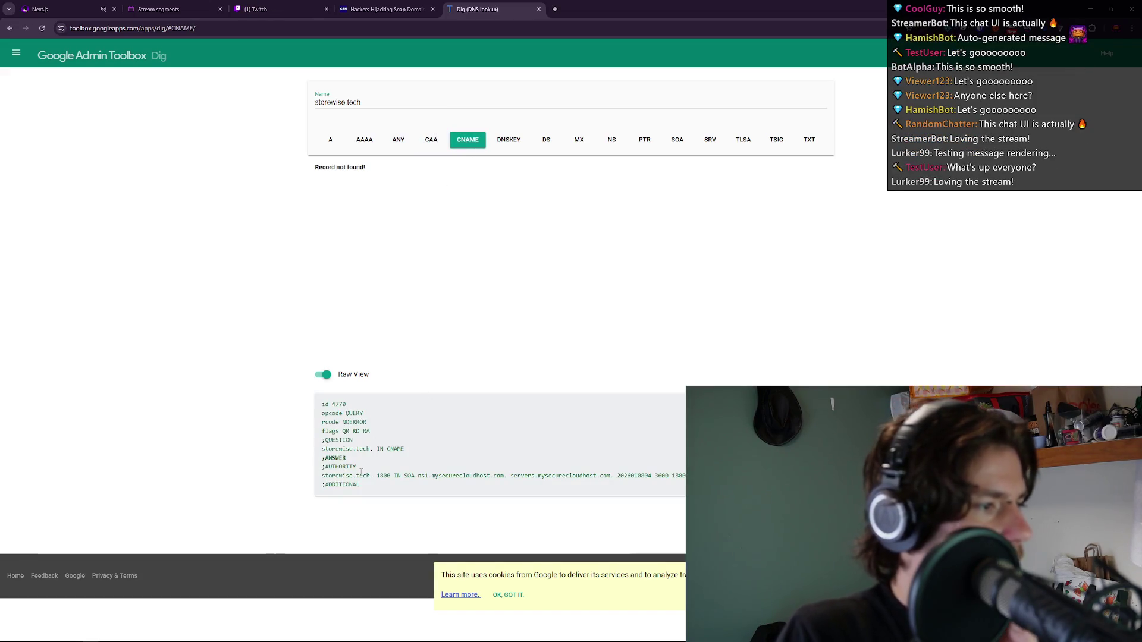
Check the DNSKEY, DS and MX records and select the raw MX answer line.
triple_click(361, 474)
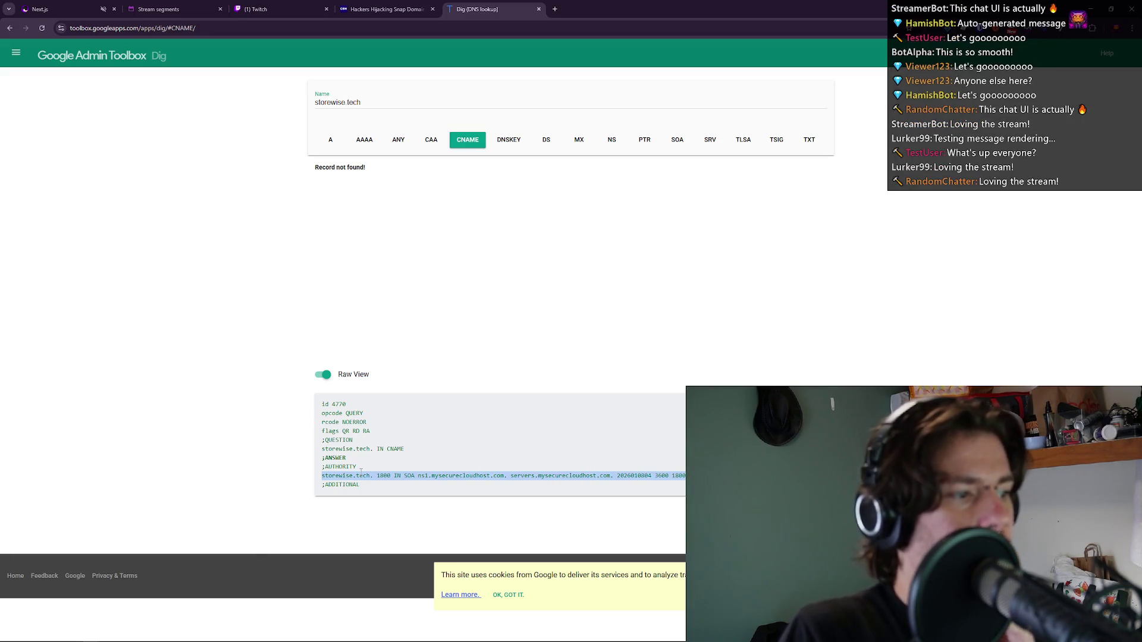
click(361, 471)
click(510, 140)
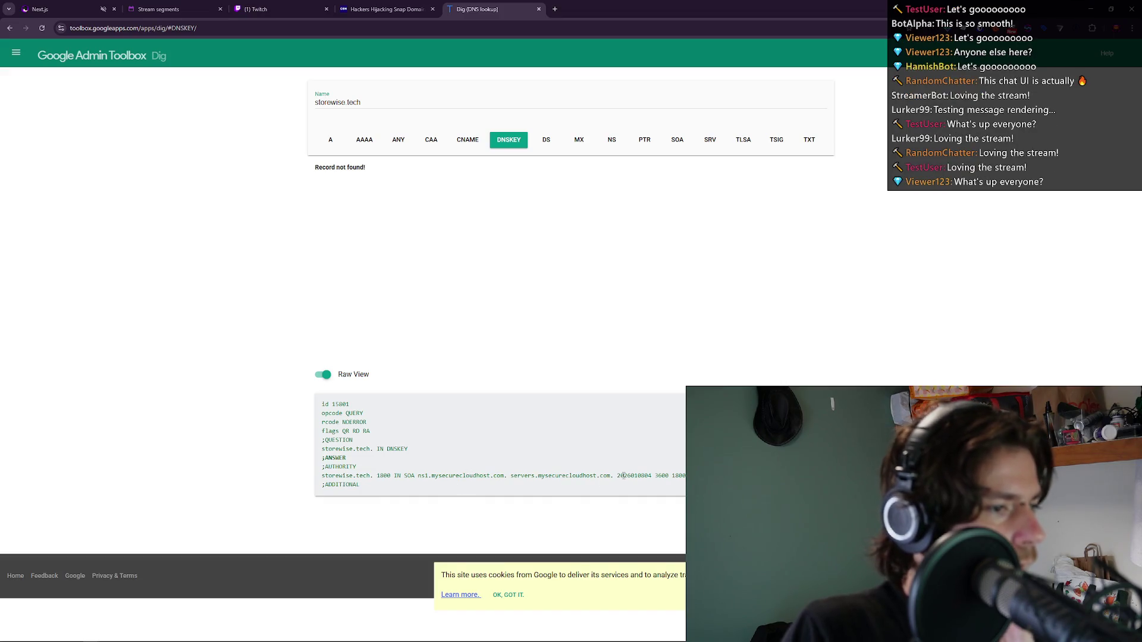
click(542, 143)
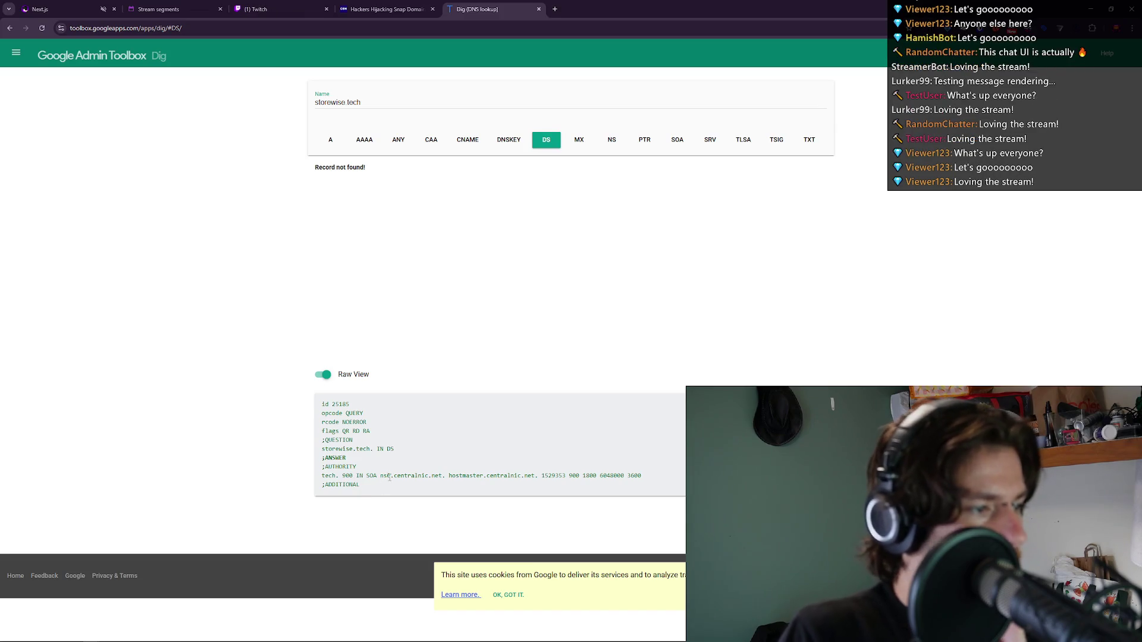
click(580, 145)
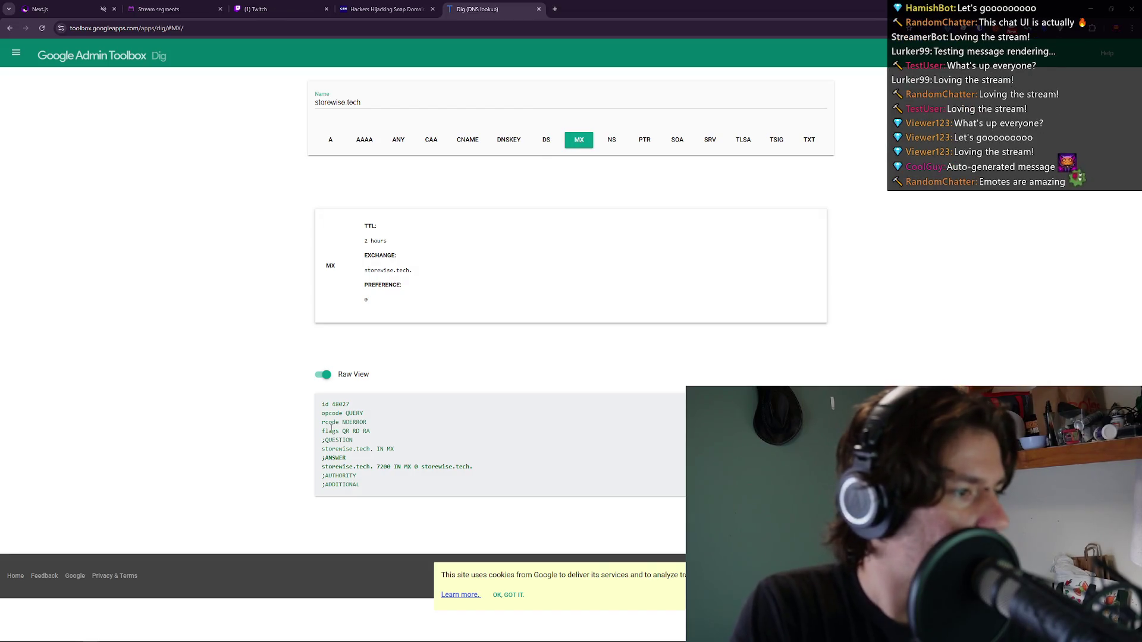
triple_click(352, 467)
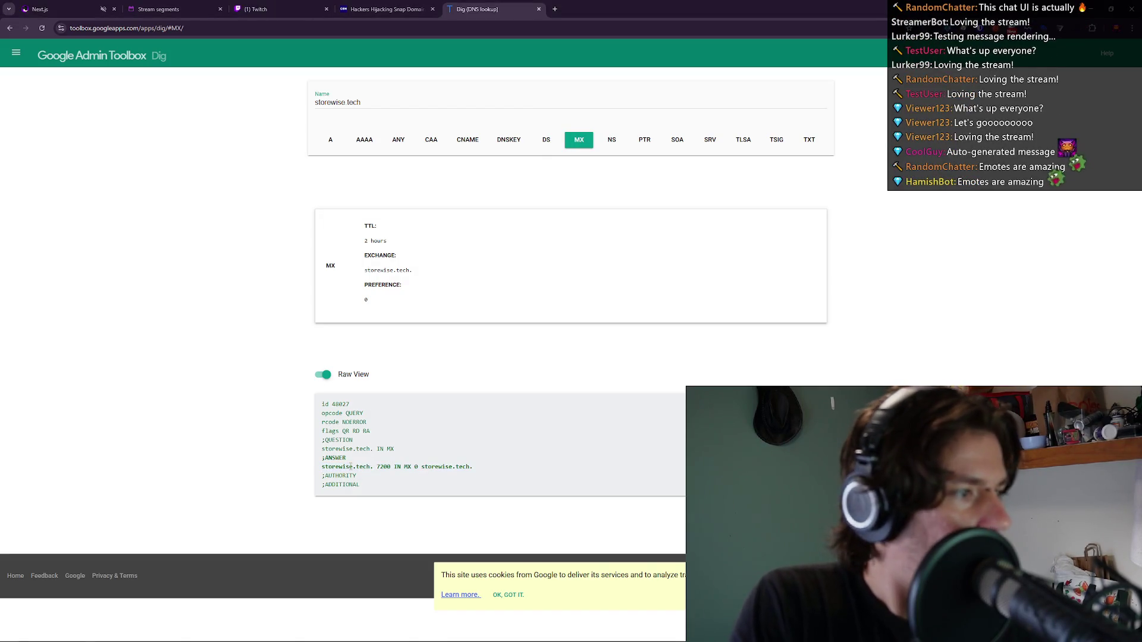
Check storewise.tech's NS, PTR, SOA, SRV and TXT records in turn.
double_click(388, 270)
click(522, 205)
click(610, 140)
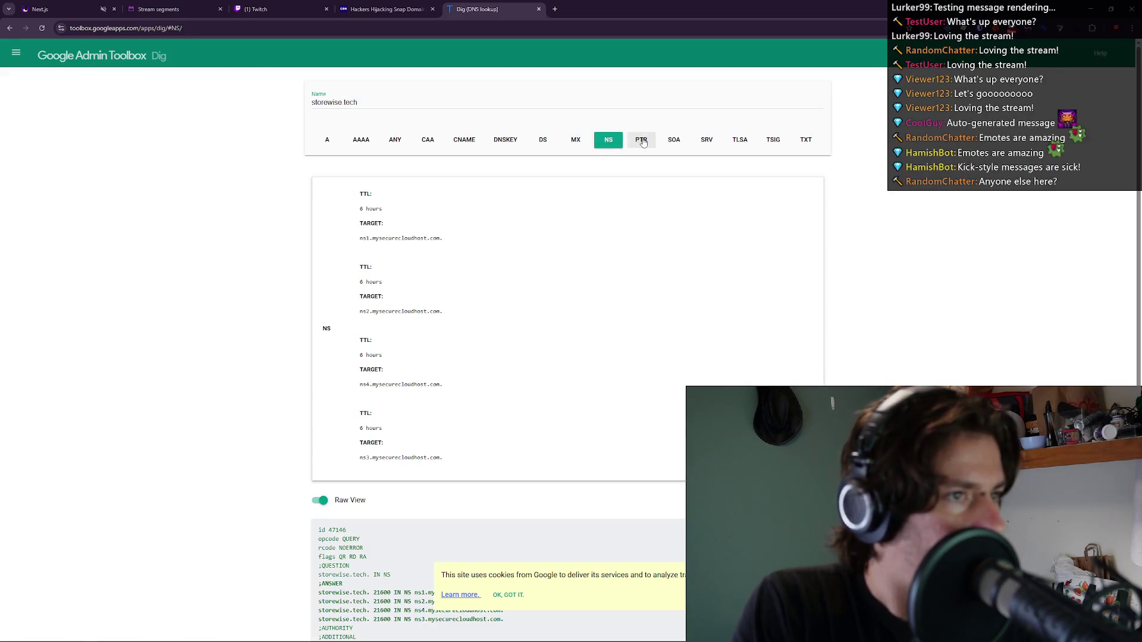
click(643, 142)
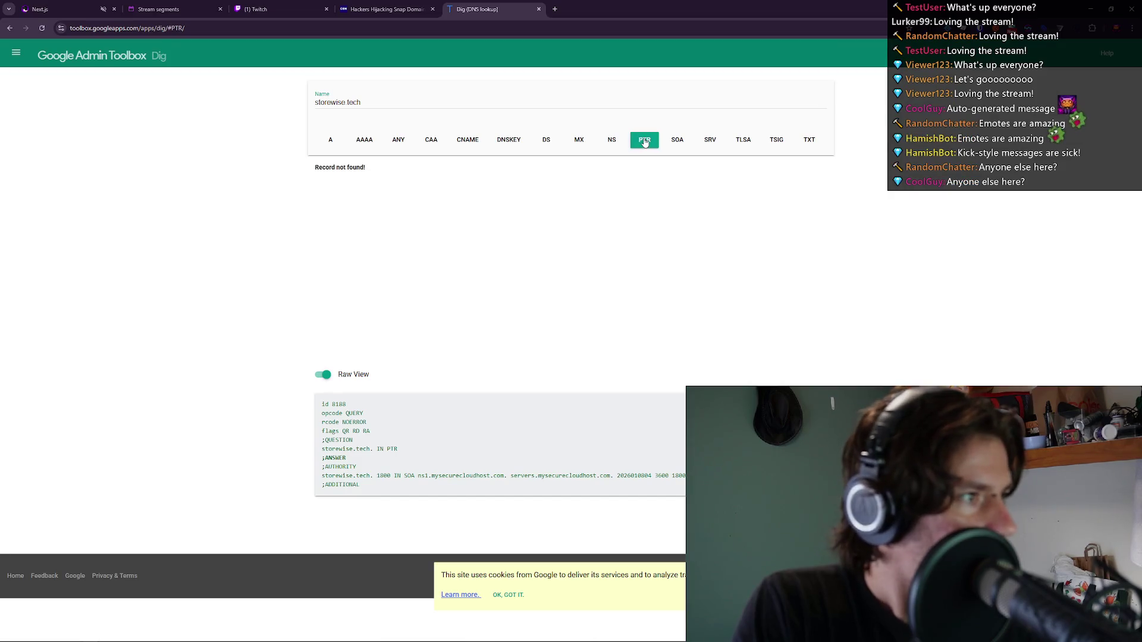
click(684, 147)
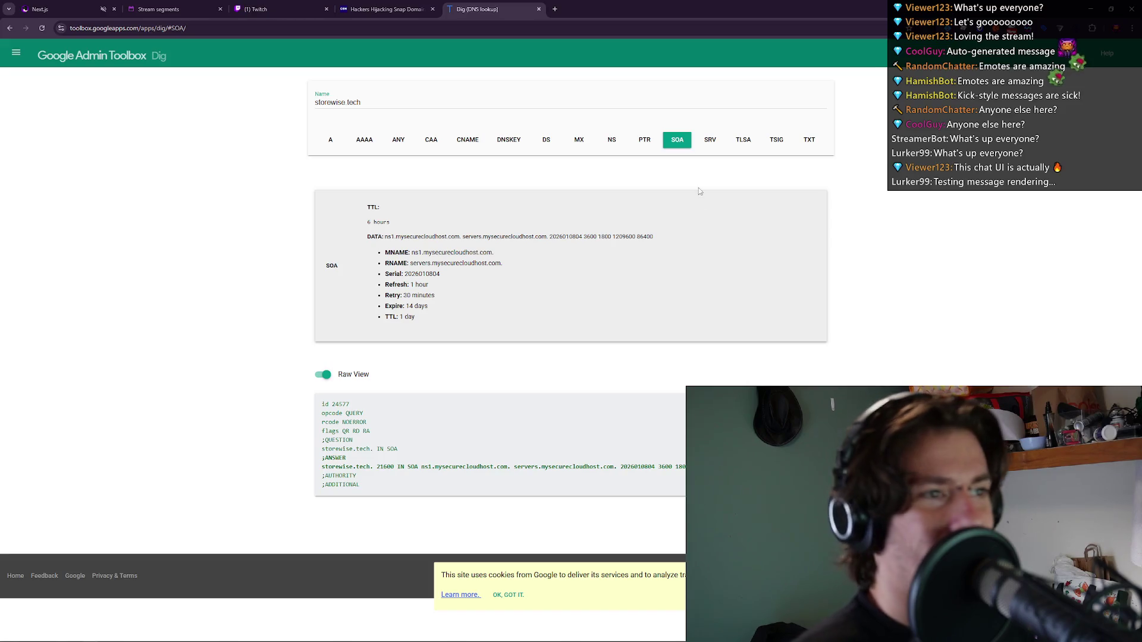
click(702, 144)
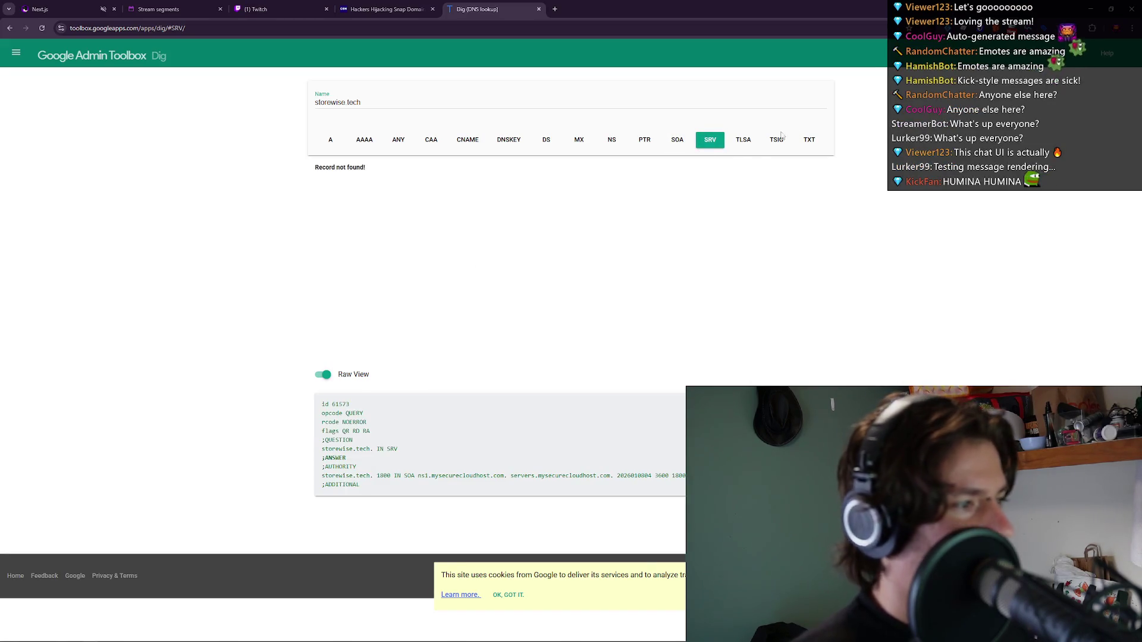
click(809, 140)
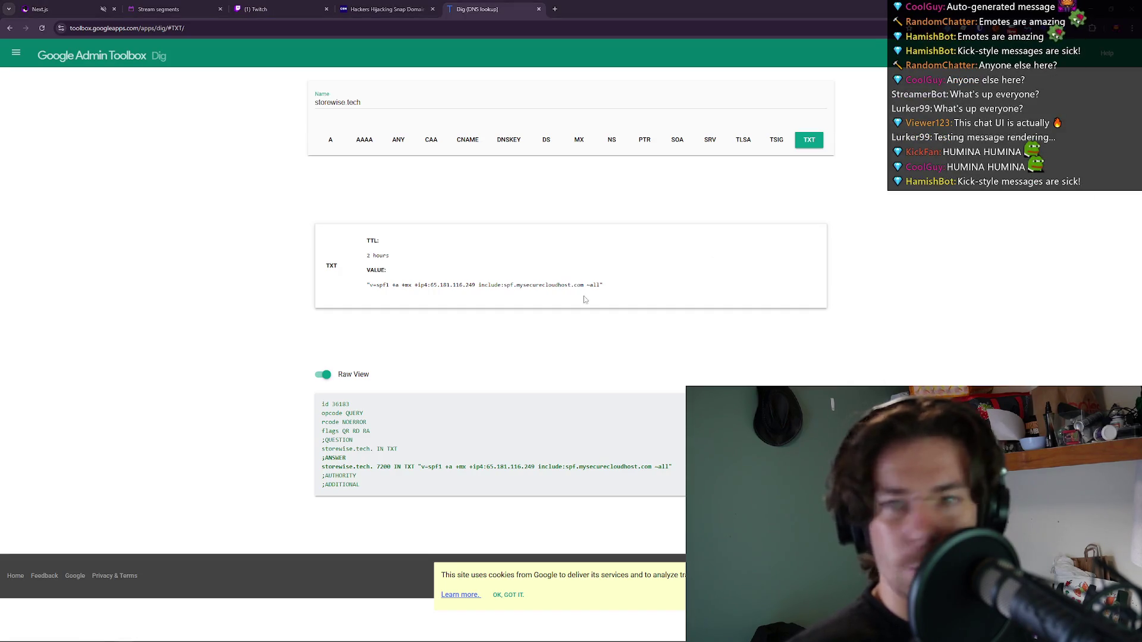
Select parts of the SPF TXT record, including the IP 65.181.116.249.
triple_click(476, 285)
click(395, 284)
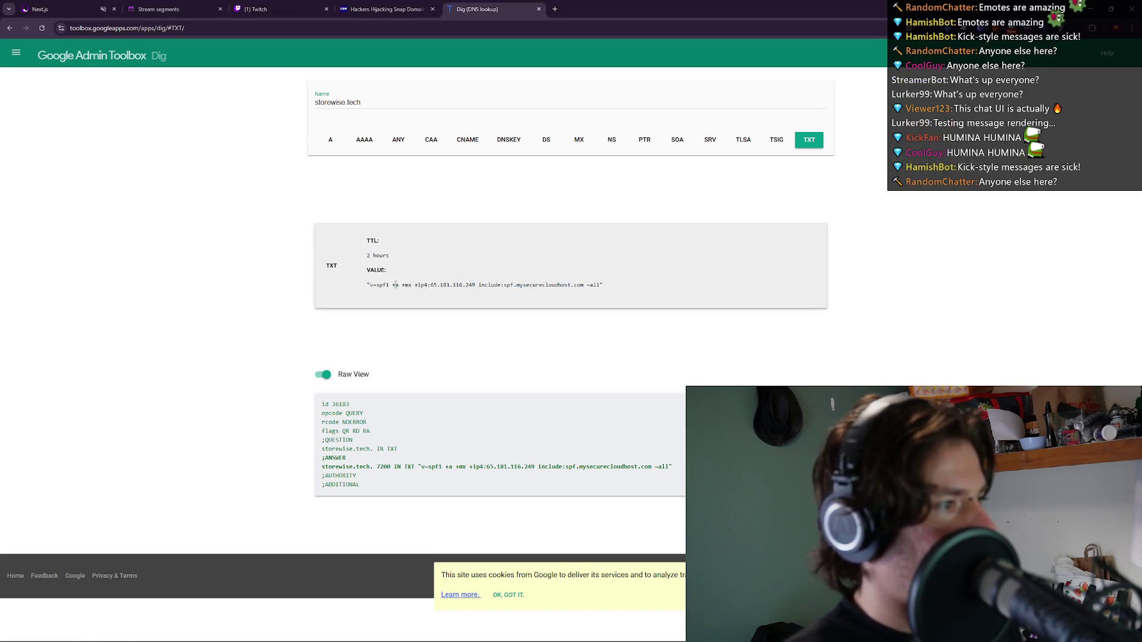
drag(394, 284, 603, 284)
click(467, 285)
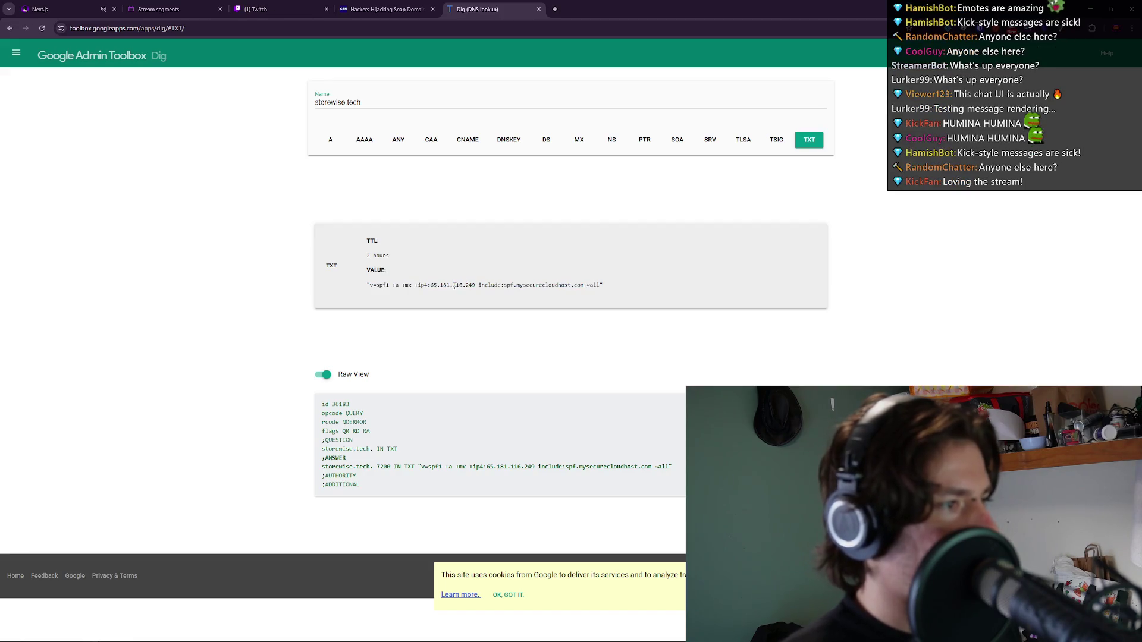
double_click(466, 285)
click(456, 285)
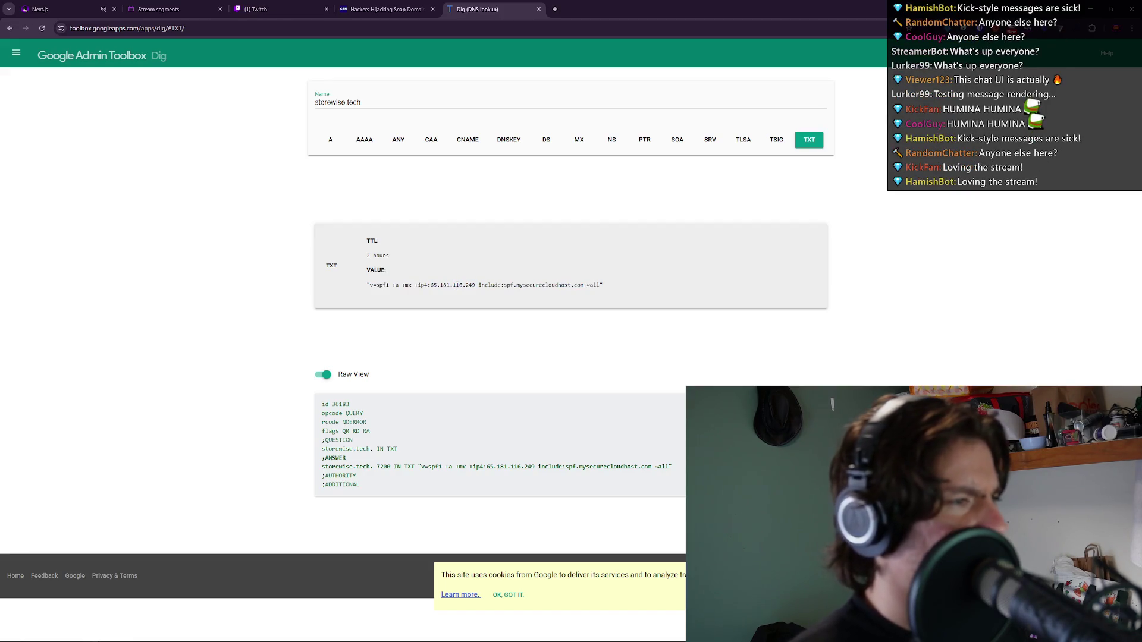
Examine the include, spf1 and ip4 parts of the TXT value, then return to the Snap Domains article.
triple_click(499, 287)
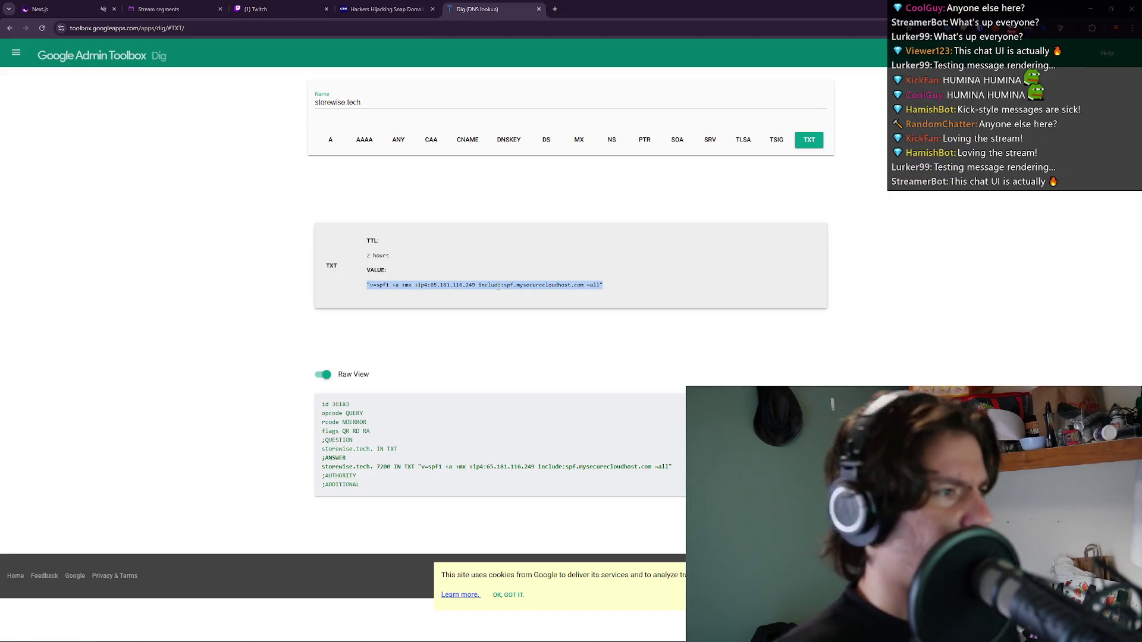
double_click(499, 286)
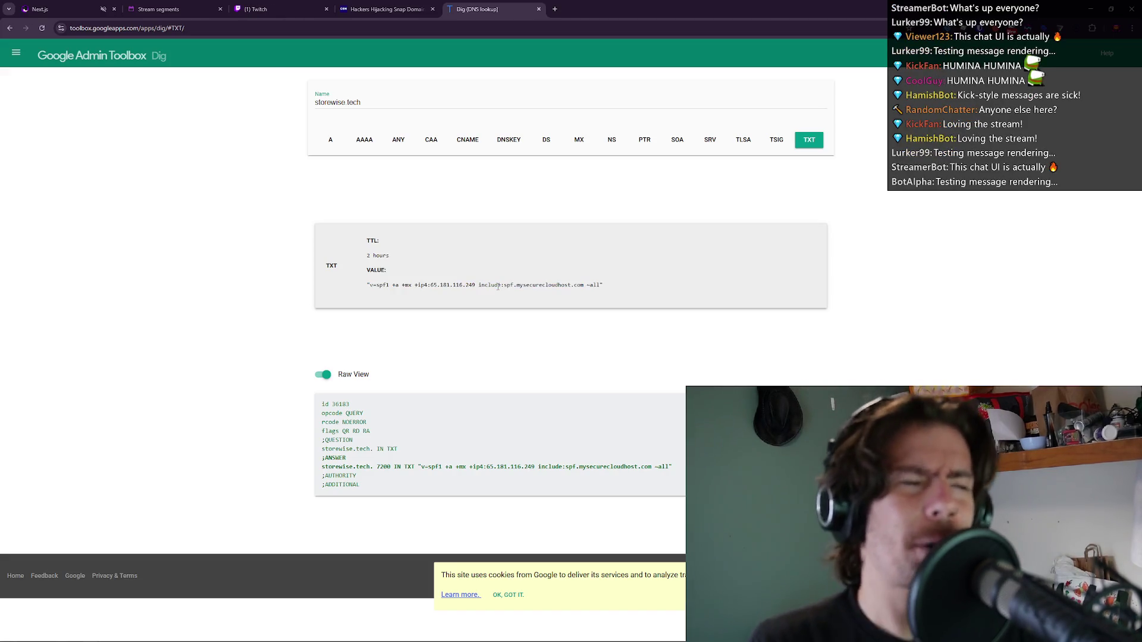
triple_click(498, 287)
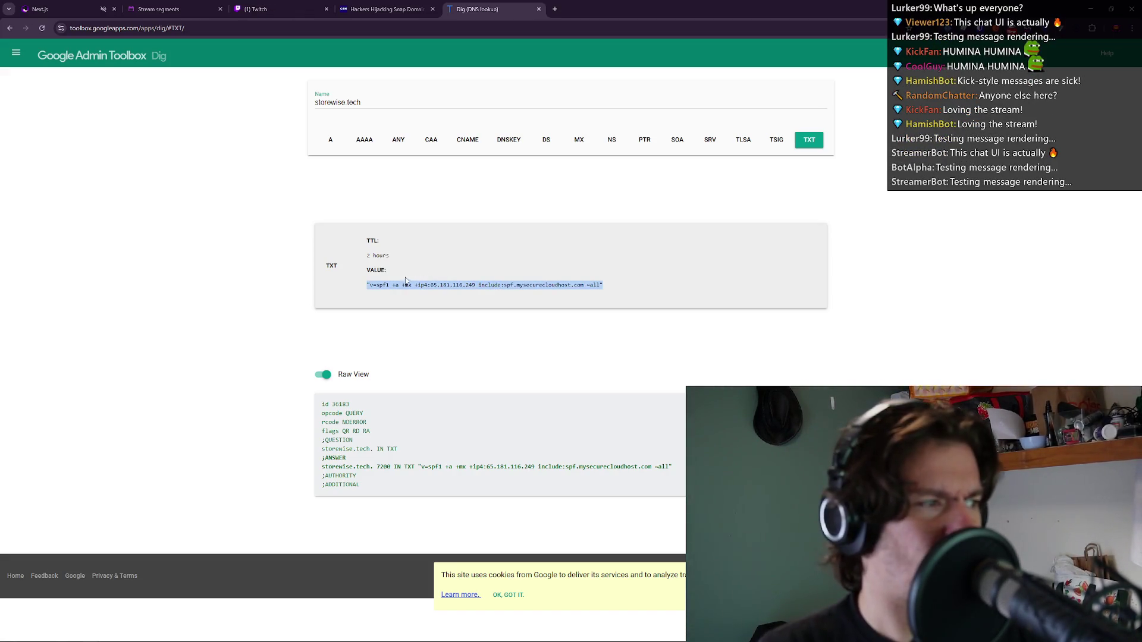
double_click(383, 285)
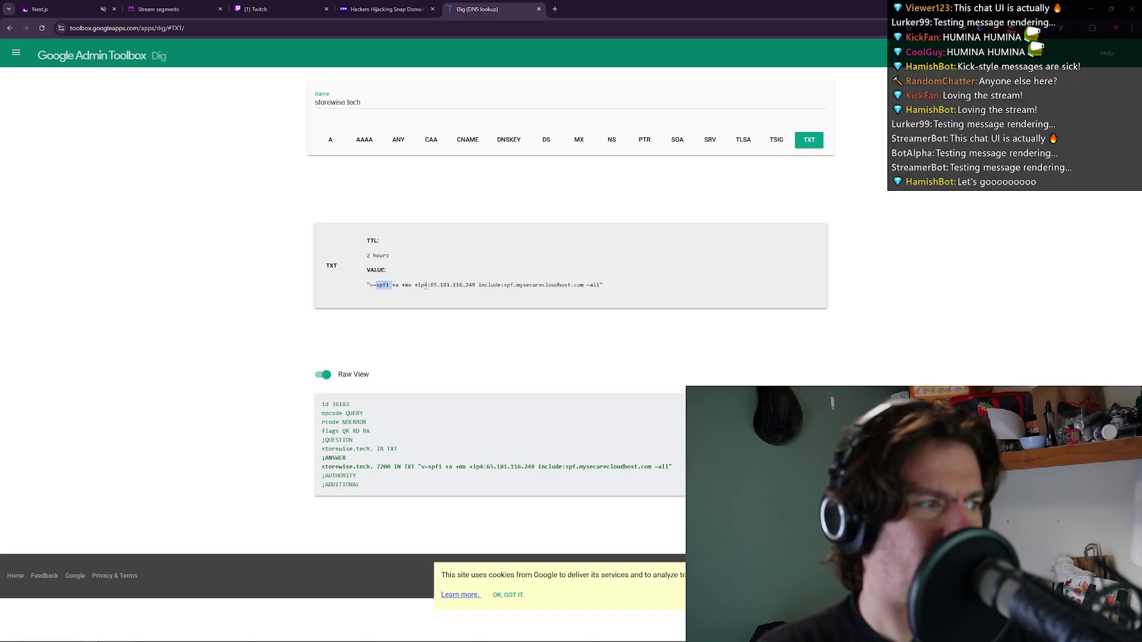
drag(426, 284, 476, 286)
click(469, 292)
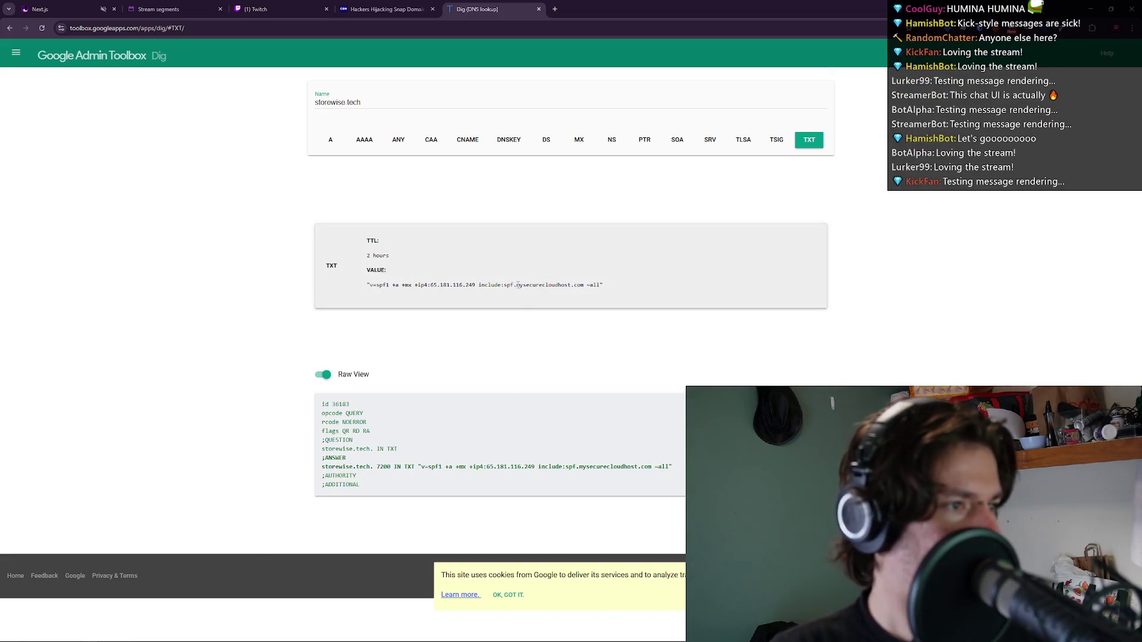
click(572, 280)
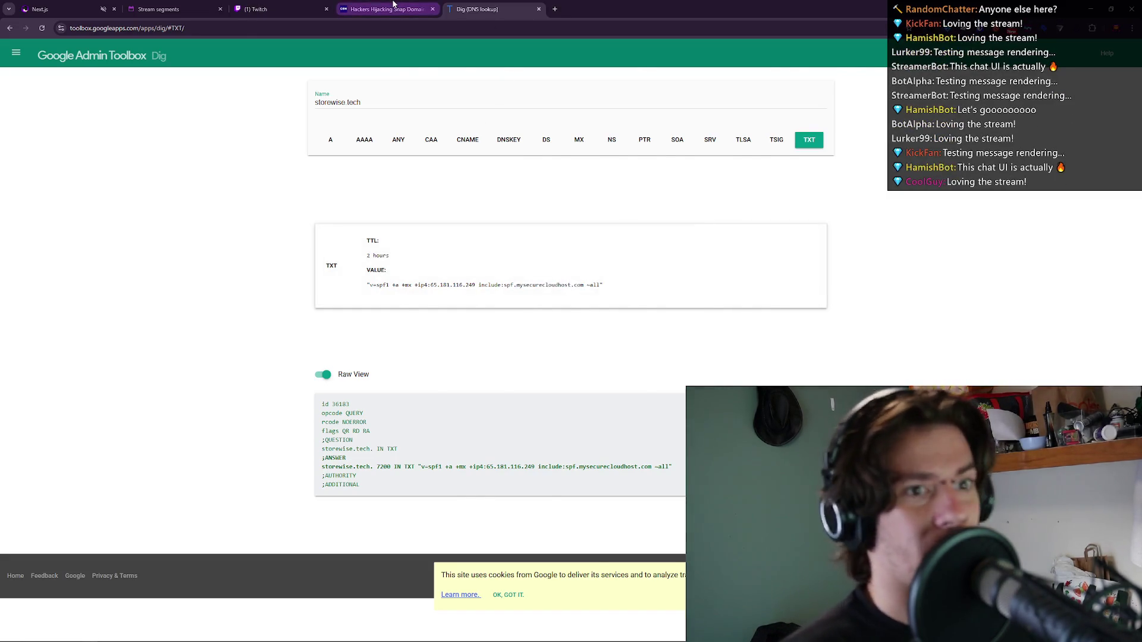
click(392, 7)
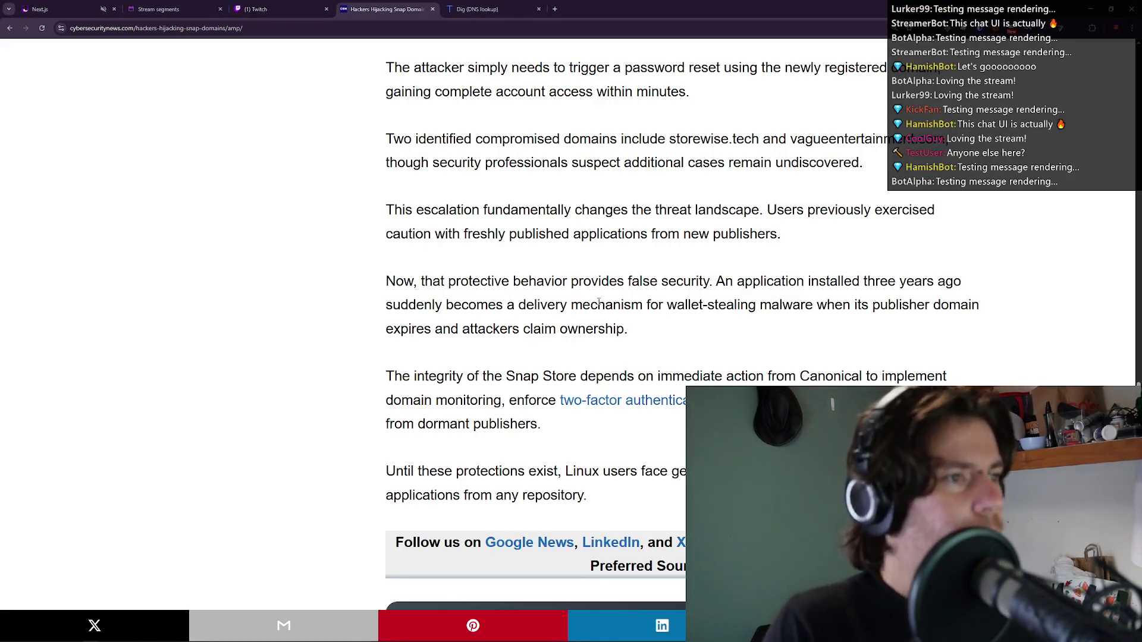
scroll(602, 299, down, 1)
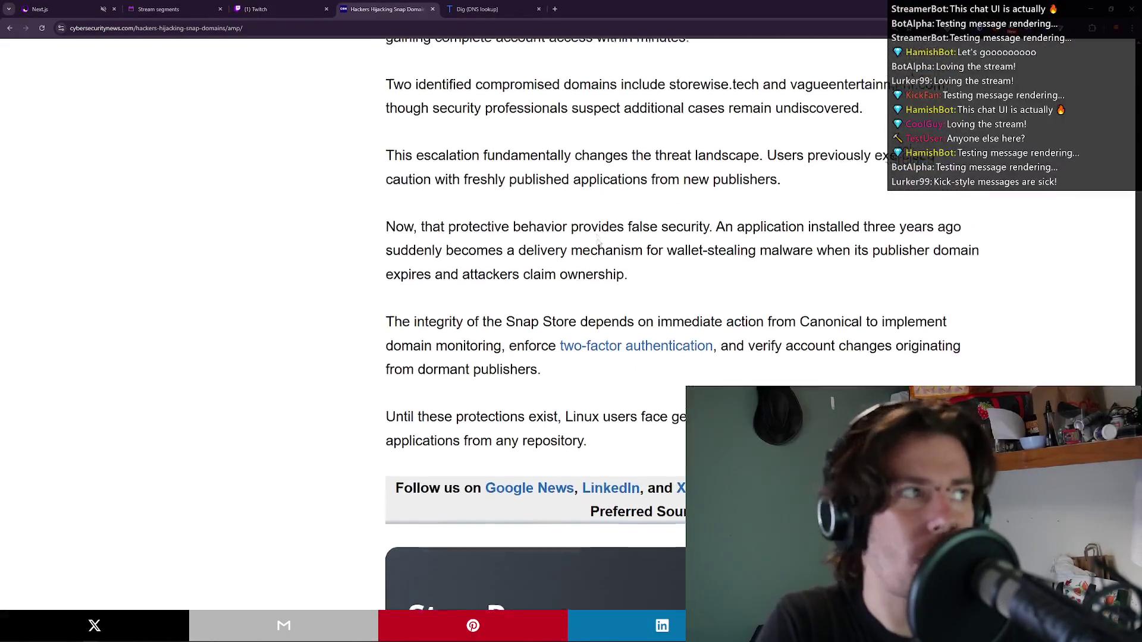
triple_click(475, 161)
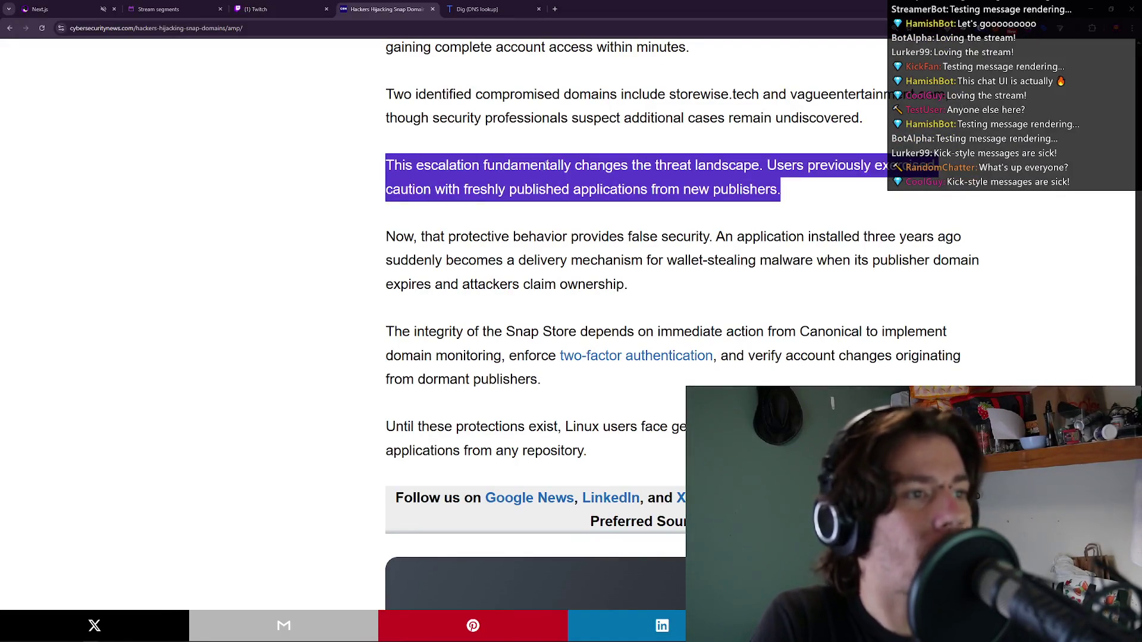
click(533, 160)
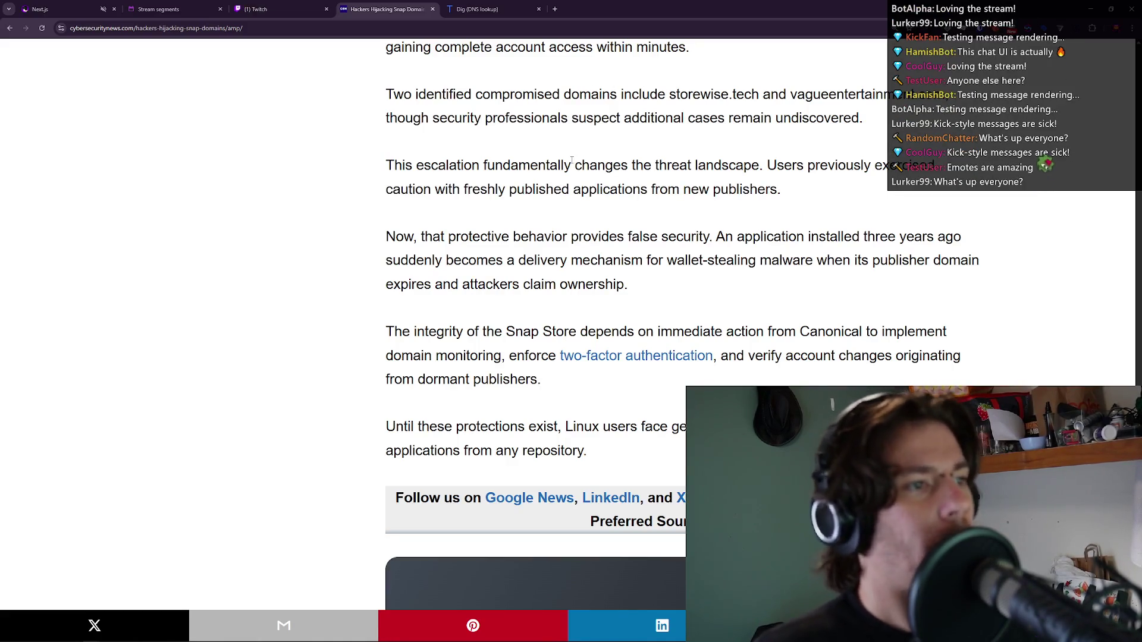
scroll(642, 145, down, 1)
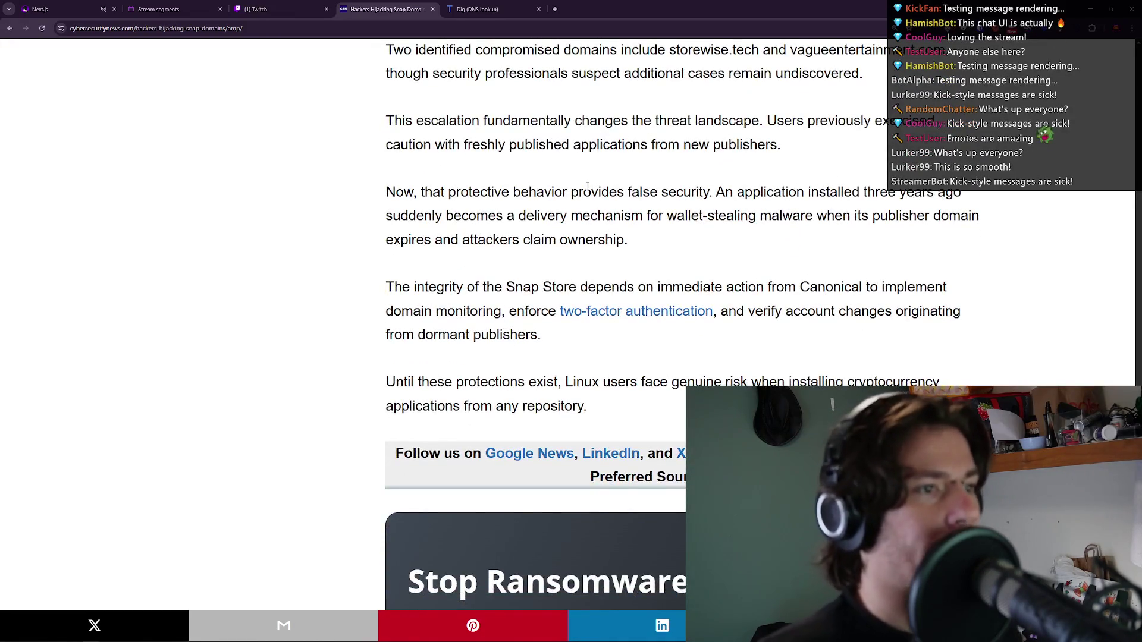
scroll(587, 187, down, 2)
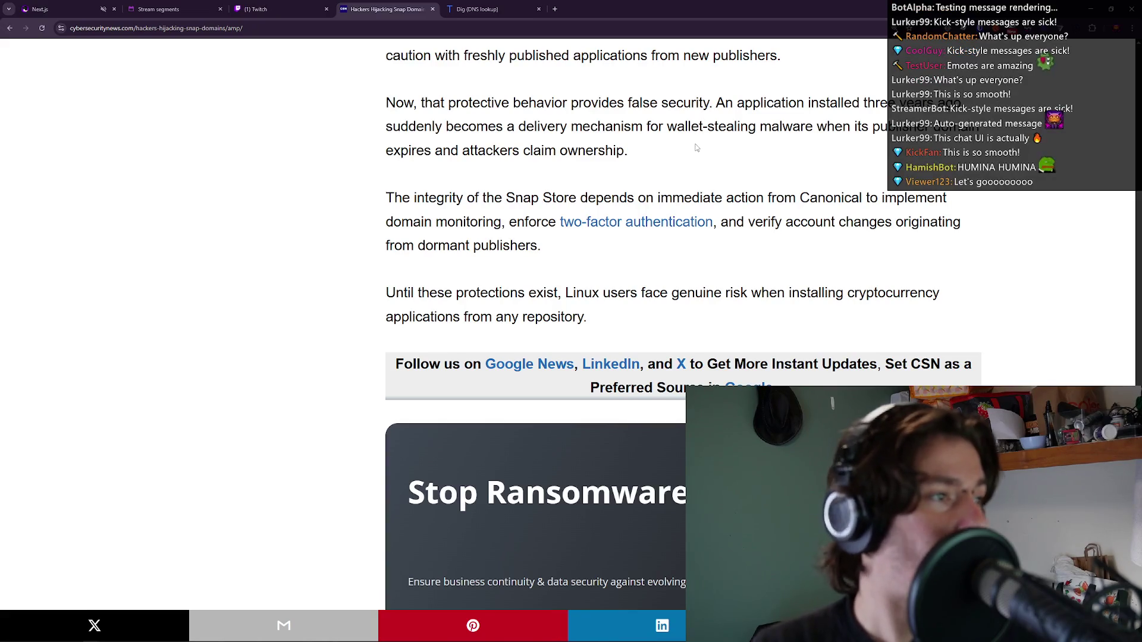
scroll(696, 148, down, 1)
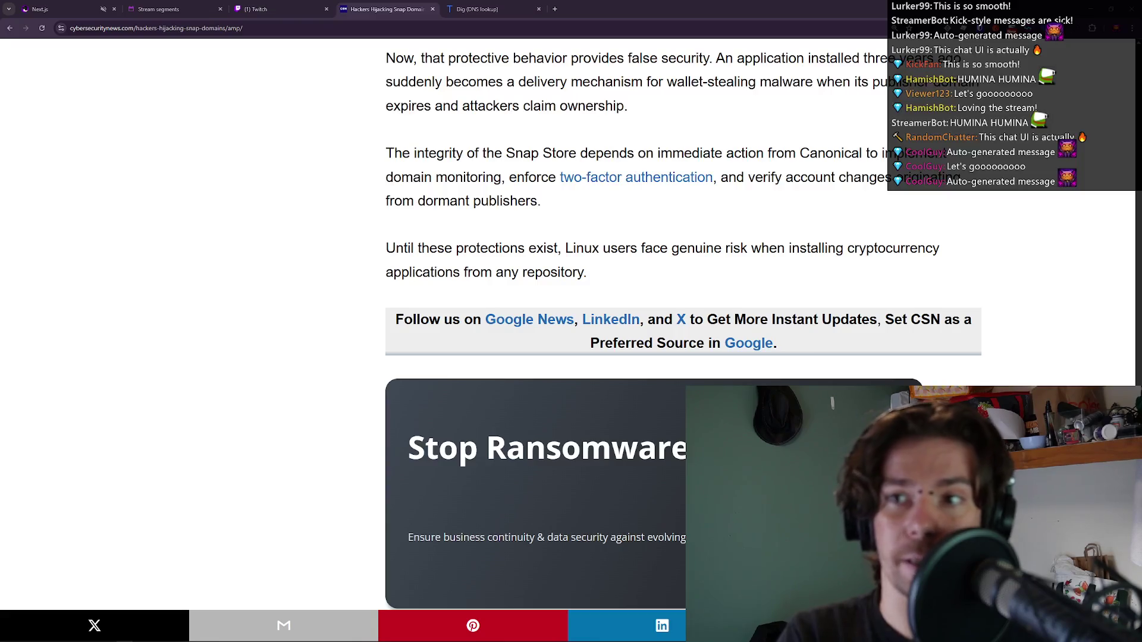
double_click(495, 174)
click(495, 171)
click(495, 171)
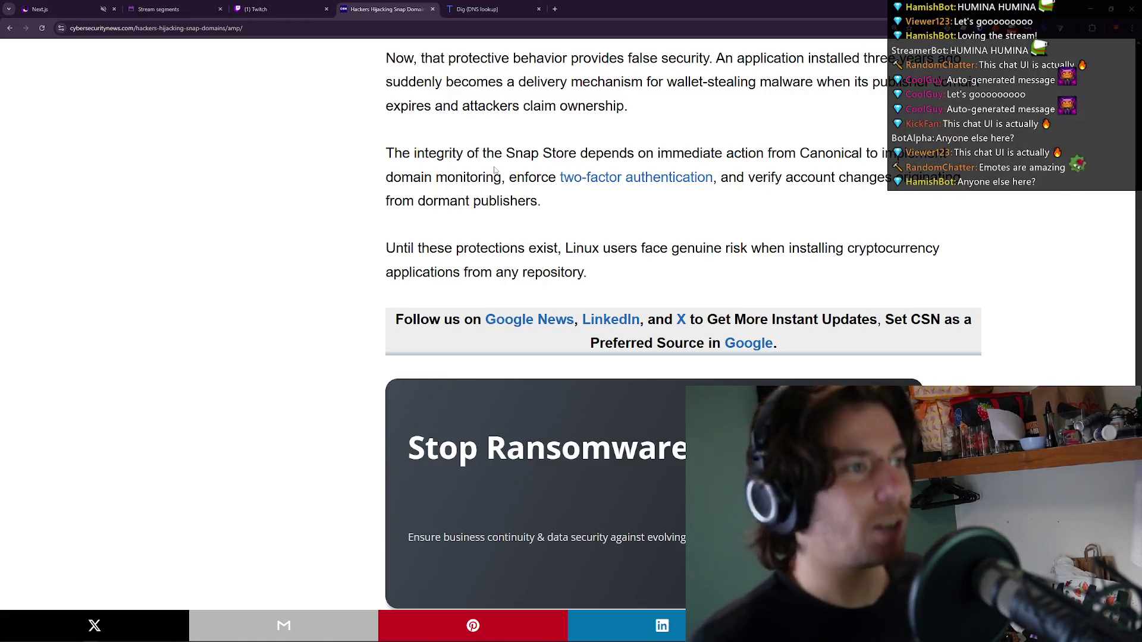
triple_click(494, 171)
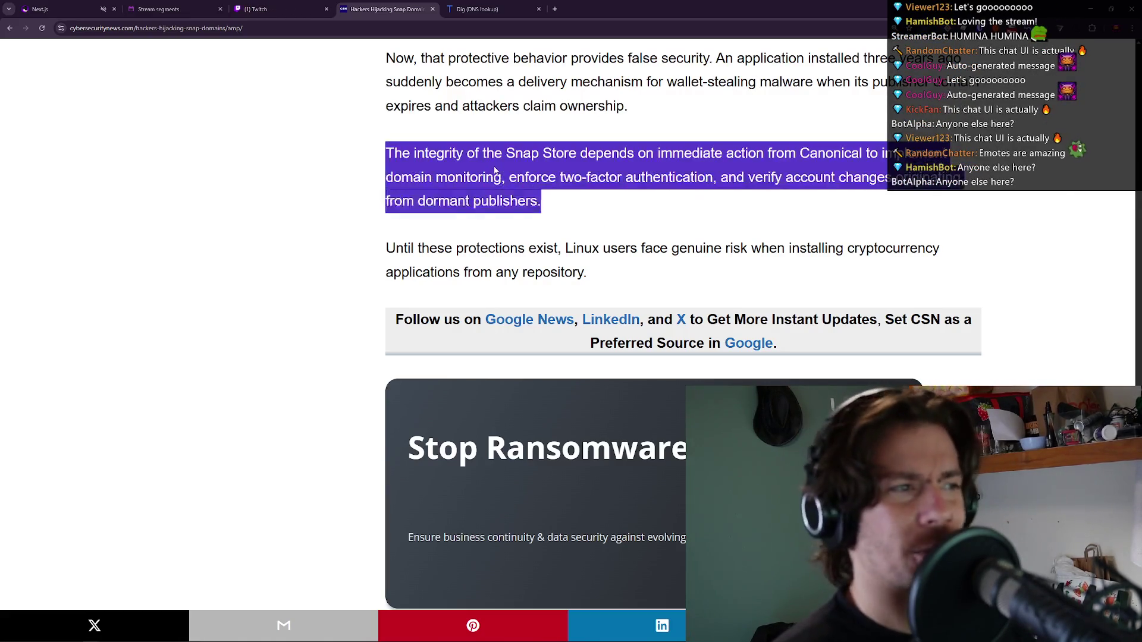
click(494, 170)
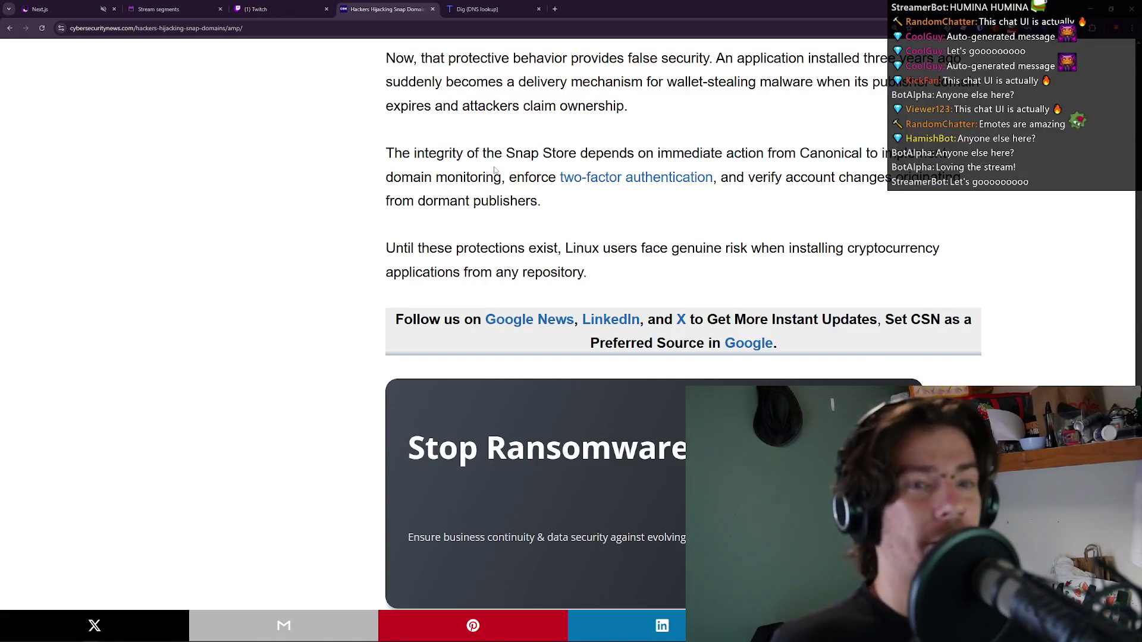
scroll(490, 155, down, 1)
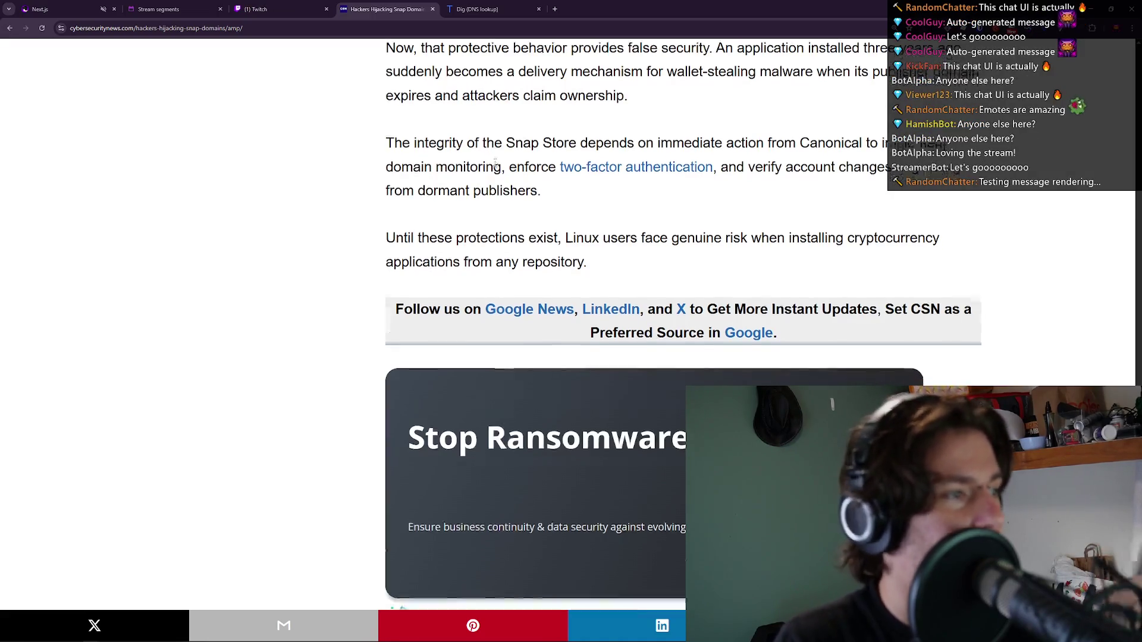
scroll(485, 102, up, 1)
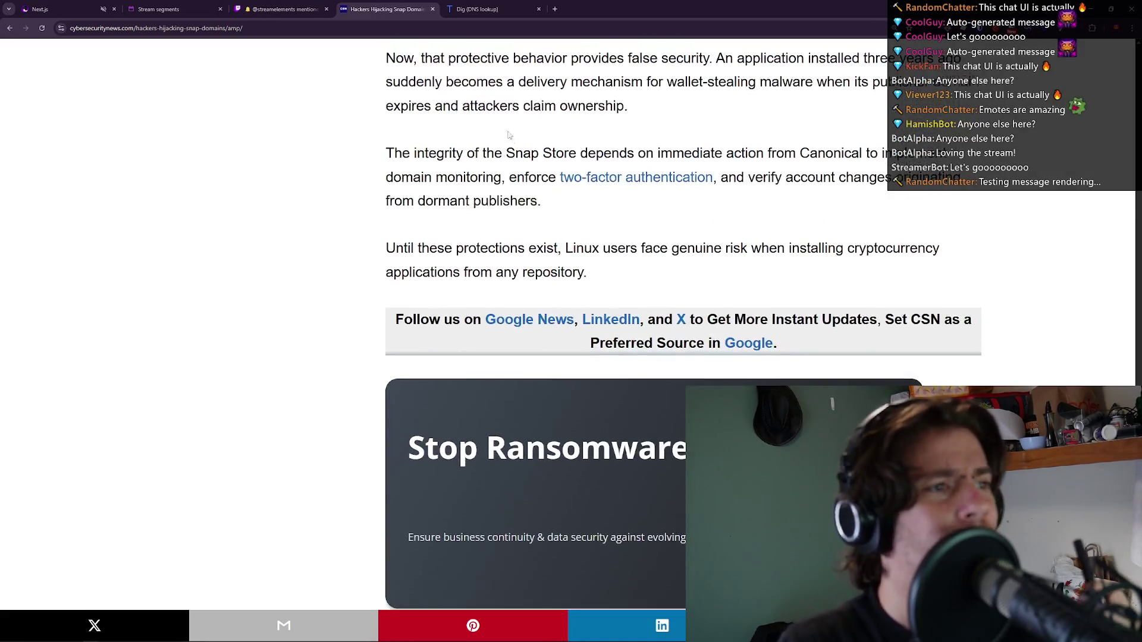
double_click(543, 179)
click(543, 182)
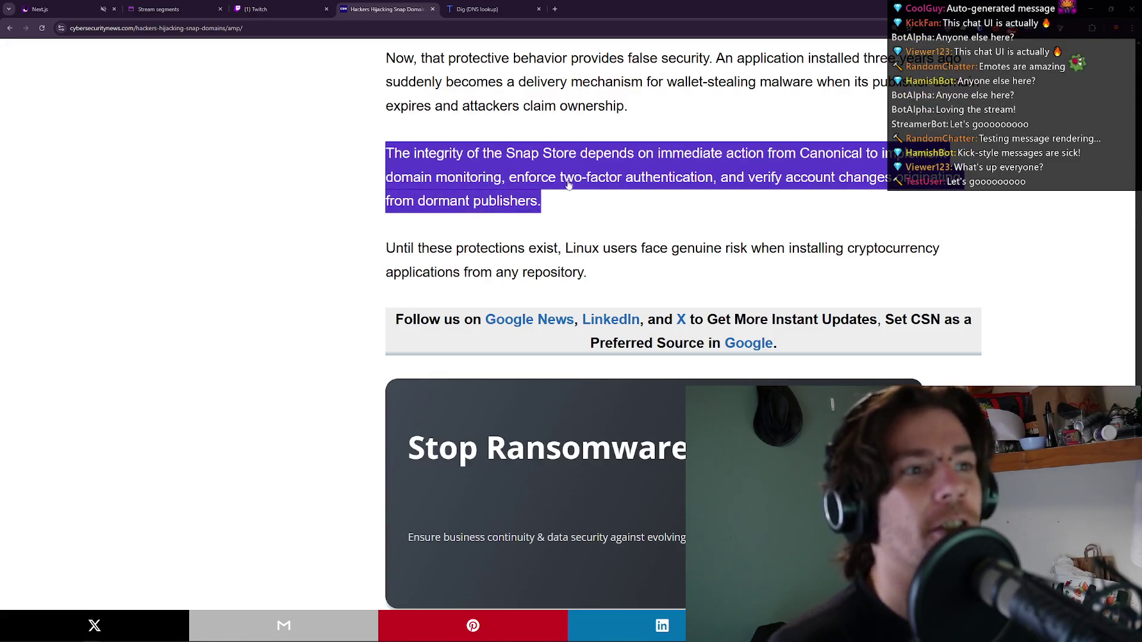
click(560, 188)
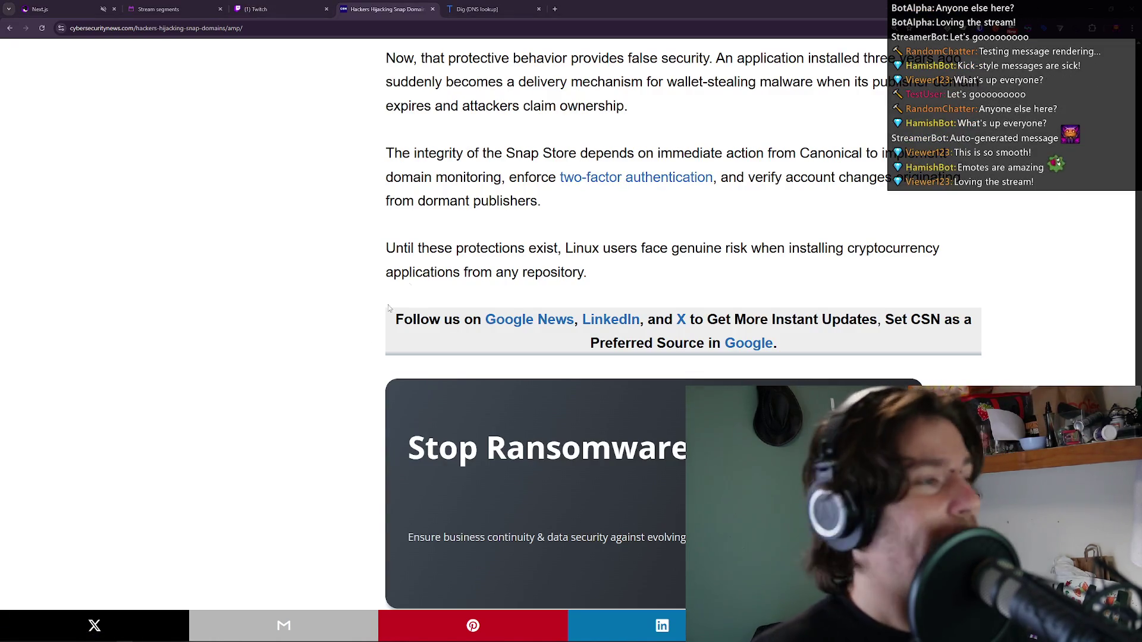
scroll(434, 214, down, 1)
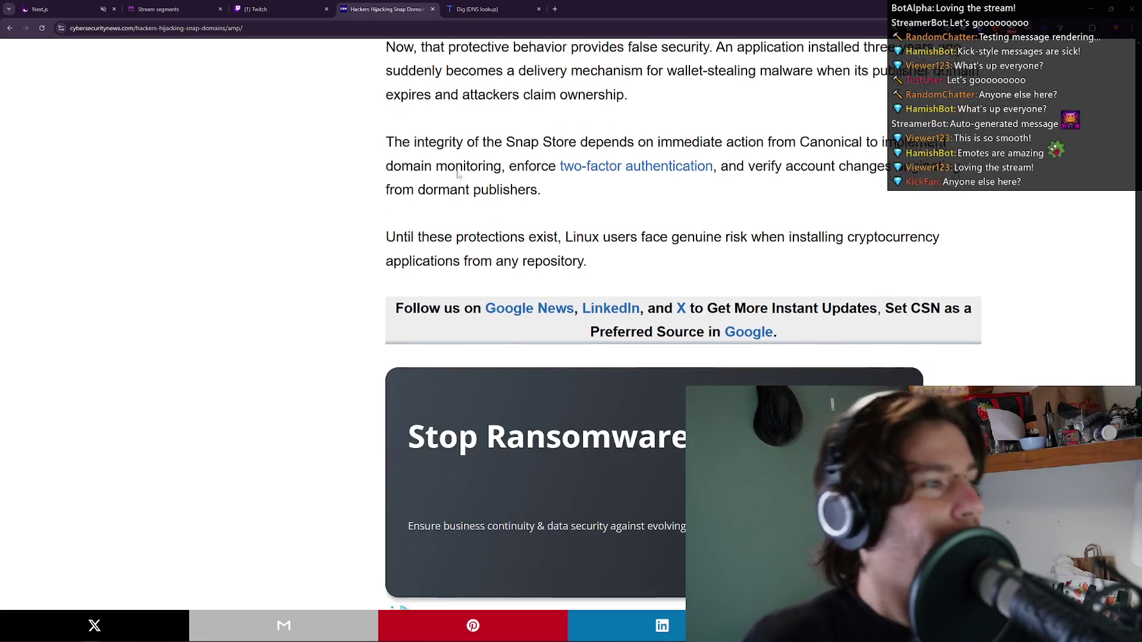
double_click(416, 204)
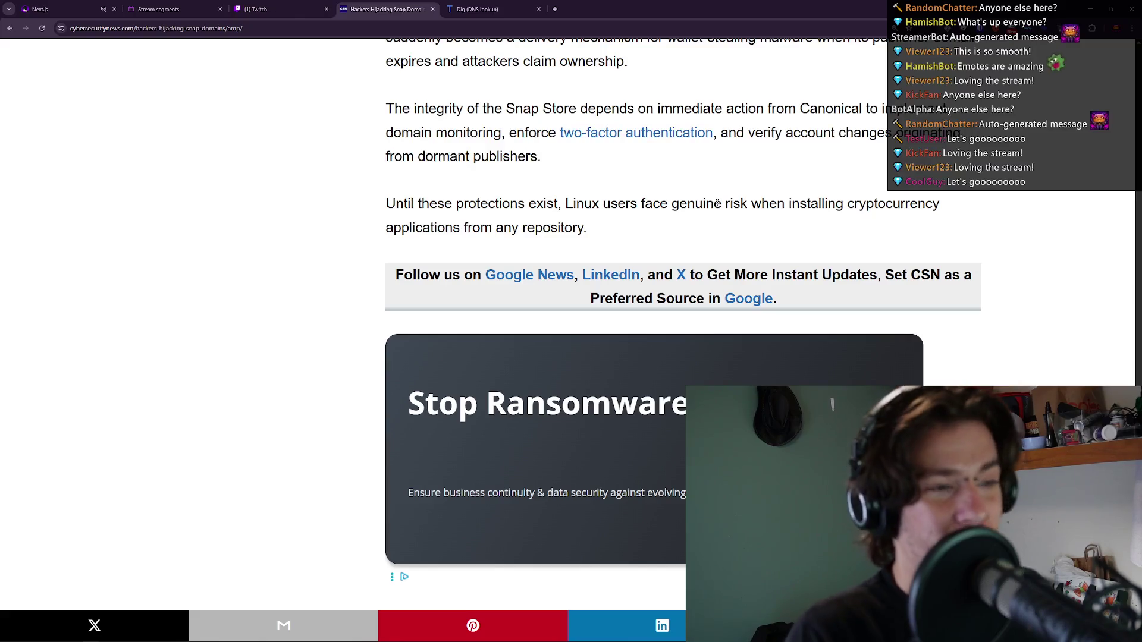
drag(717, 204, 888, 204)
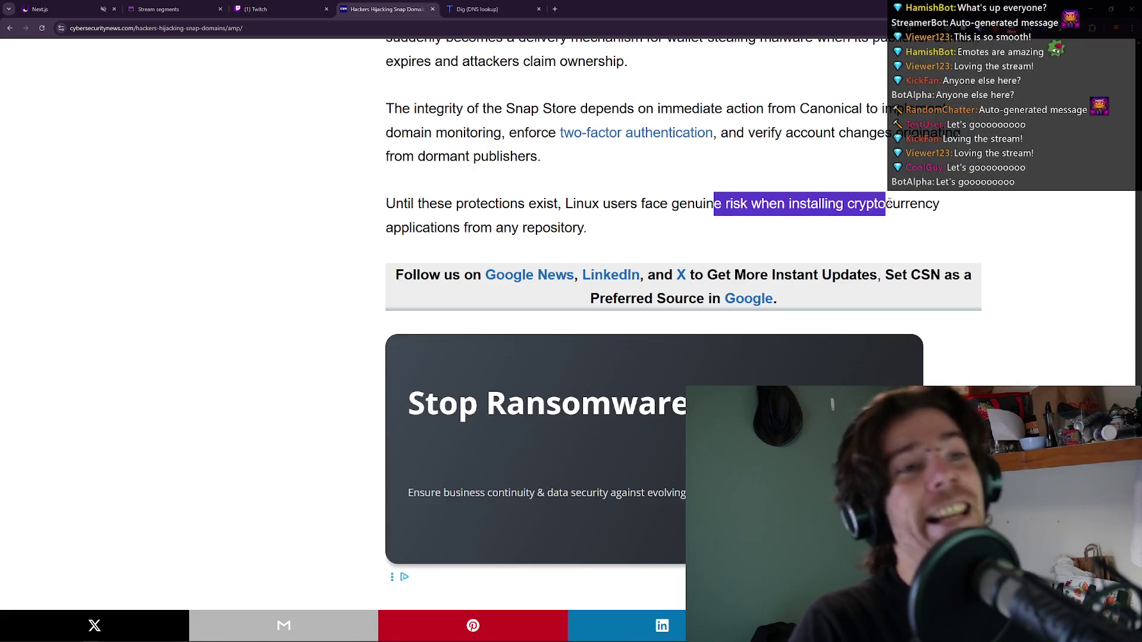
click(888, 202)
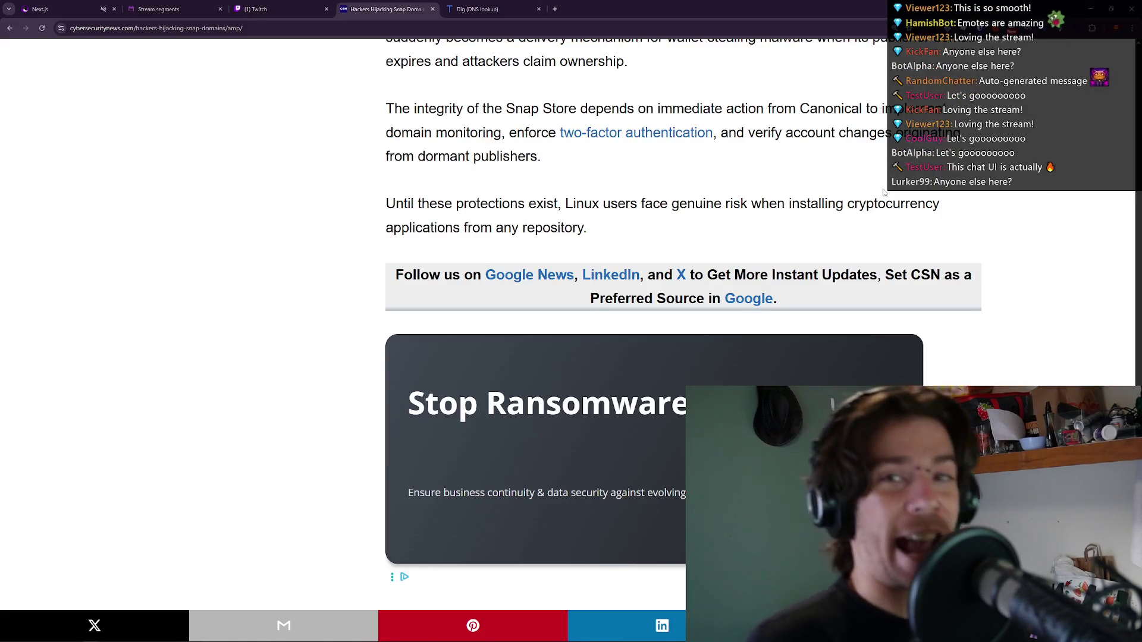
scroll(850, 202, down, 3)
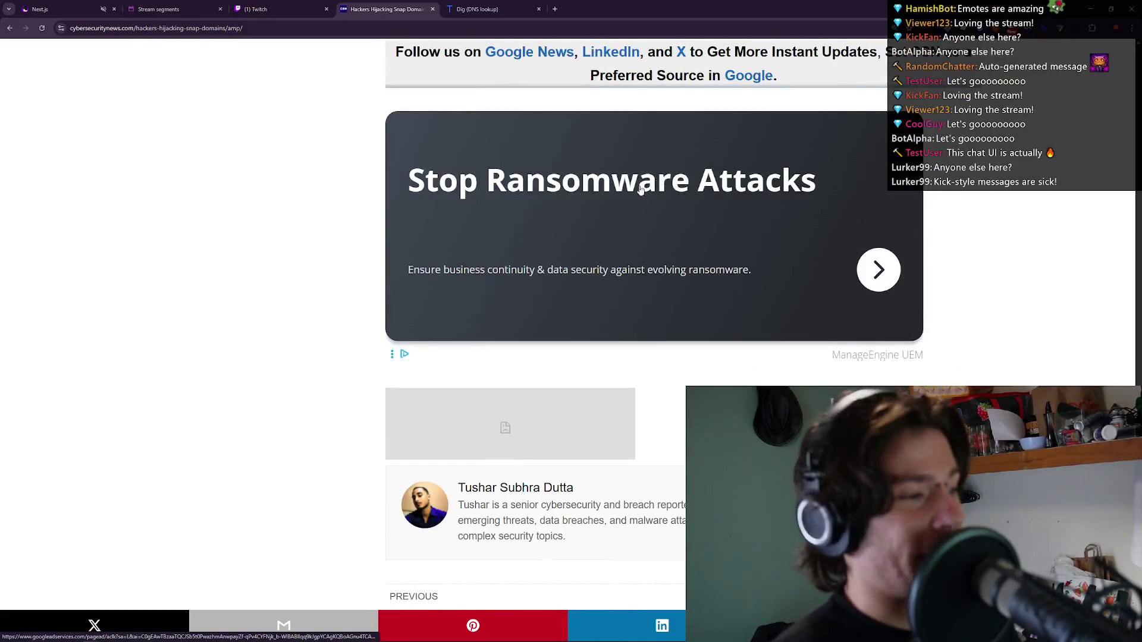
scroll(635, 174, down, 1)
scroll(635, 174, down, 3)
scroll(736, 168, up, 5)
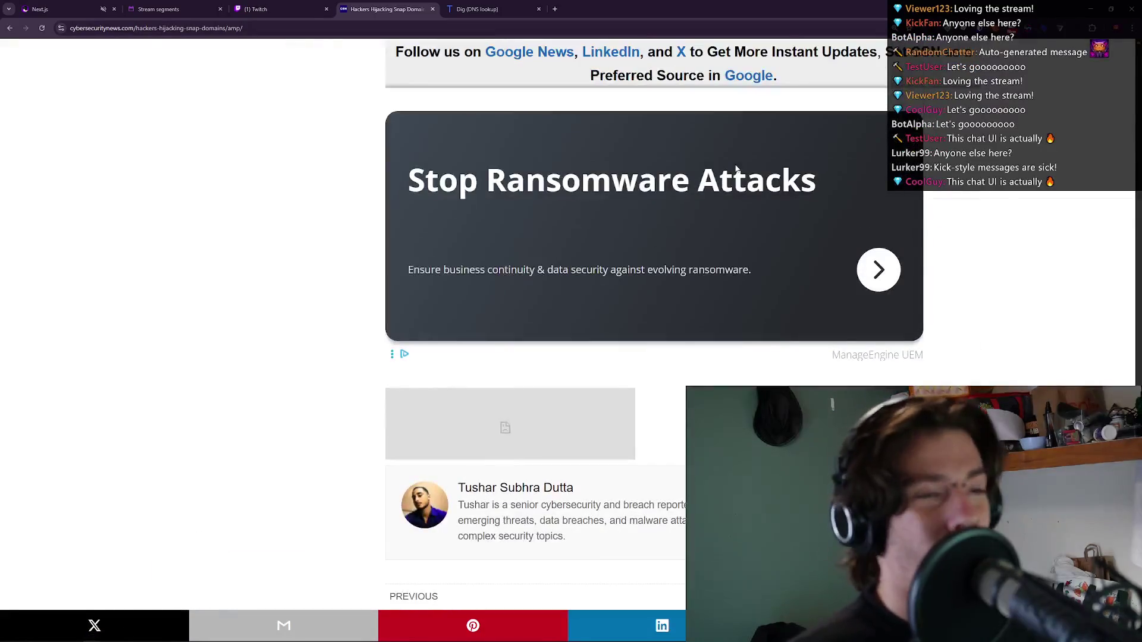
scroll(598, 186, up, 15)
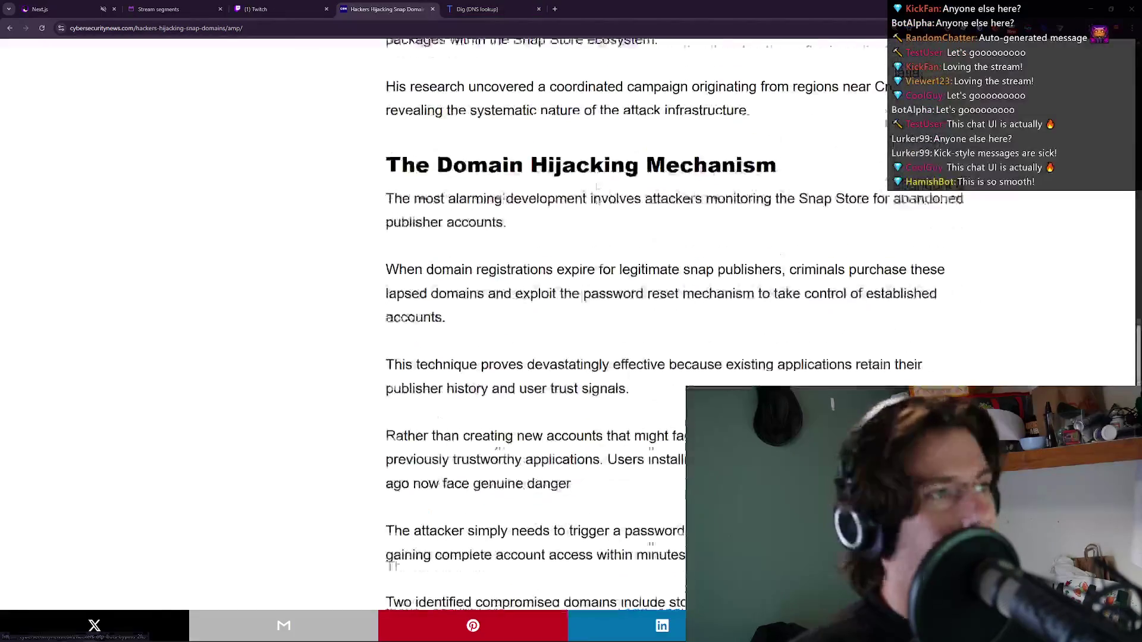
scroll(598, 186, up, 15)
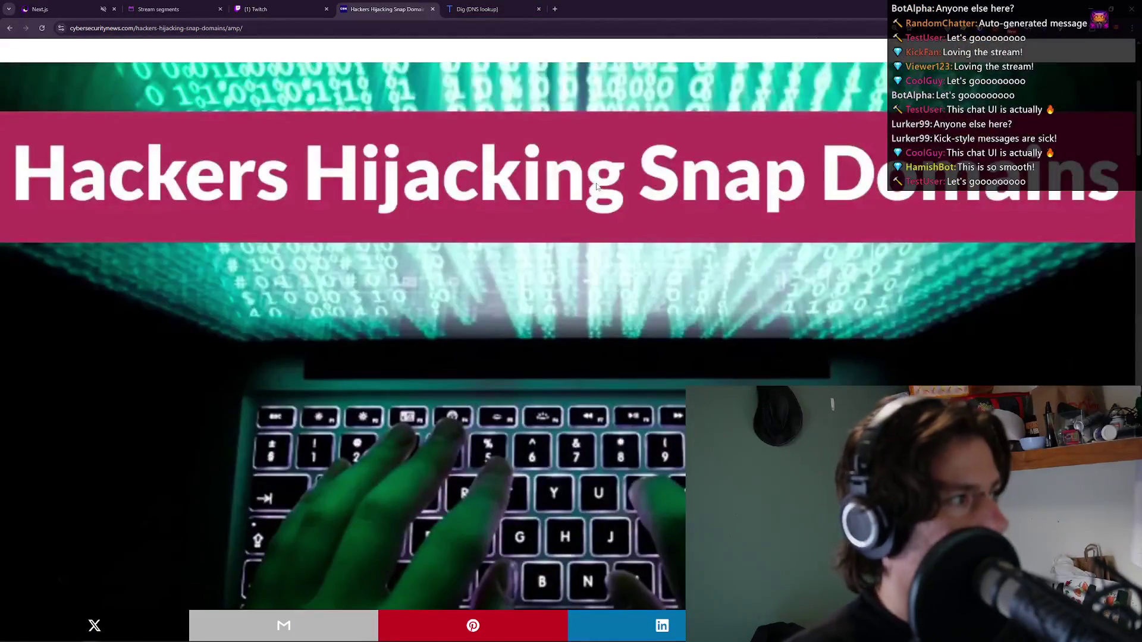
mouse_move(672, 4)
mouse_down()
mouse_move(797, 8)
mouse_move(2, 178)
mouse_up()
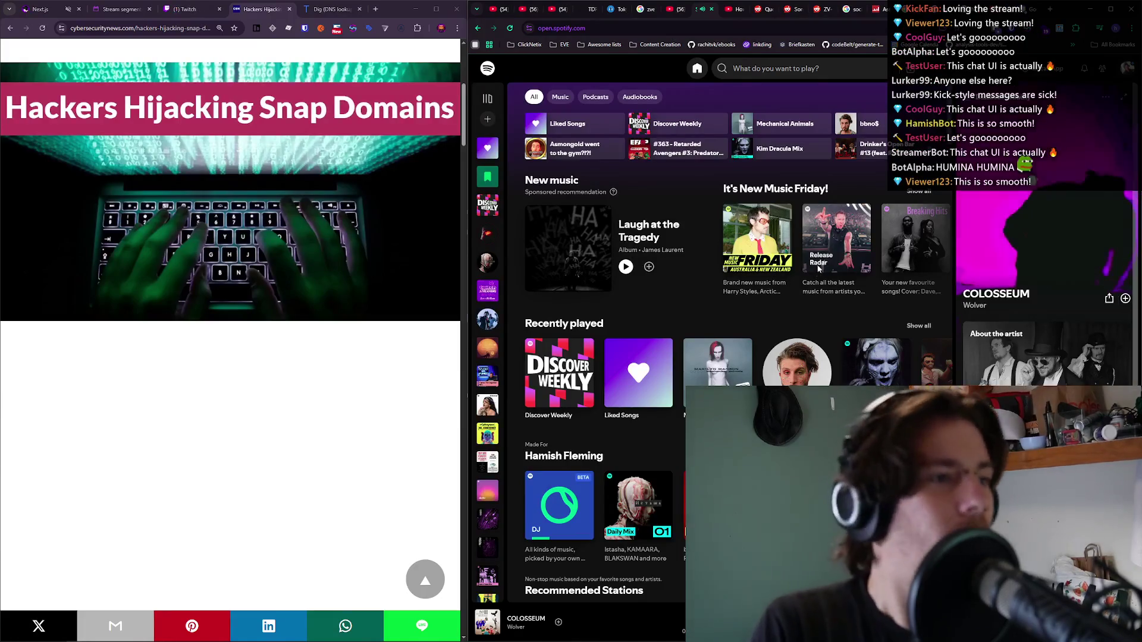
Start COLOSSEUM by Wolver playing in Spotify and open a new blank browser tab.
key(XF86AudioPlay)
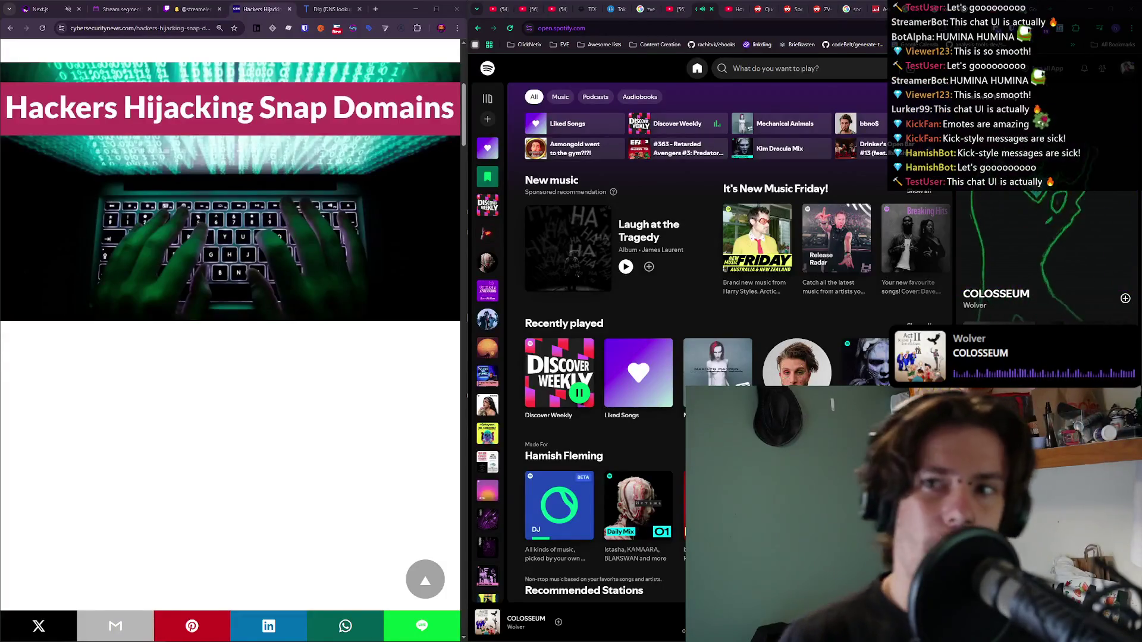
click(378, 11)
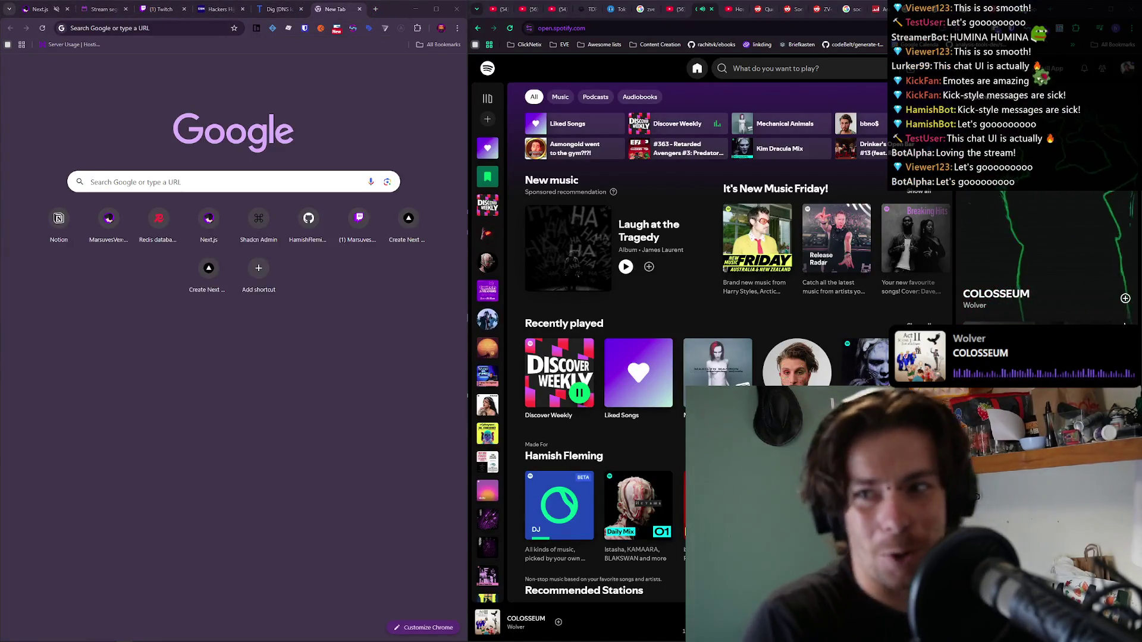
Load chat.marsuvesvex.xyz/obsoverlays/spotify/view in the new tab to show the Wolver – COLOSSEUM overlay.
click(174, 33)
text(cha)
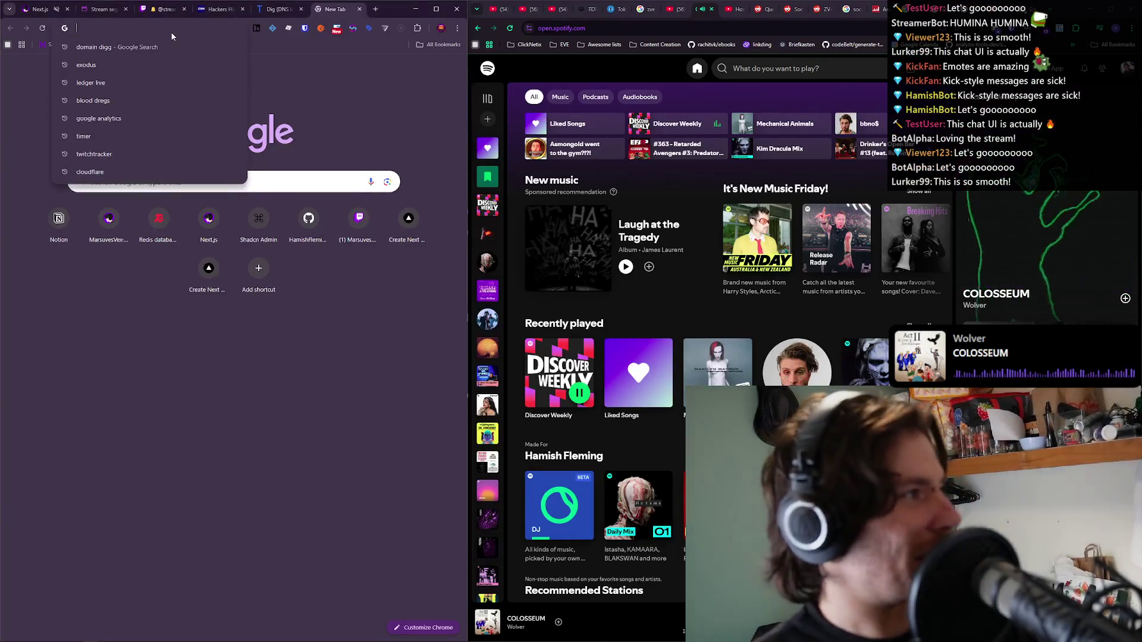
text(t.marsuvesvex.xyz/)
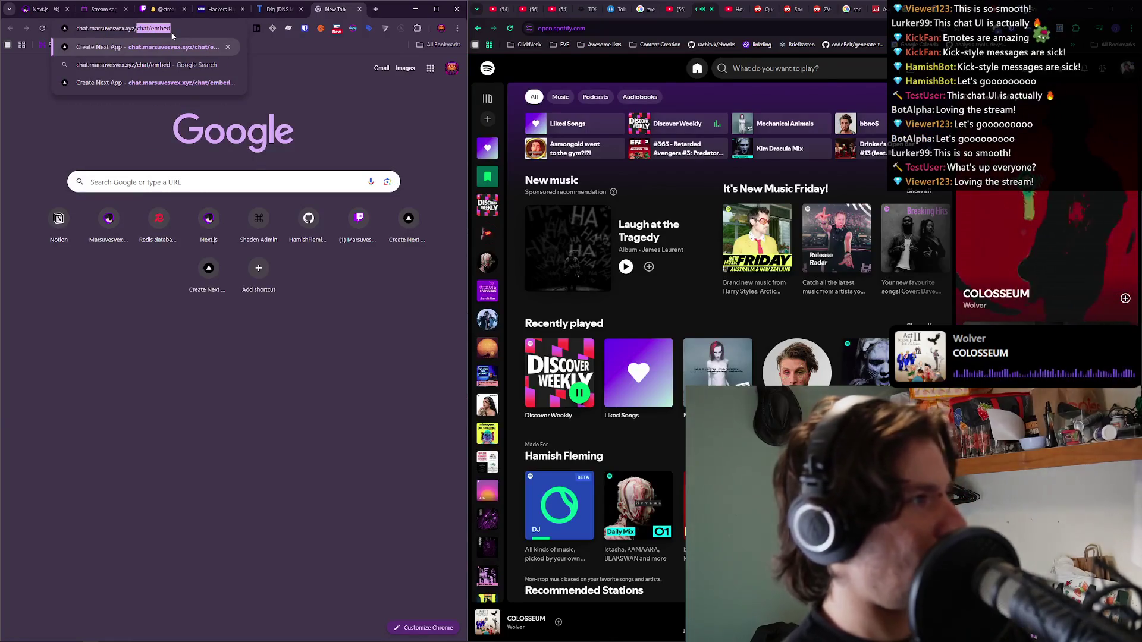
key(Delete)
key(Down)
key(Down)
key(Down)
key(Down)
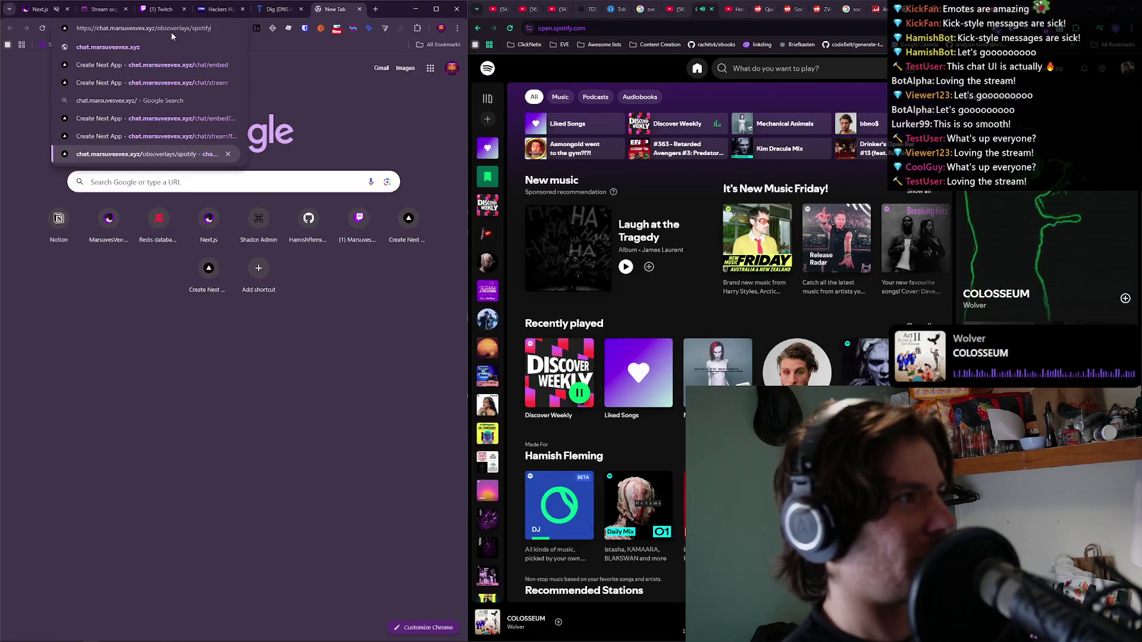
text(/view)
key(Return)
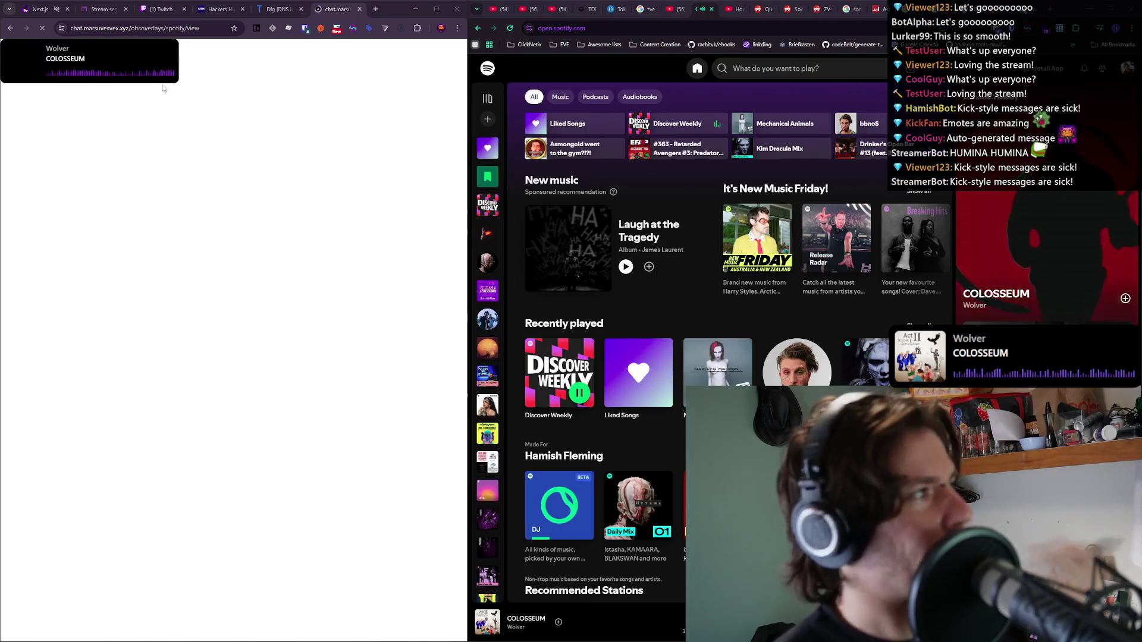
click(153, 119)
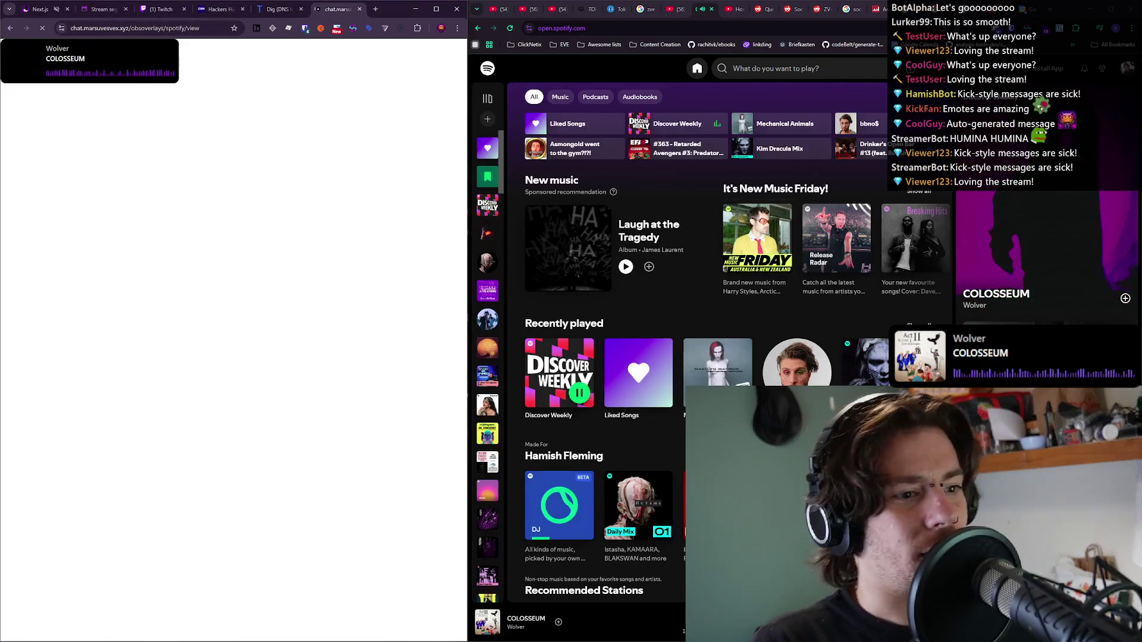
Skip to the next track and reload the overlay so it shows Pretence's Ego Death.
key(alt+Tab)
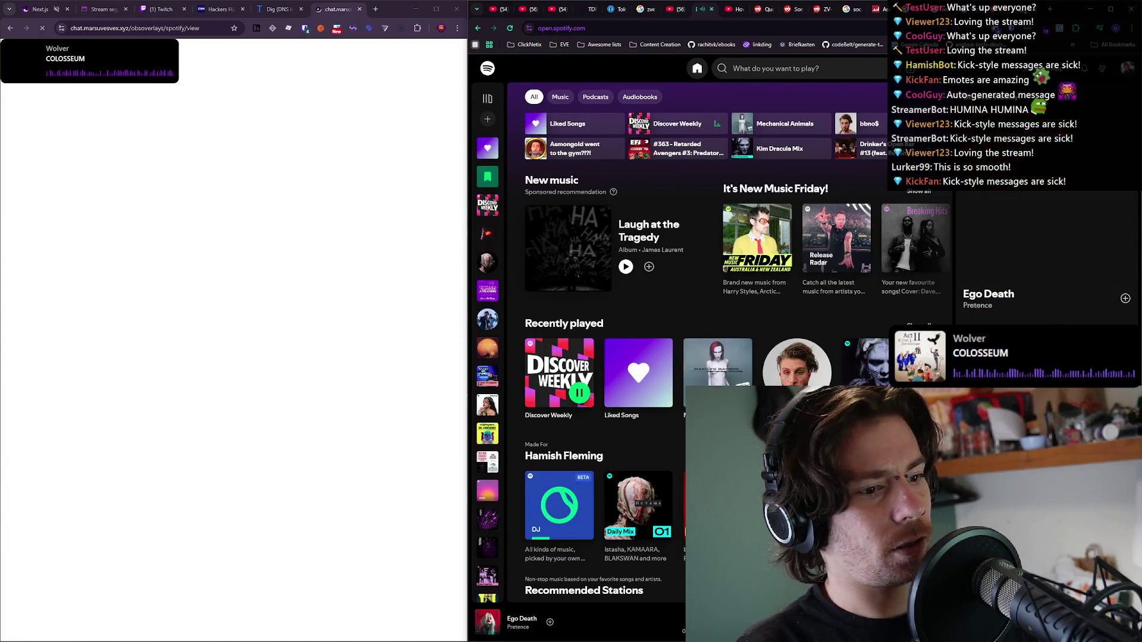
click(323, 405)
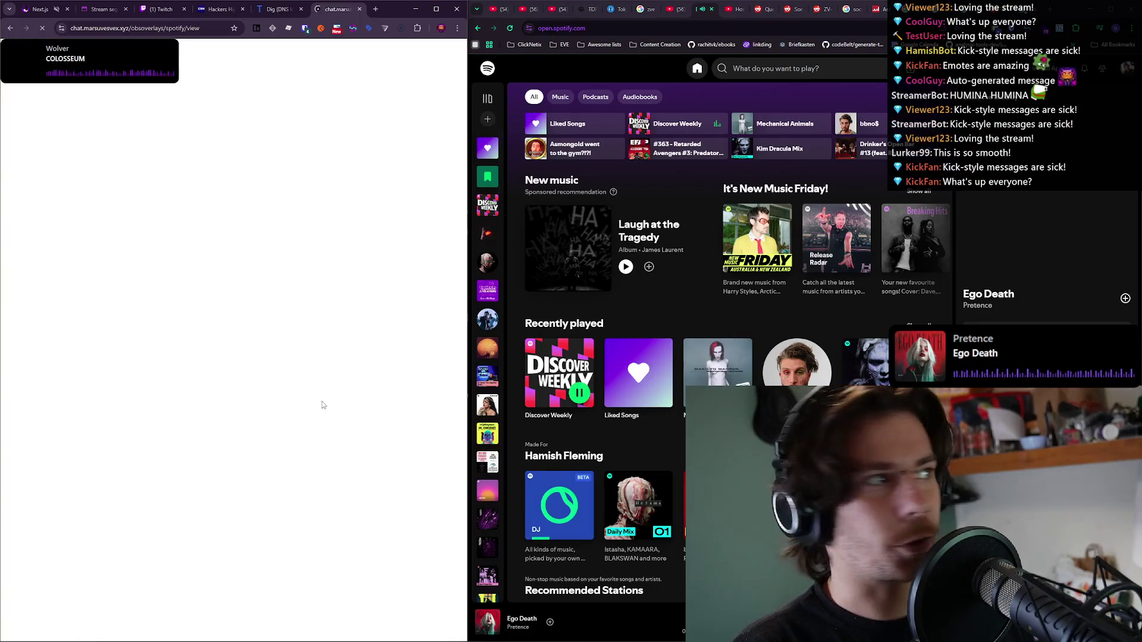
click(44, 27)
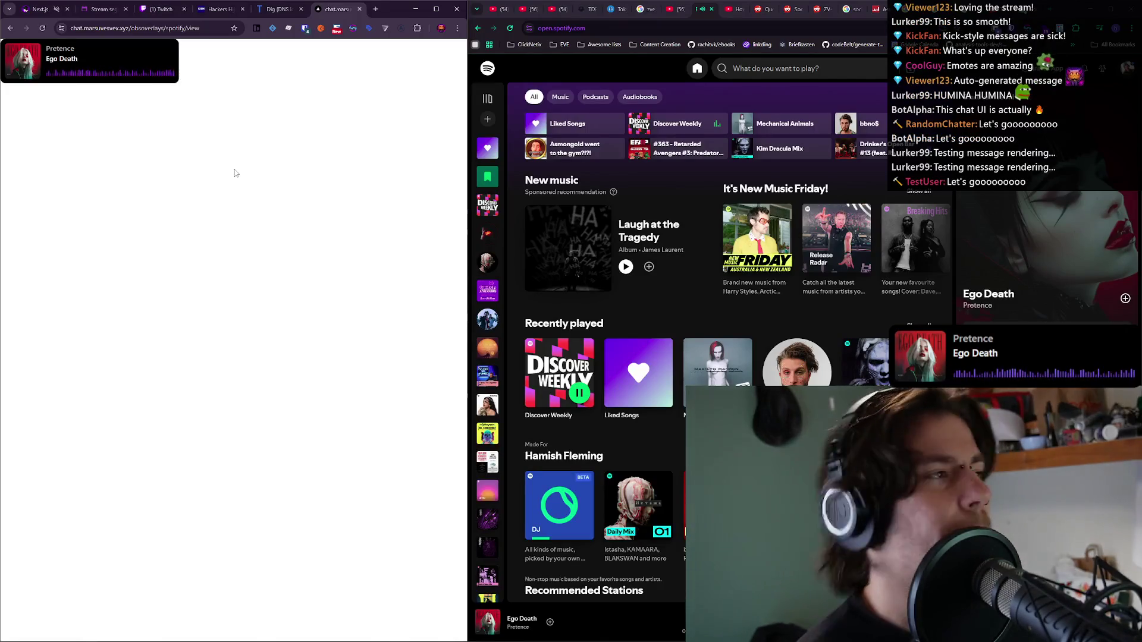
click(482, 171)
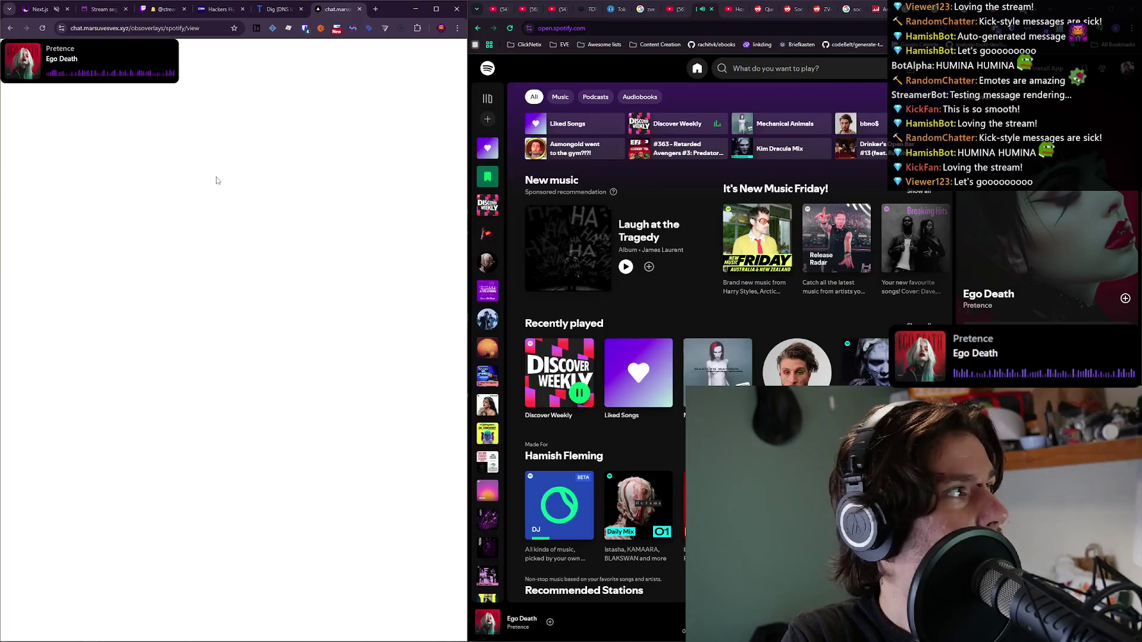
Bring up the other browser window and scroll through the TimeCraft January 2026 weekly planner.
mouse_move(192, 630)
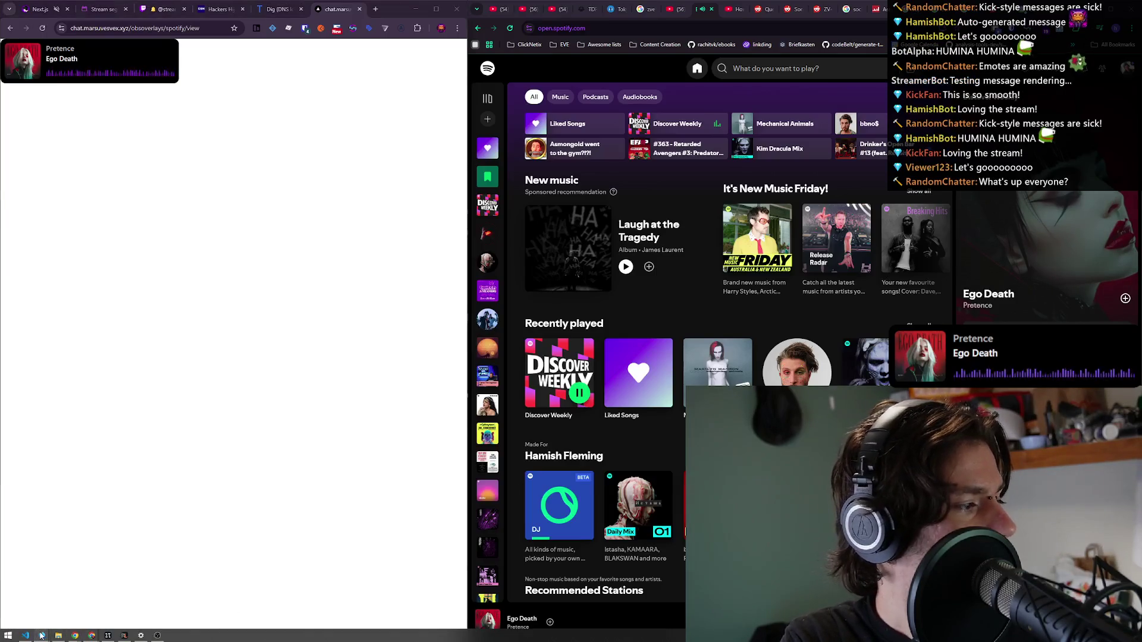
mouse_move(41, 635)
click(44, 613)
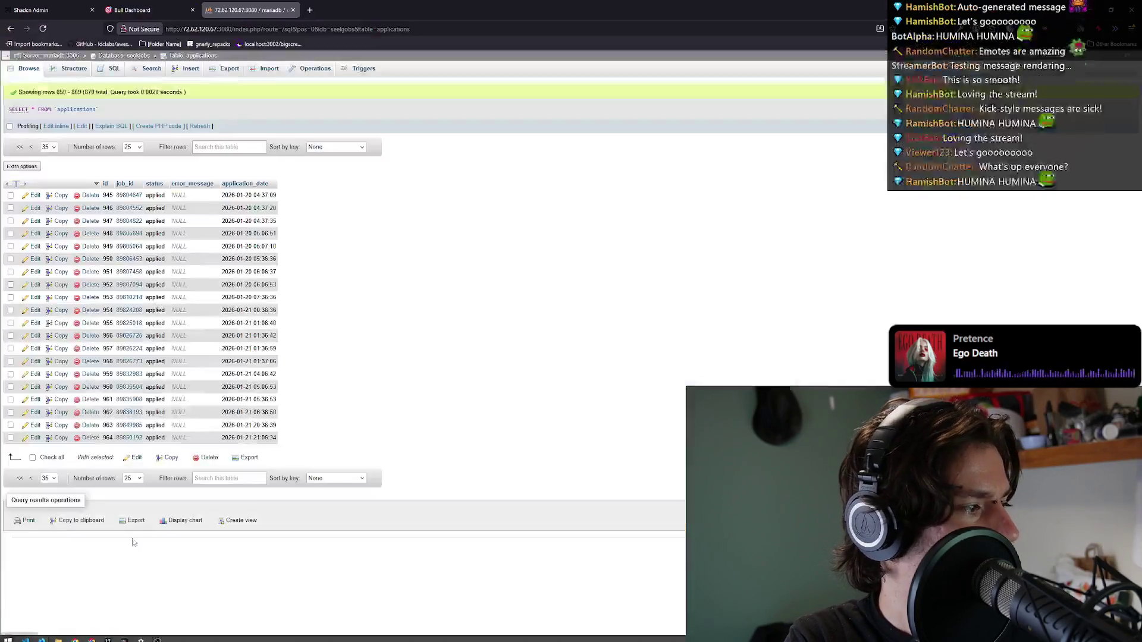
click(84, 8)
scroll(430, 317, up, 2)
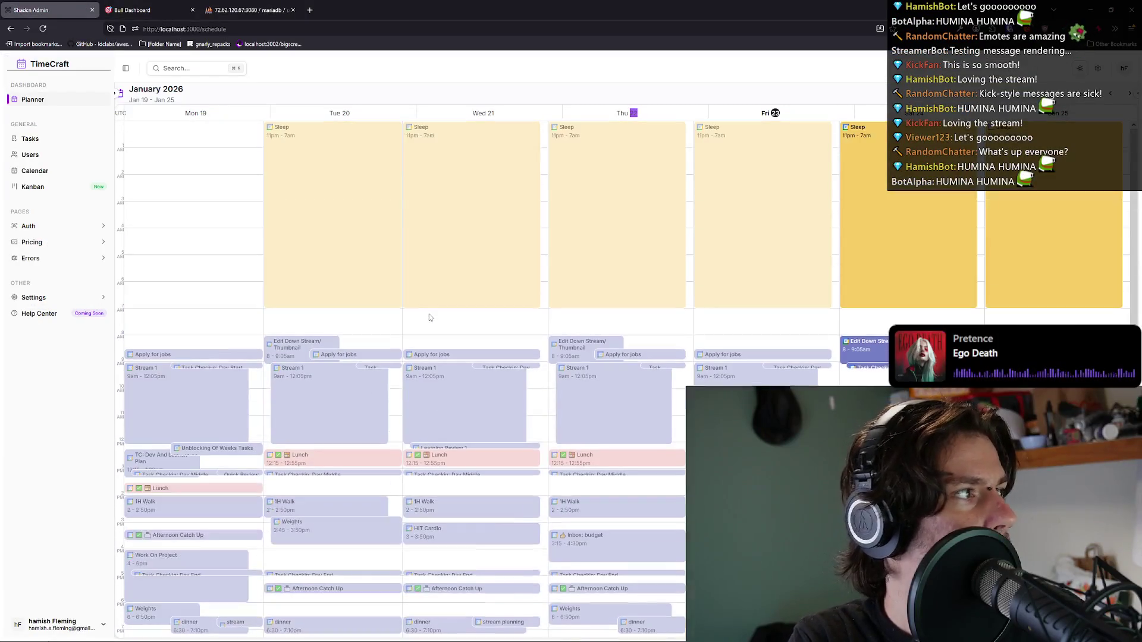
scroll(601, 253, down, 2)
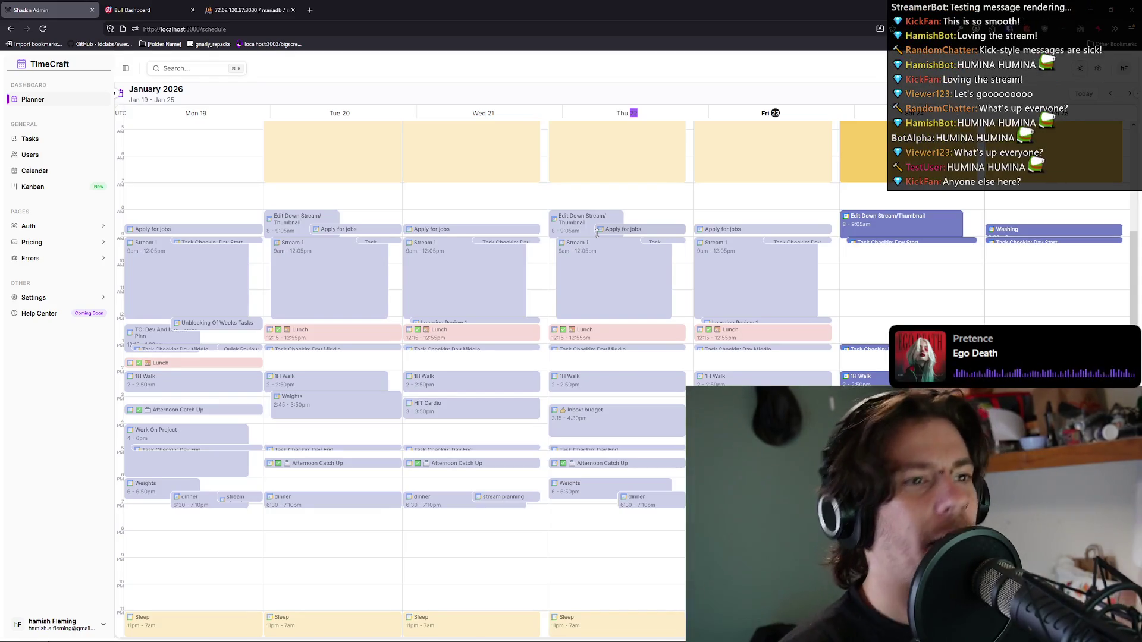
scroll(596, 233, up, 2)
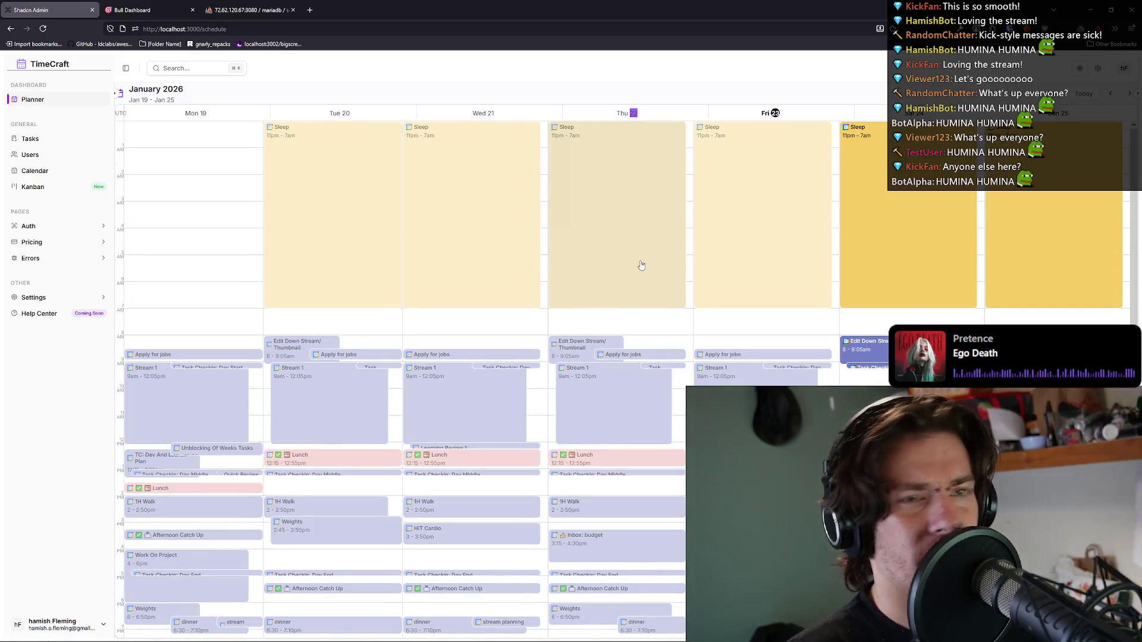
scroll(596, 377, down, 2)
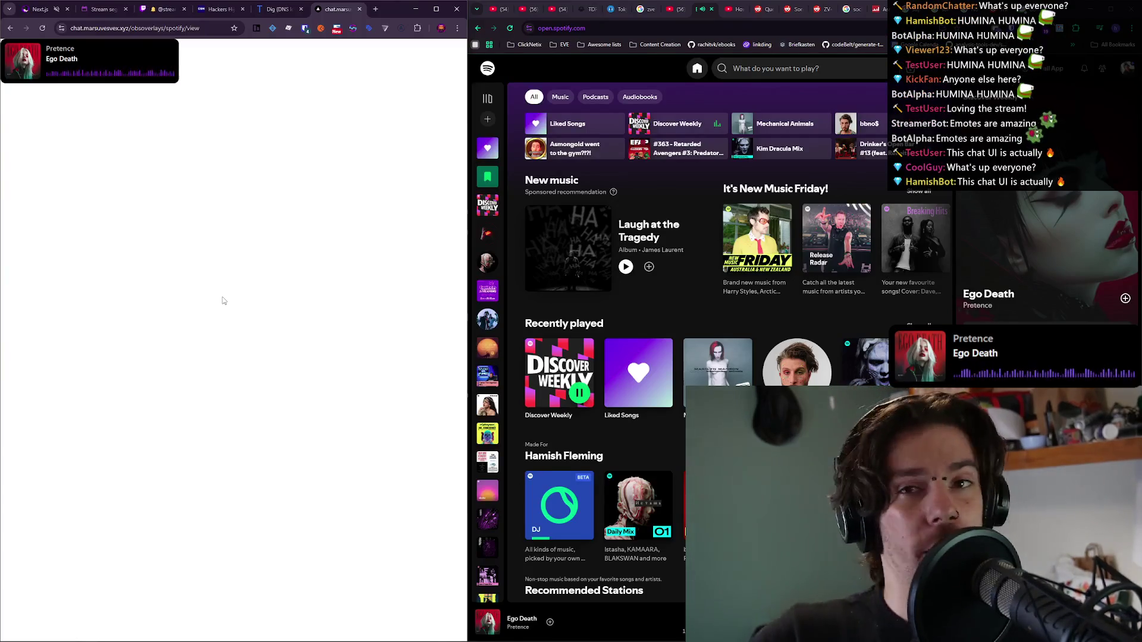
Check the bigscreen stream page, return to the Spotify overlay, then go to the Stream segments notes.
click(40, 12)
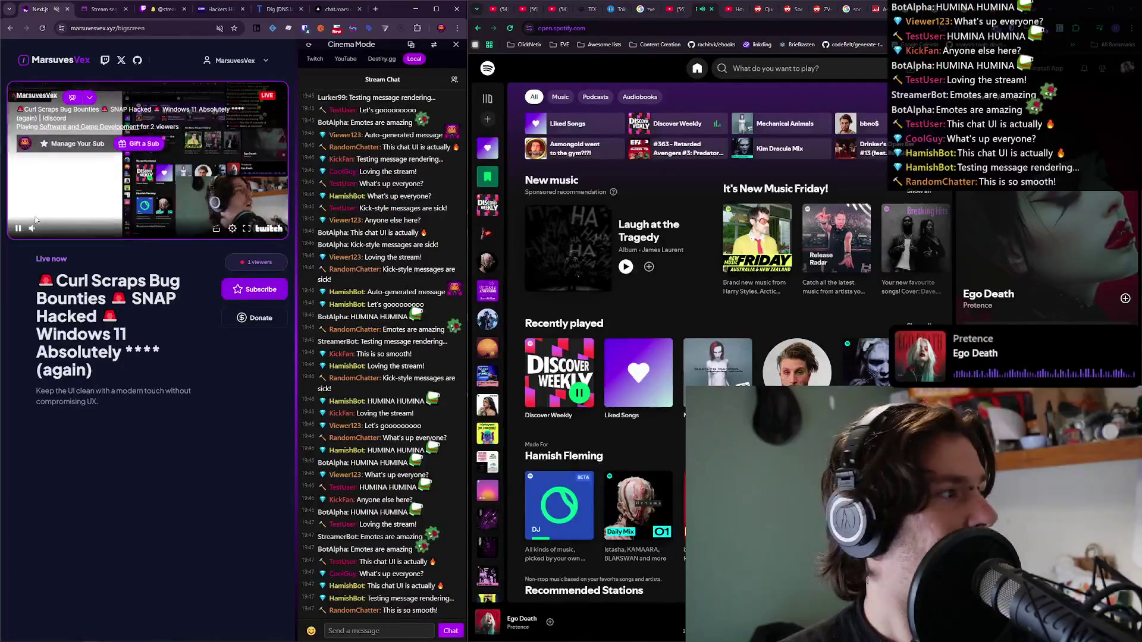
key(ctrl+shift+Tab)
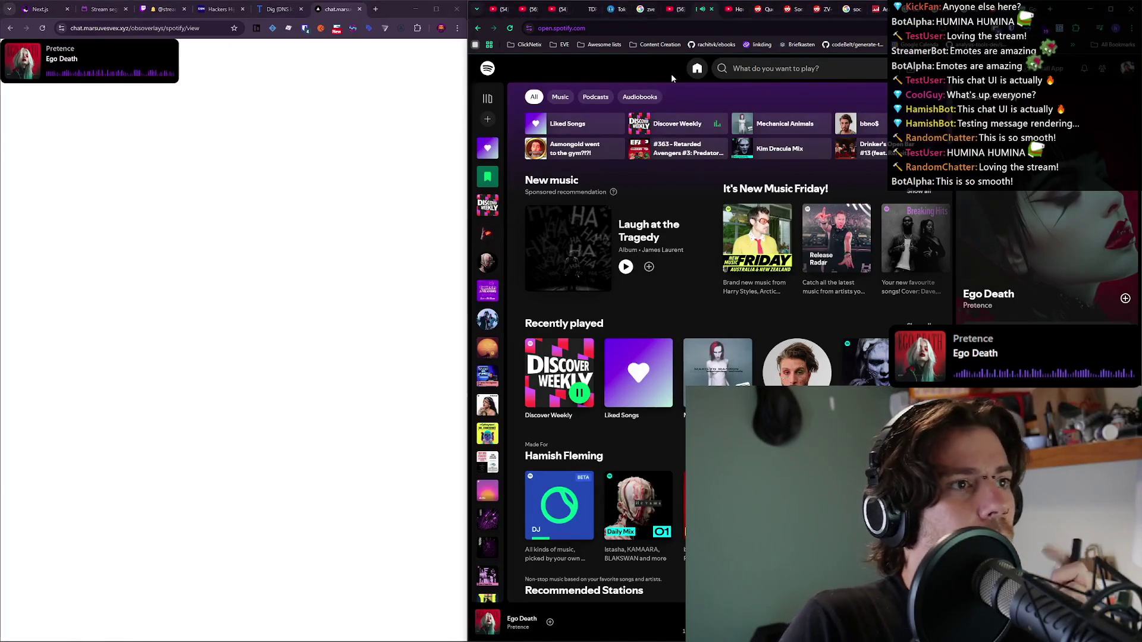
click(111, 11)
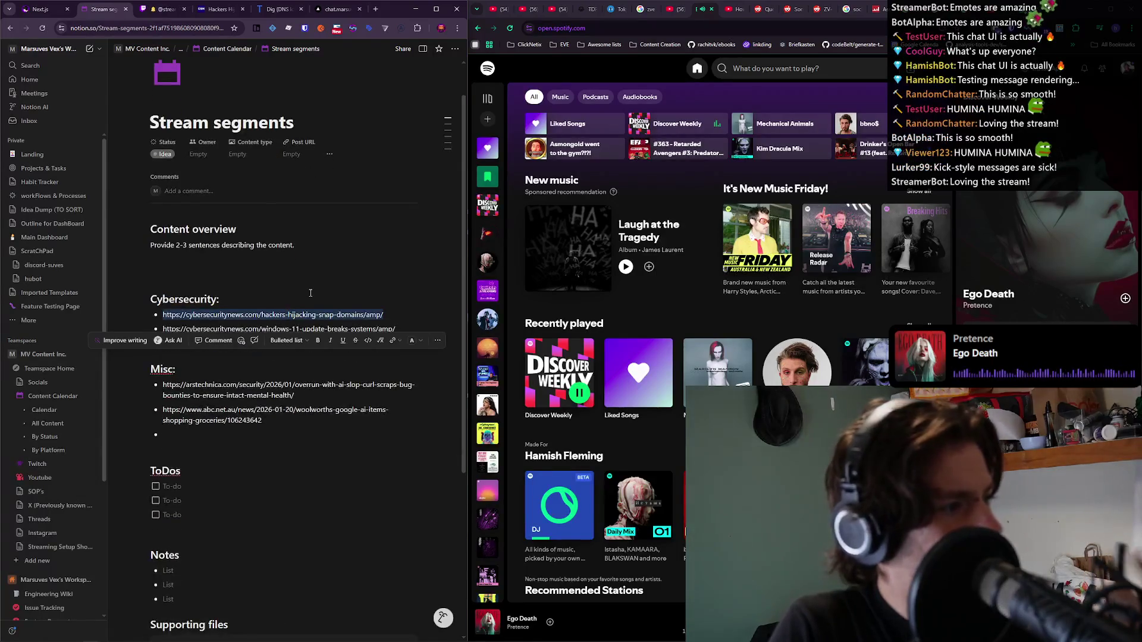
Place the caret in the Cybersecurity section of Stream segments, then switch to the Twitch Stream Manager.
click(310, 293)
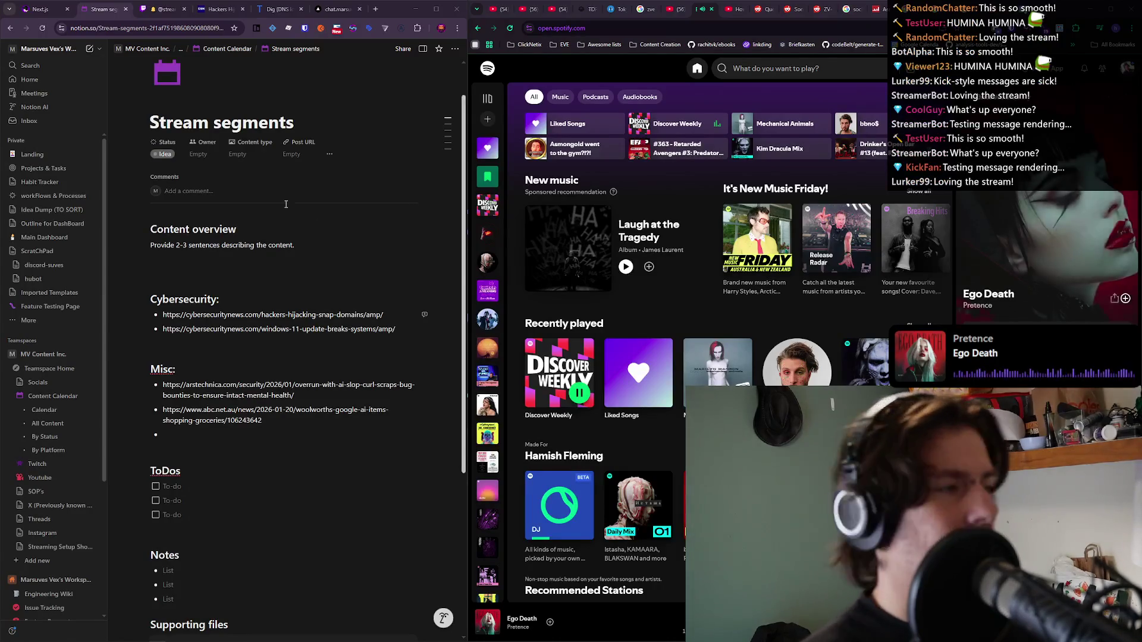
click(146, 13)
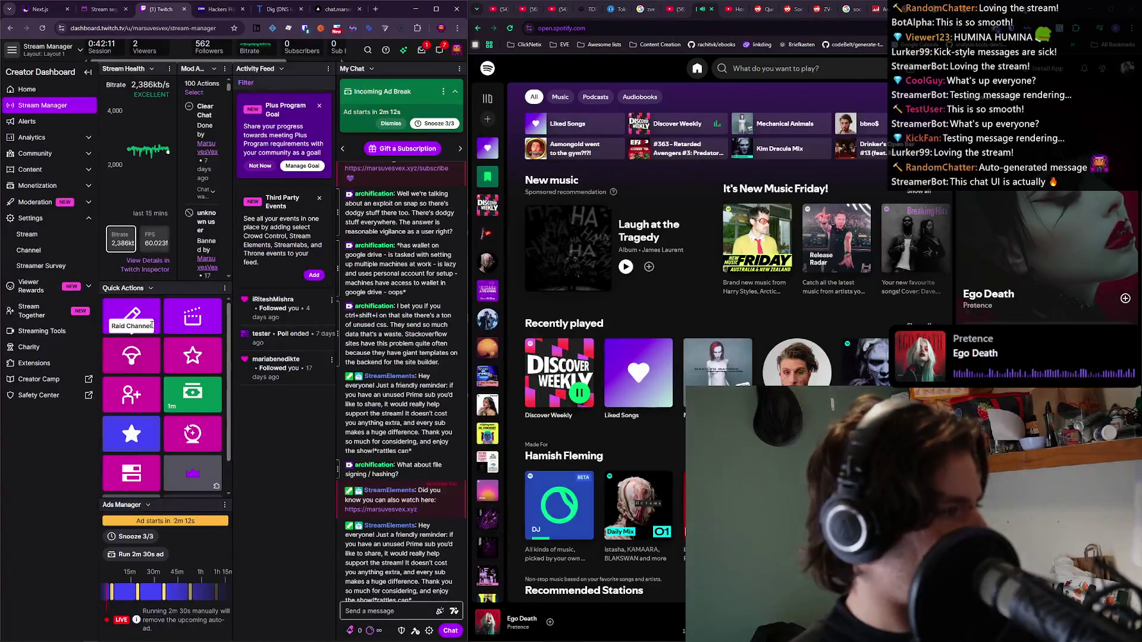
Scroll through the Stream Manager Quick Actions panel, then return to the Stream segments notes.
scroll(142, 387, down, 1)
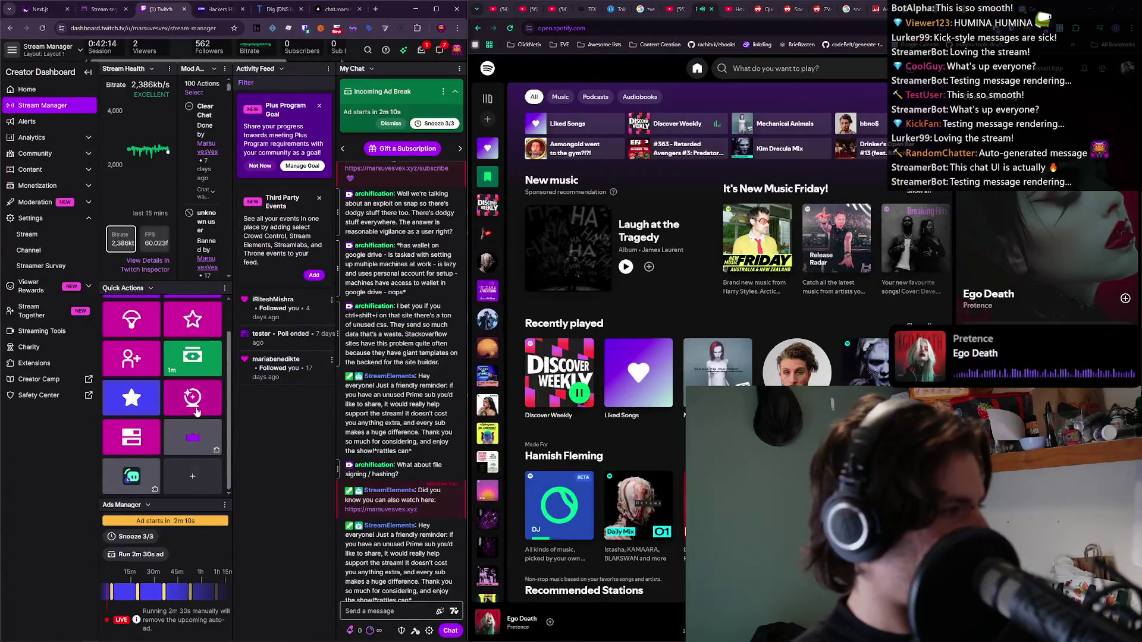
scroll(196, 412, up, 1)
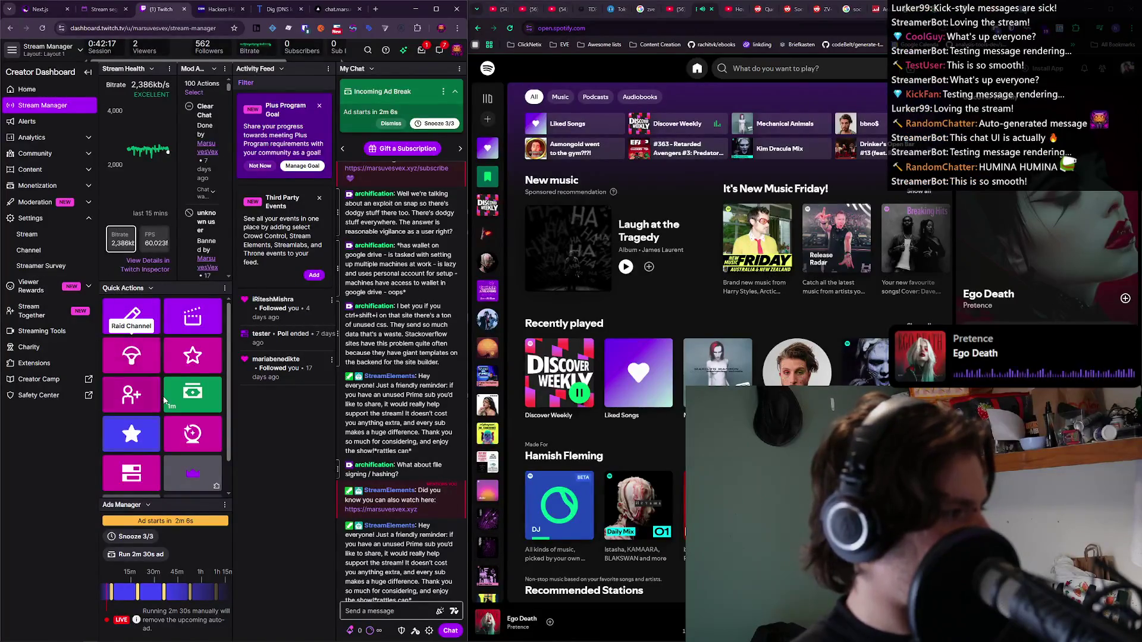
scroll(165, 400, down, 1)
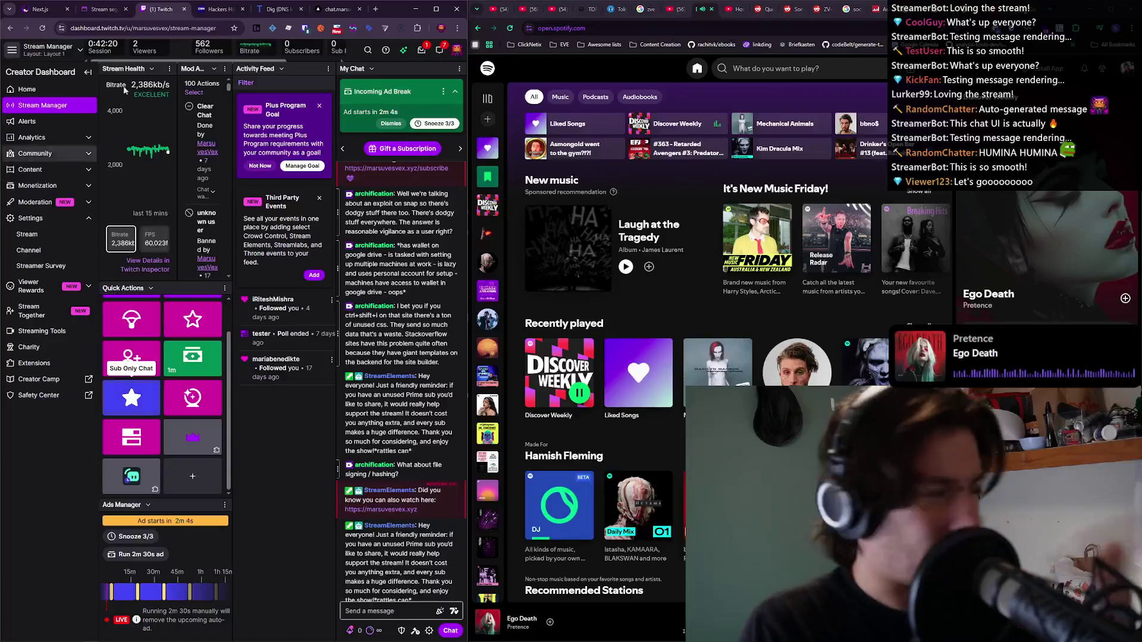
click(101, 9)
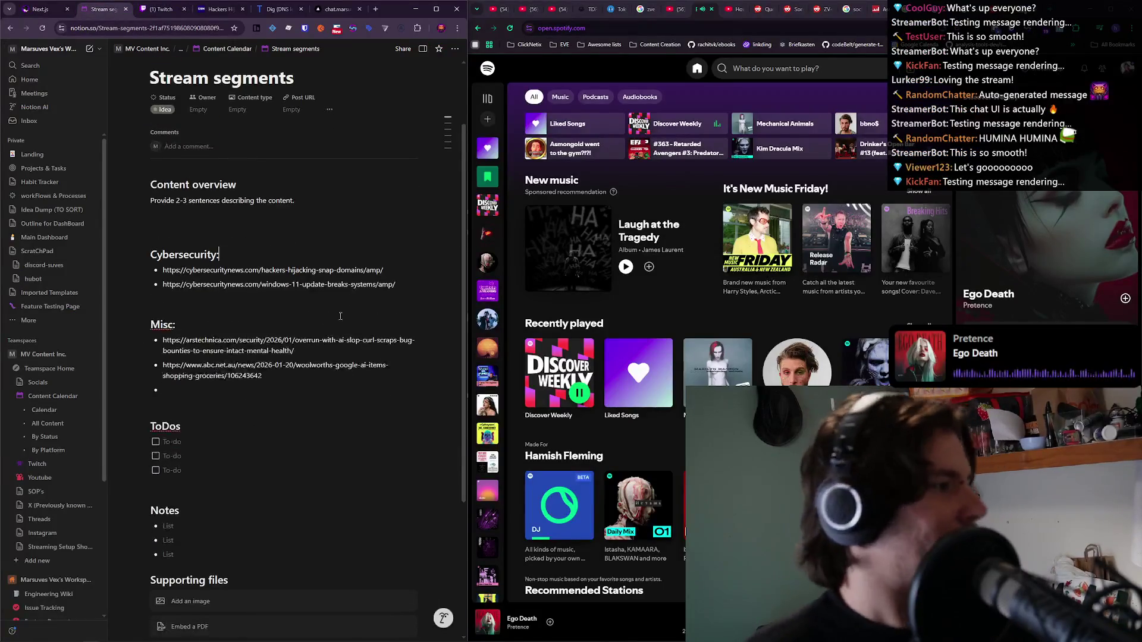
Copy the Windows 11 update article link from the Cybersecurity section and open a new tab.
triple_click(357, 278)
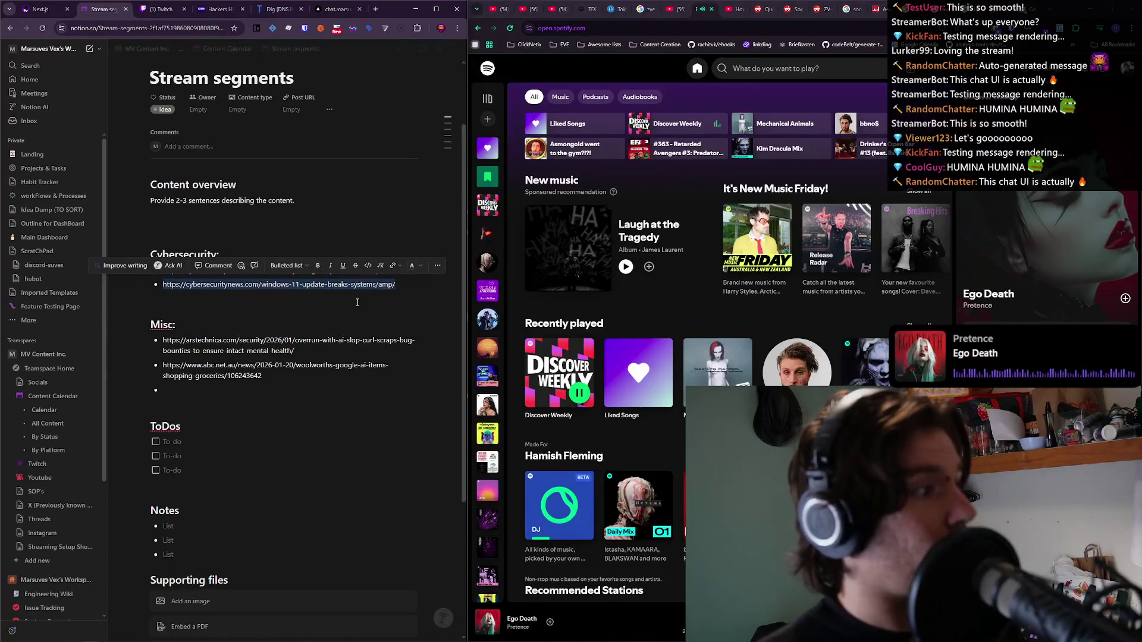
click(357, 302)
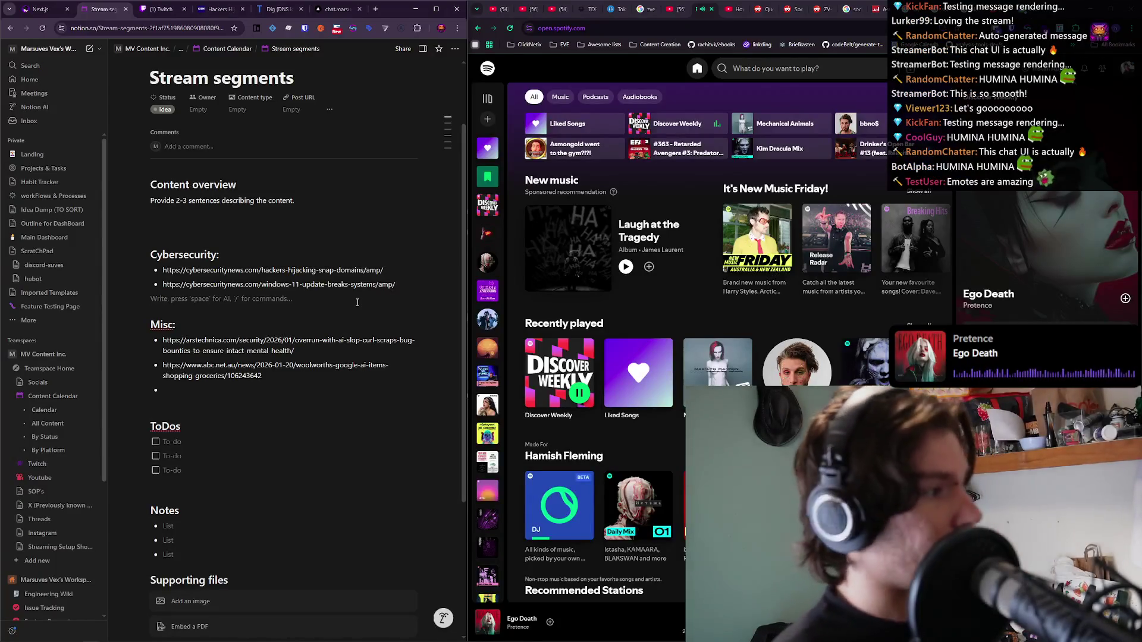
triple_click(364, 283)
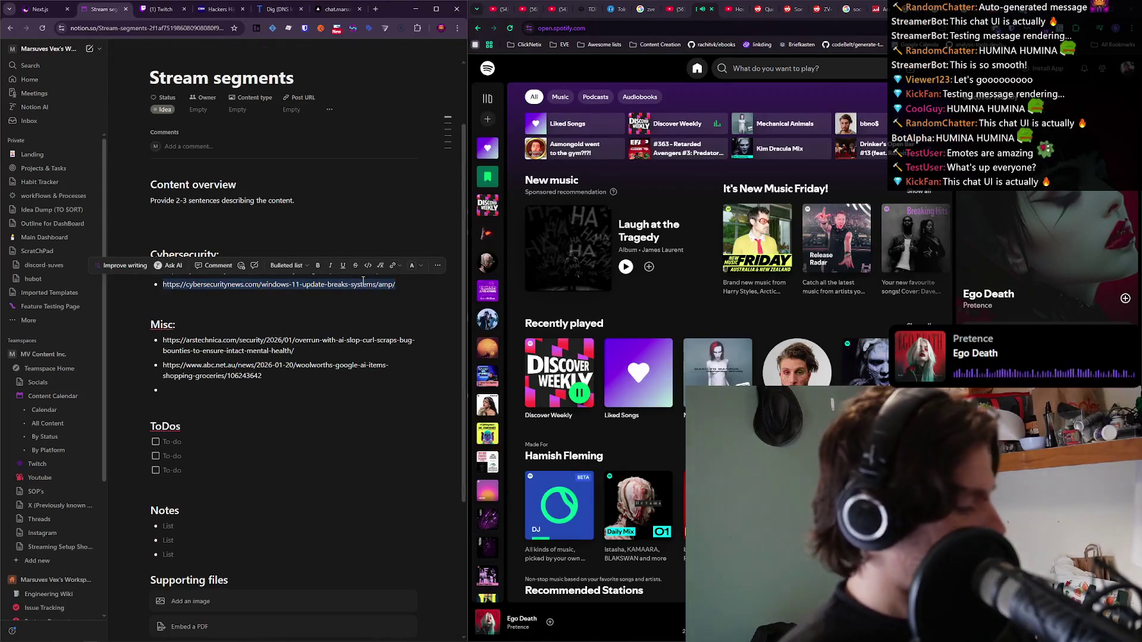
key(ctrl+c)
key(ctrl+t)
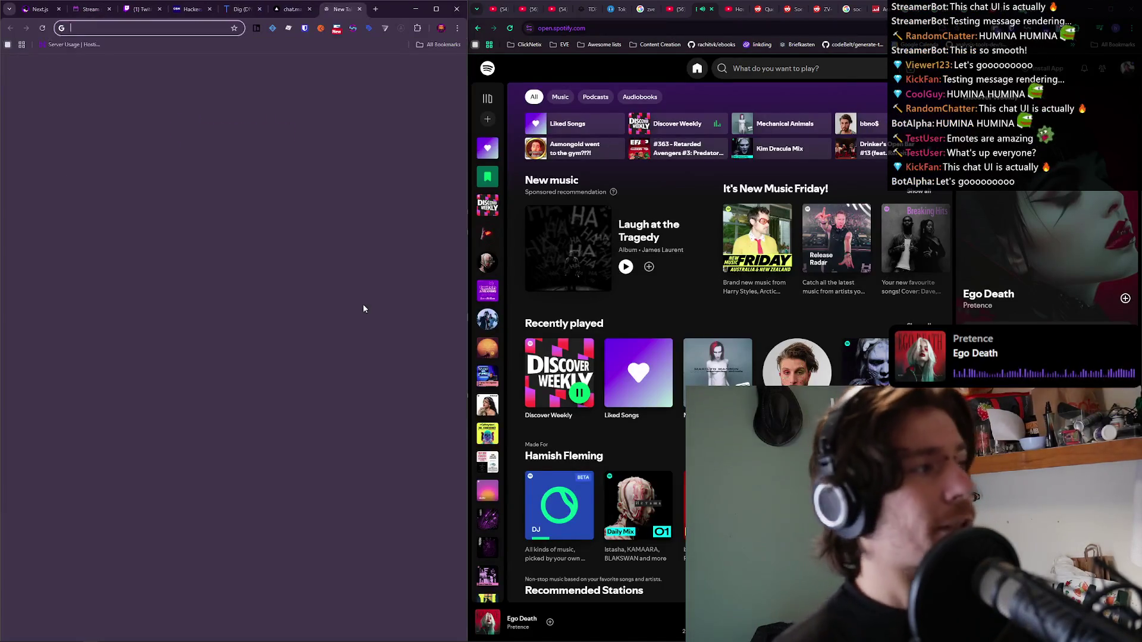
Paste and load the Windows 11 KB5074109 update article, then focus its window.
key(ctrl+v)
key(Return)
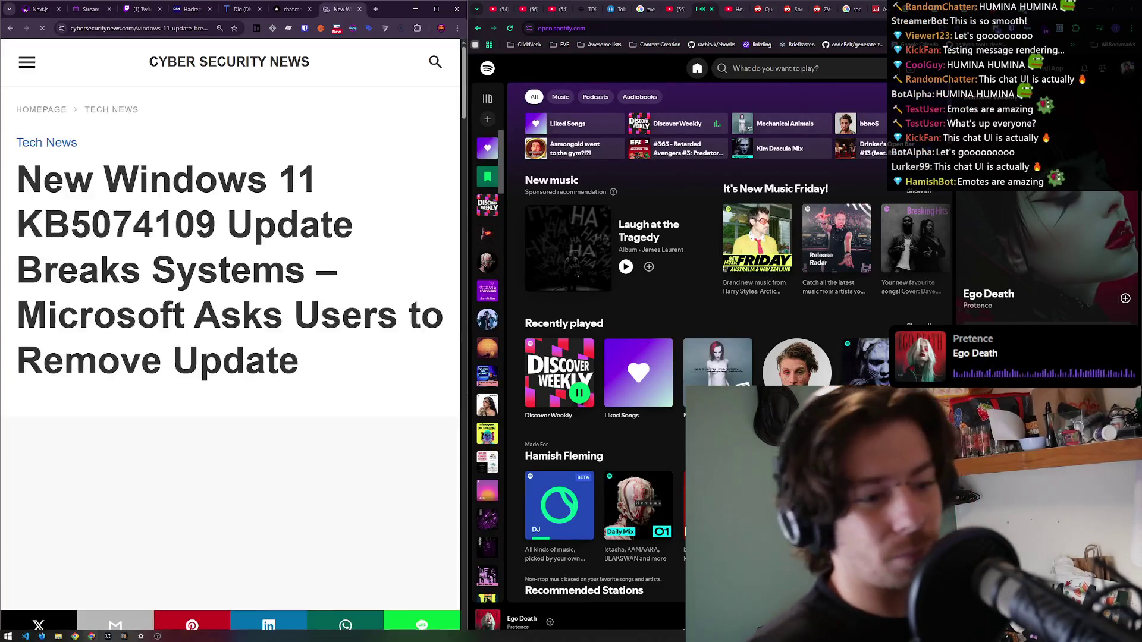
click(230, 545)
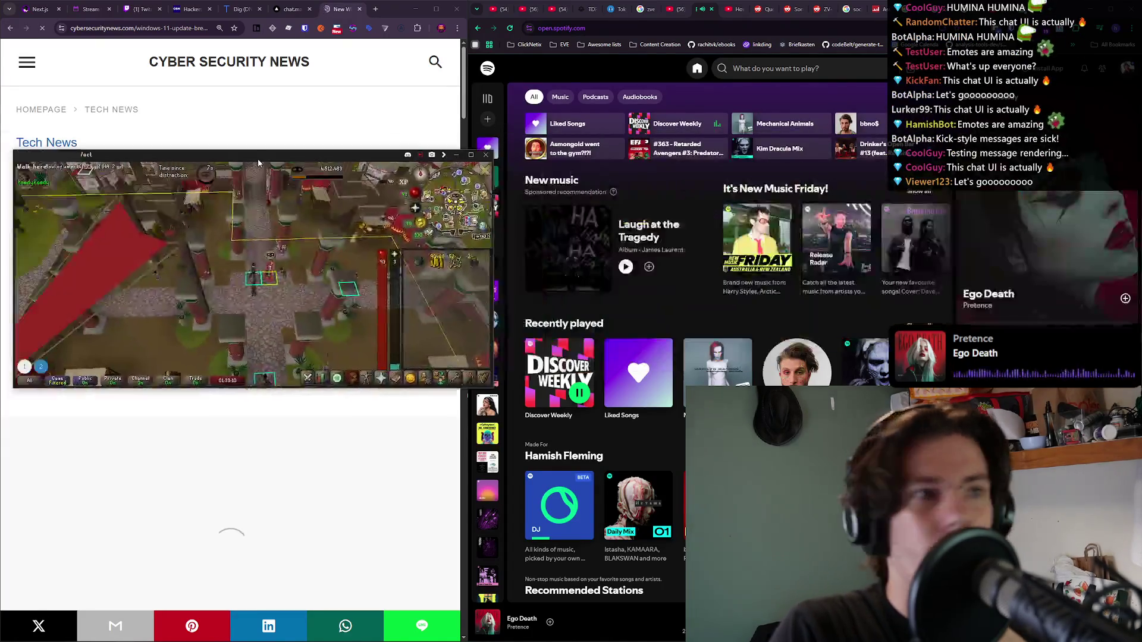
Snap the RuneLite window to the left half of the screen and adjust the game view.
drag(2, 324, 0, 324)
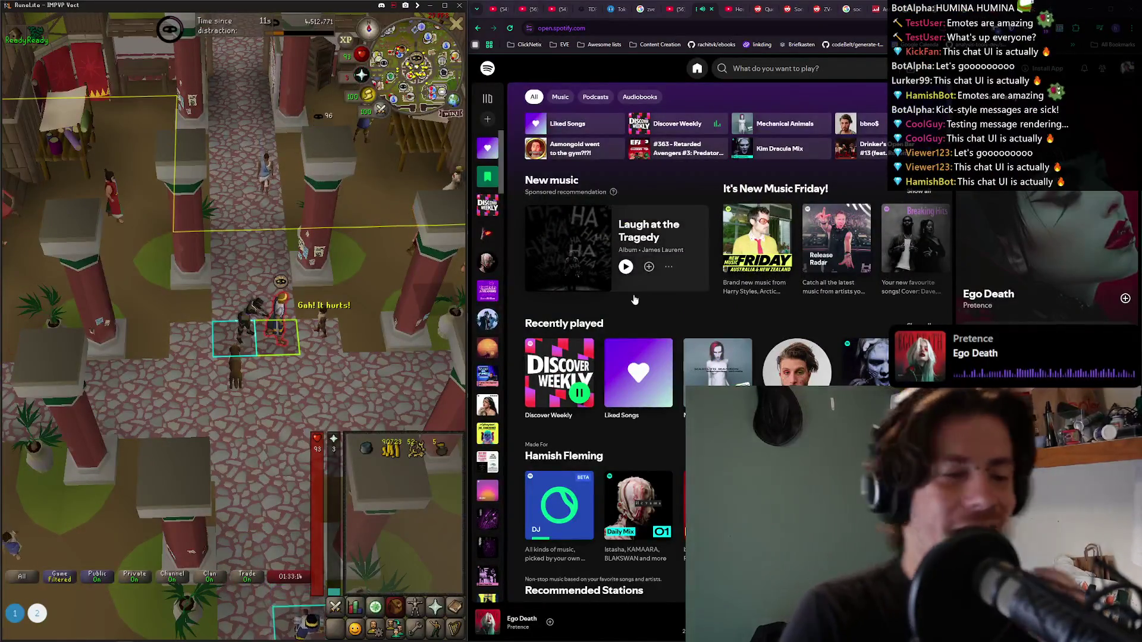
scroll(300, 336, down, 5)
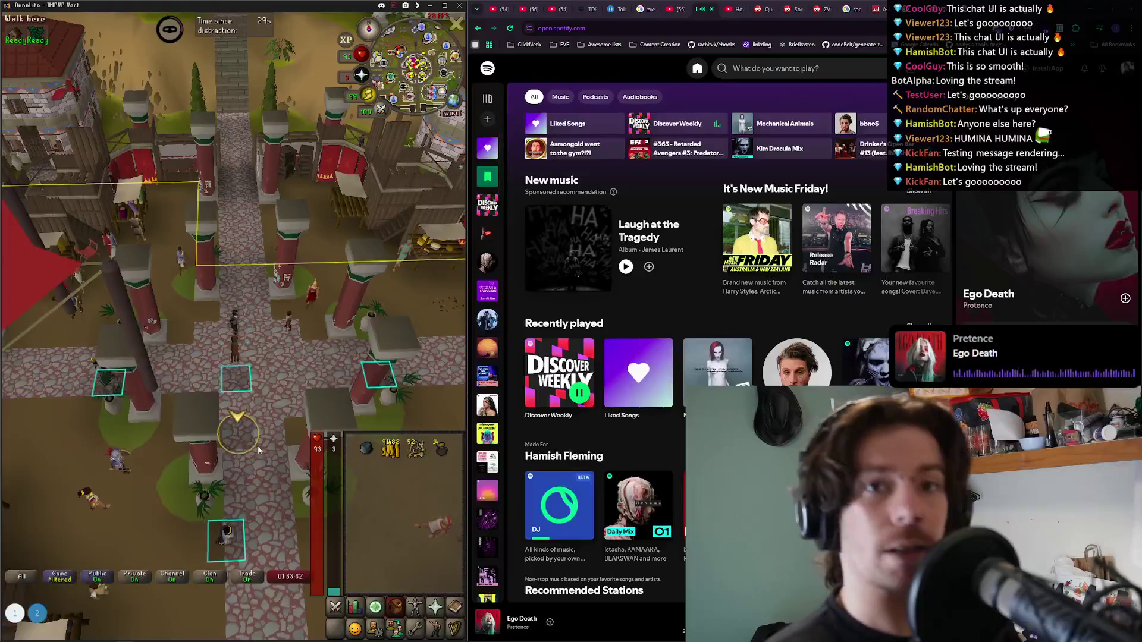
scroll(259, 431, down, 5)
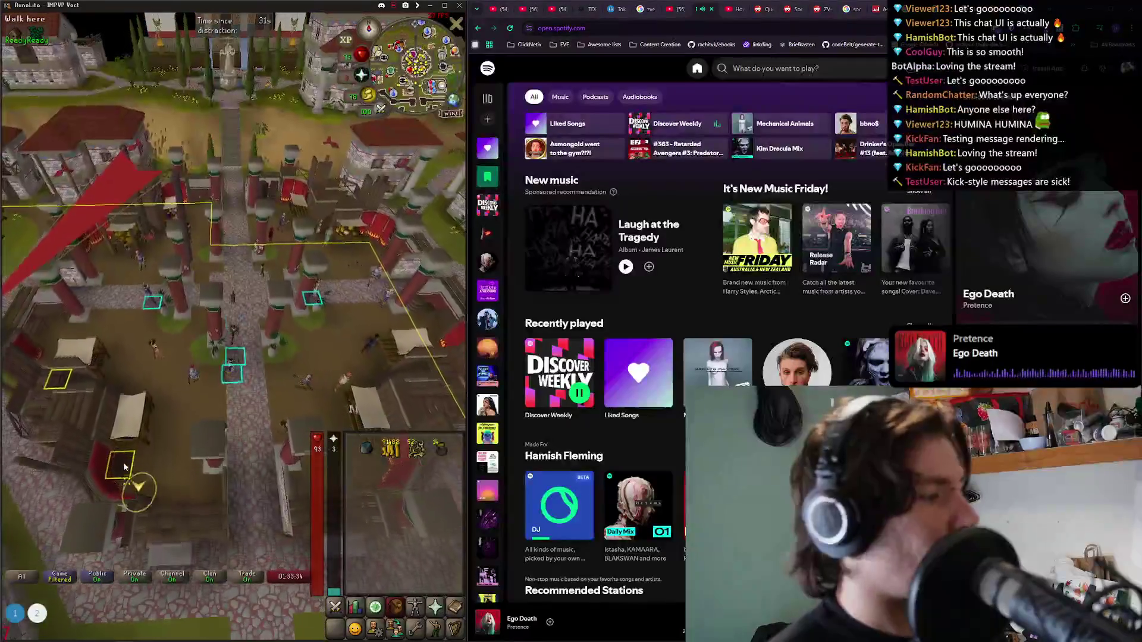
scroll(193, 403, up, 5)
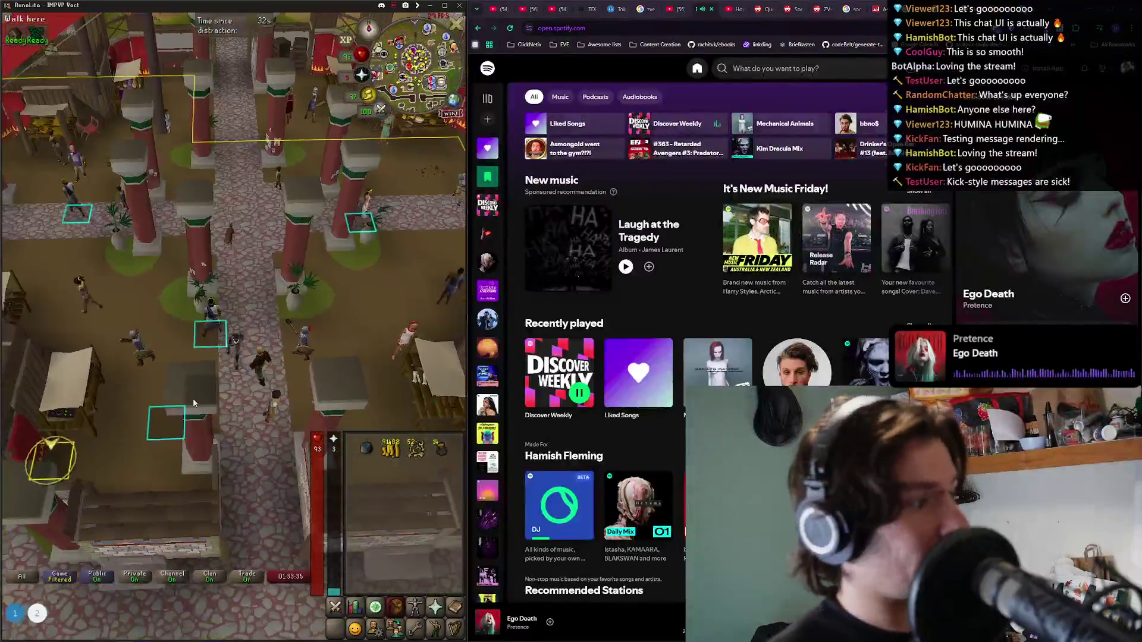
Steal from the Gem stall twice for XP, then walk away from the market stalls toward the bank.
key(Down)
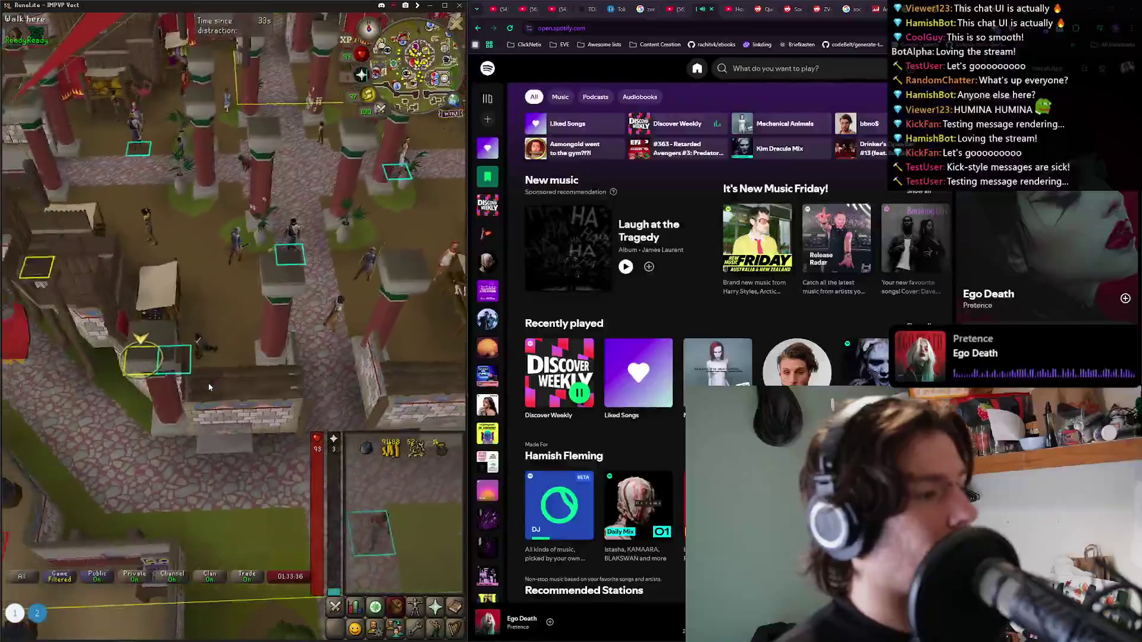
click(227, 286)
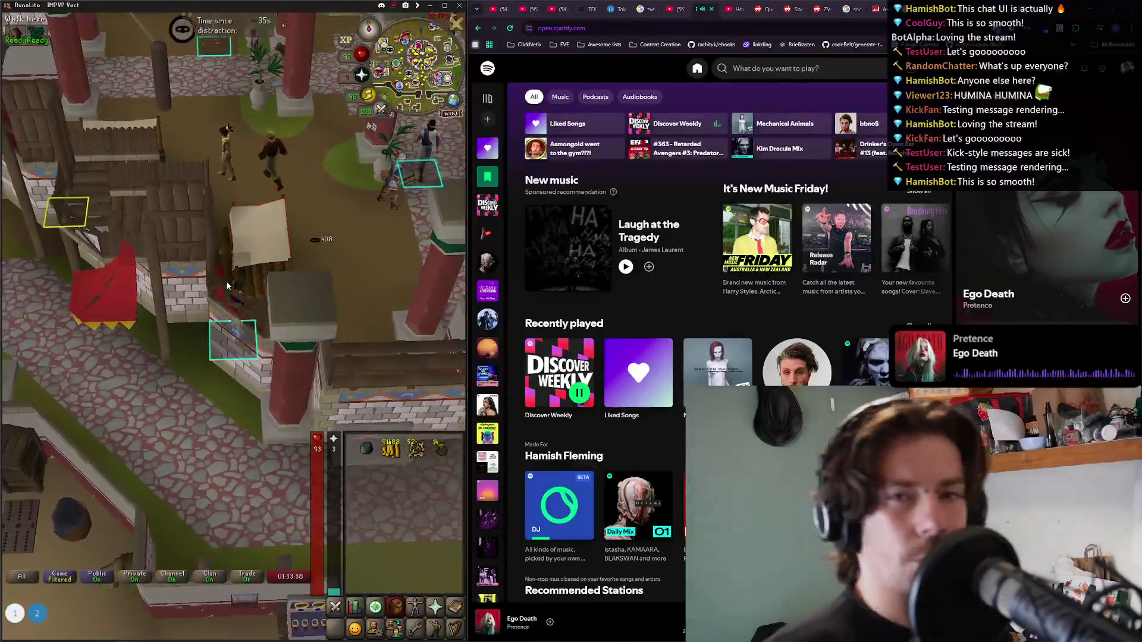
click(86, 196)
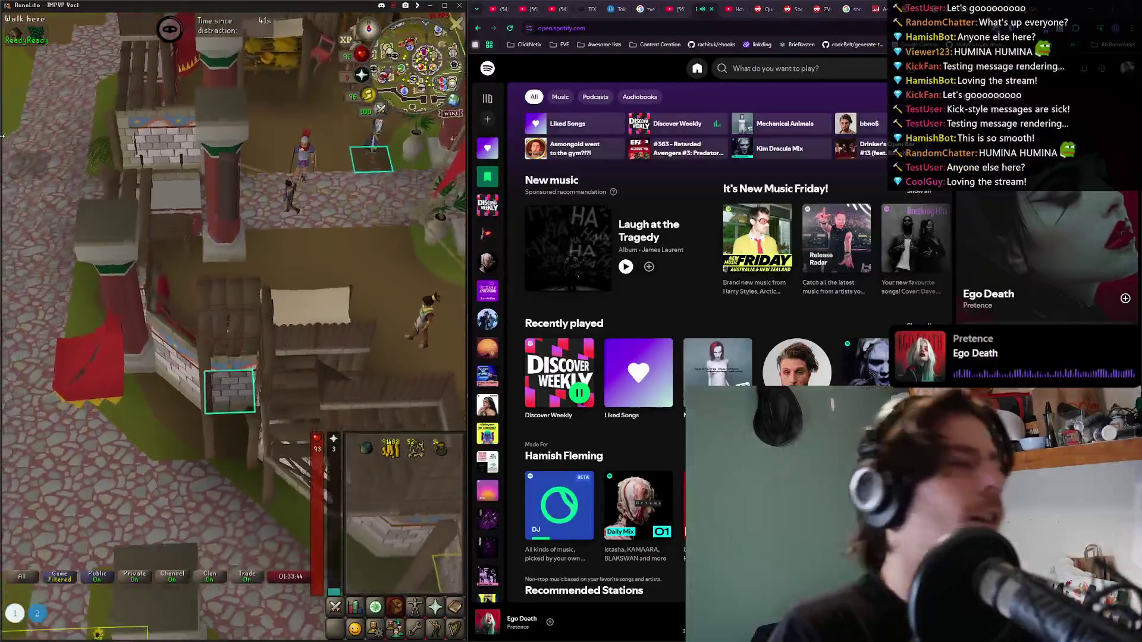
click(286, 262)
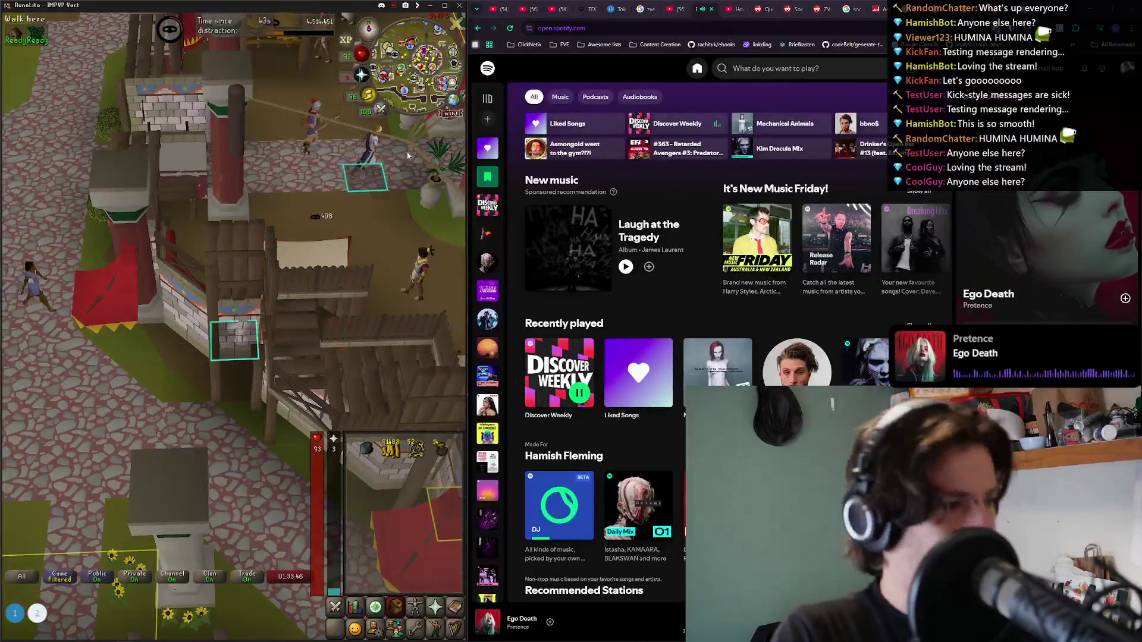
click(386, 61)
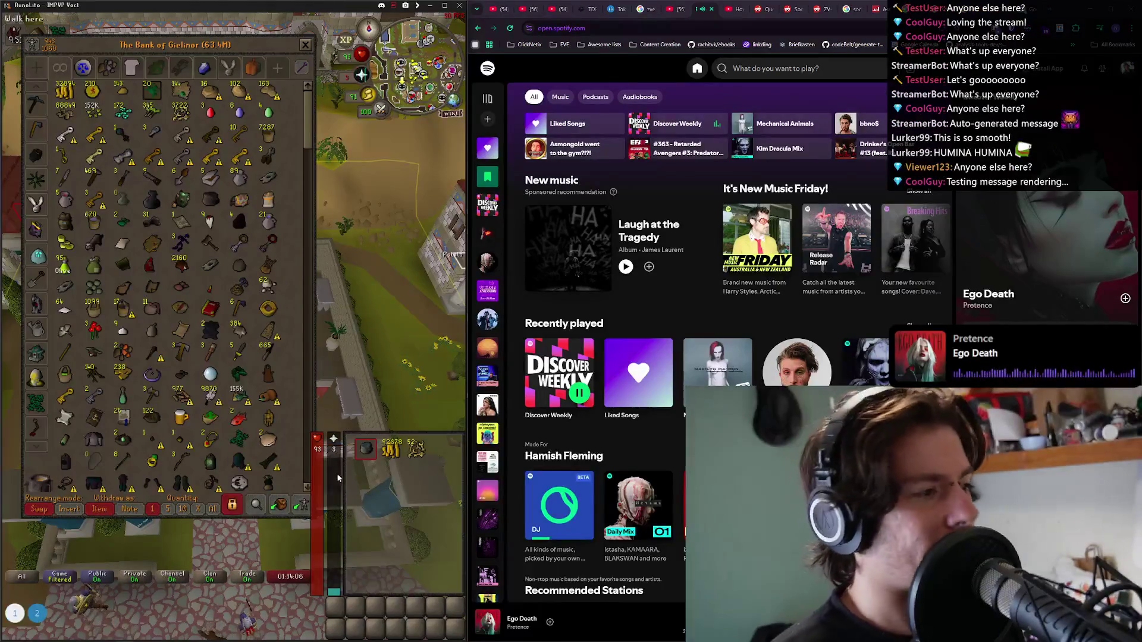
Deposit the whole inventory, gem bag included, into the bank.
right_click(364, 448)
click(342, 528)
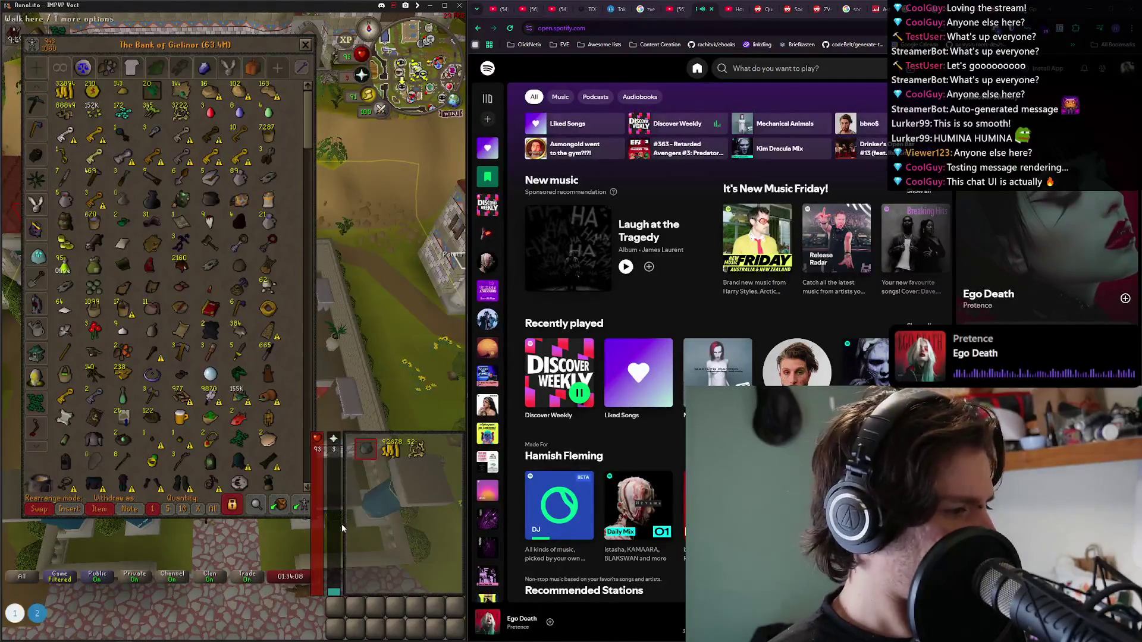
right_click(366, 463)
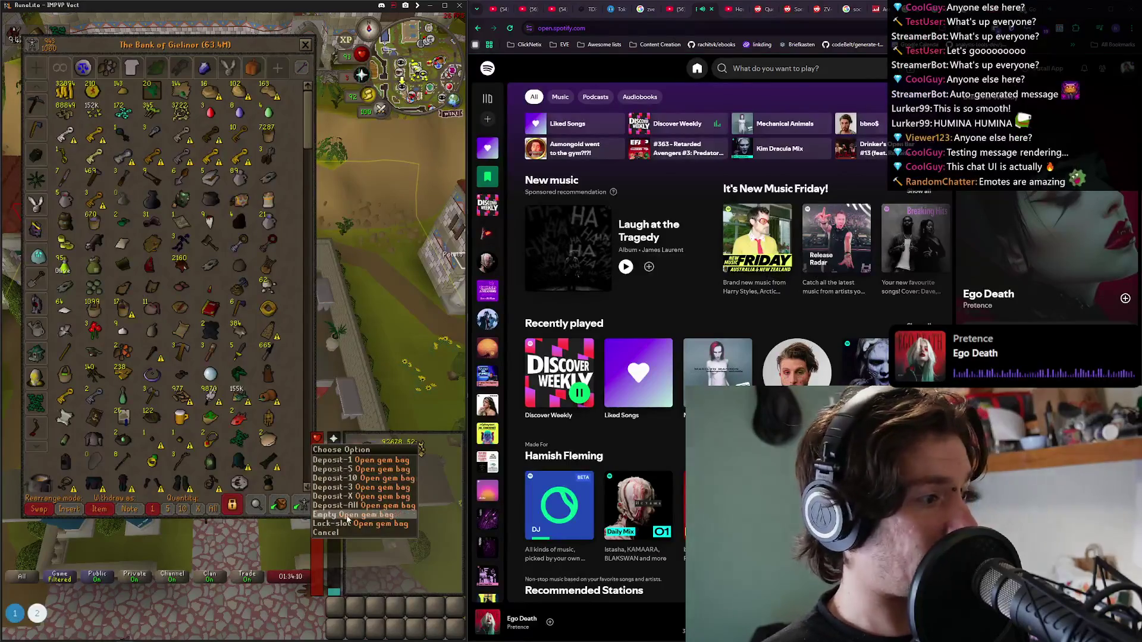
click(282, 508)
click(306, 45)
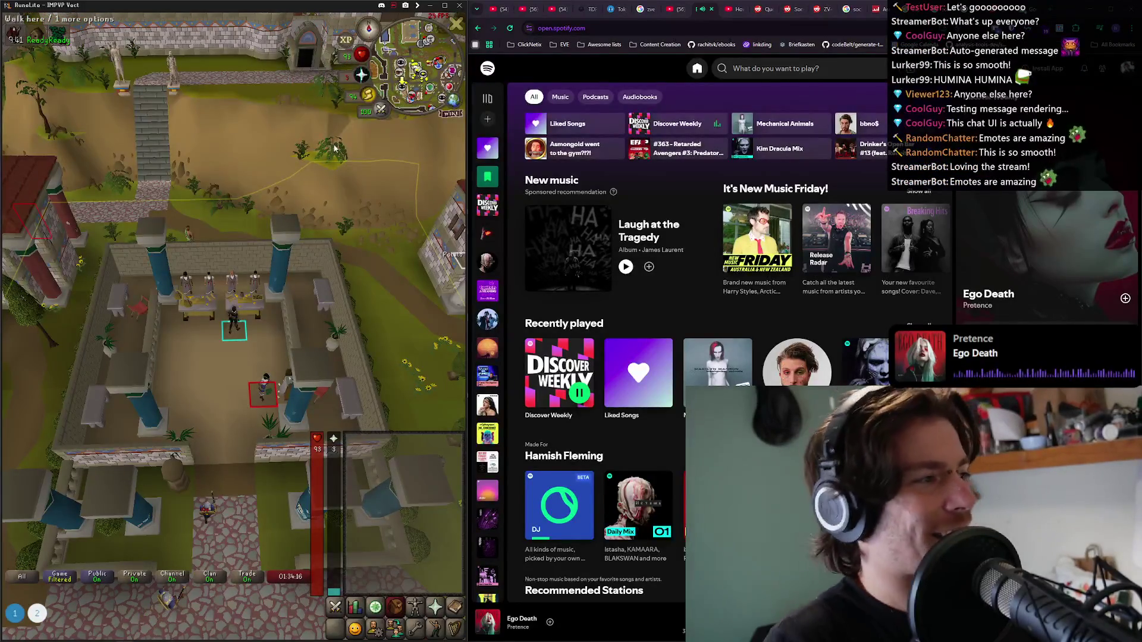
Withdraw the full Graceful set from the birdhouses tag tab.
click(246, 297)
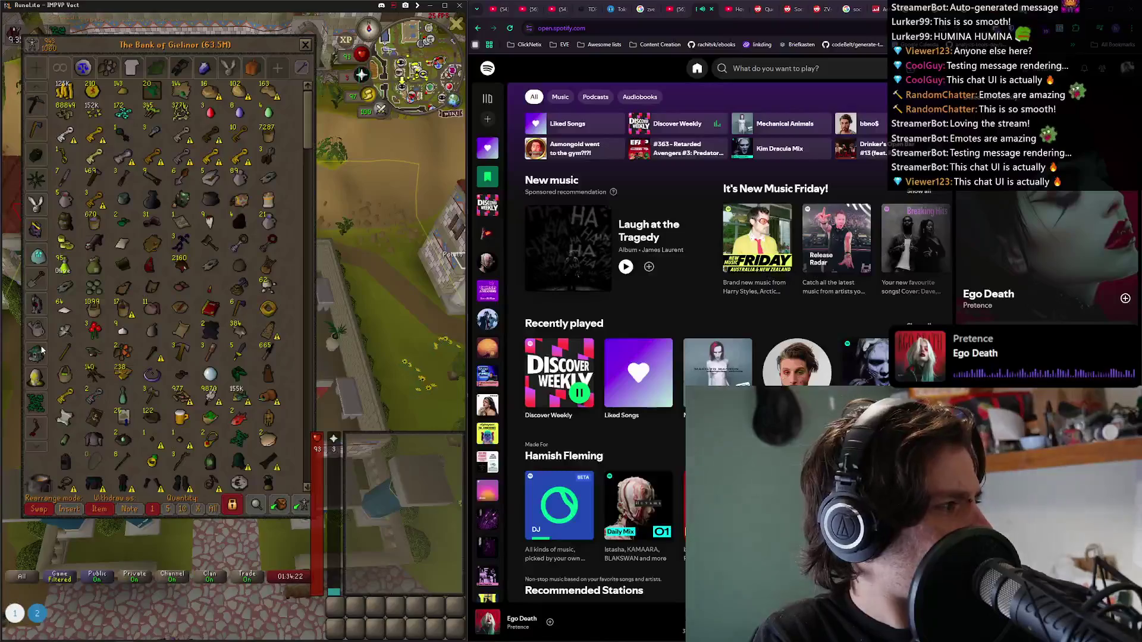
click(42, 177)
click(95, 111)
click(66, 134)
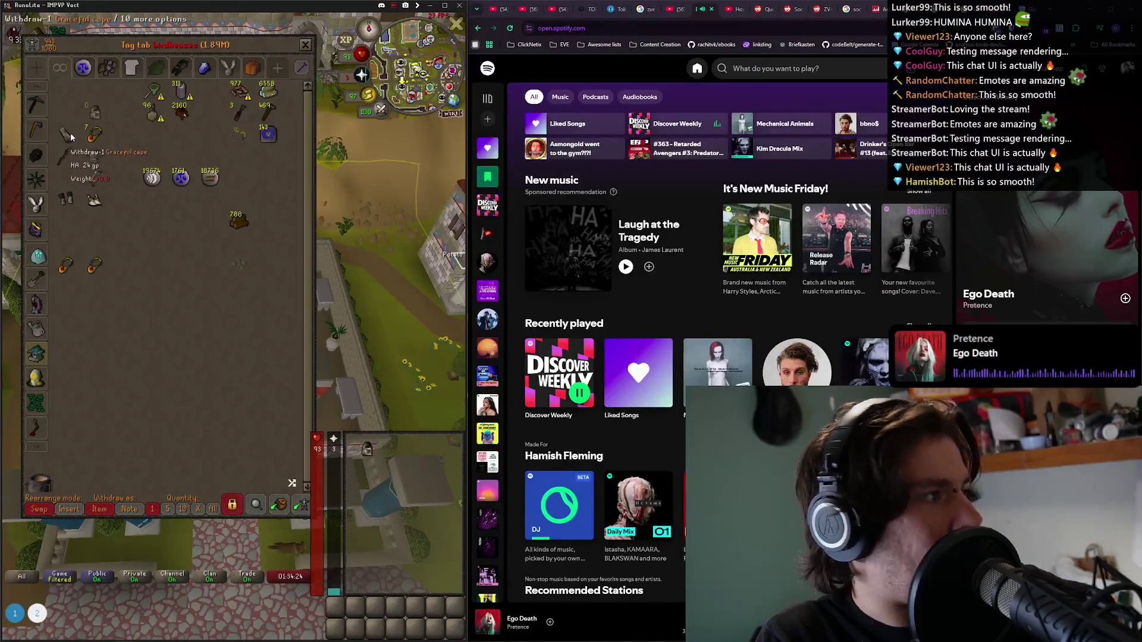
click(100, 174)
click(77, 201)
click(94, 200)
key(Escape)
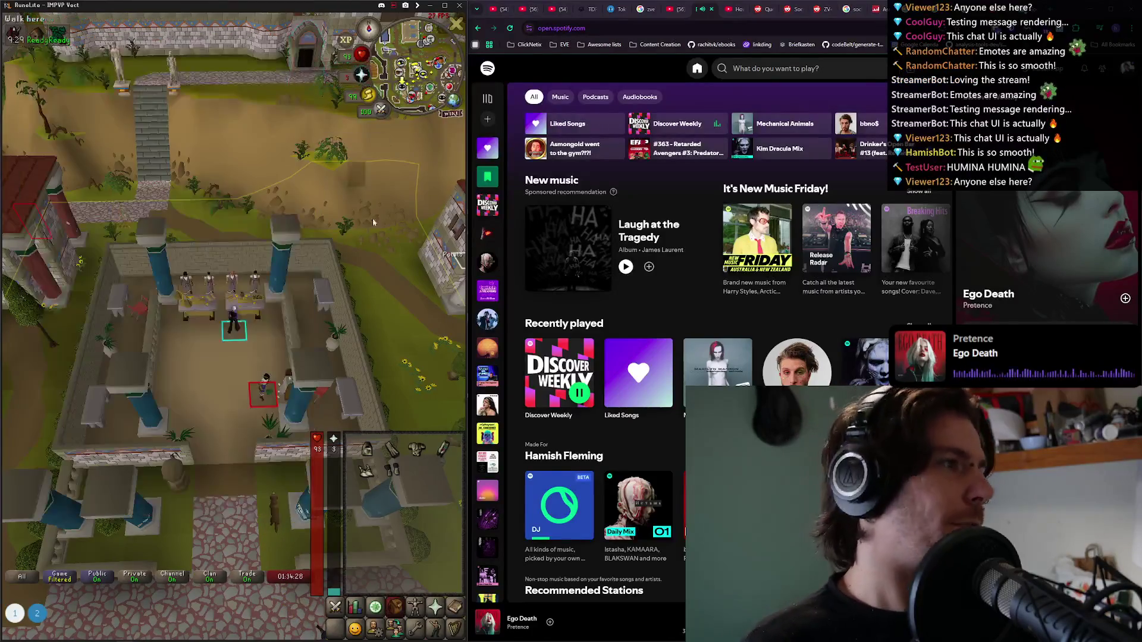
Wear all the Graceful pieces: hood, boots, gloves, cape, top and legs.
click(391, 470)
click(366, 469)
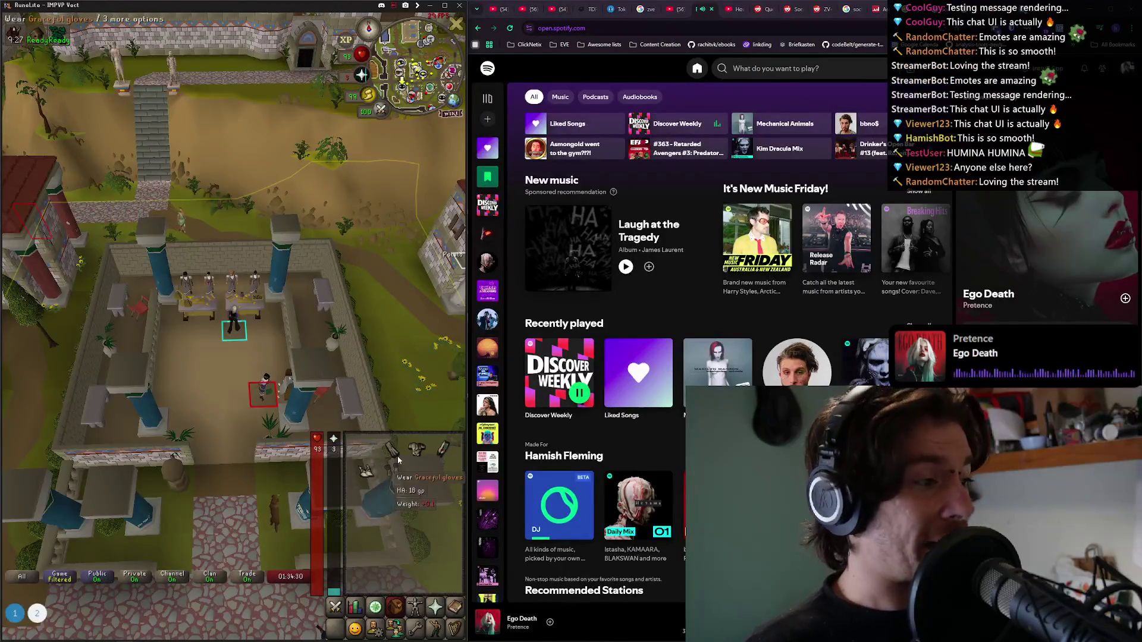
click(367, 449)
click(390, 450)
click(417, 449)
click(443, 449)
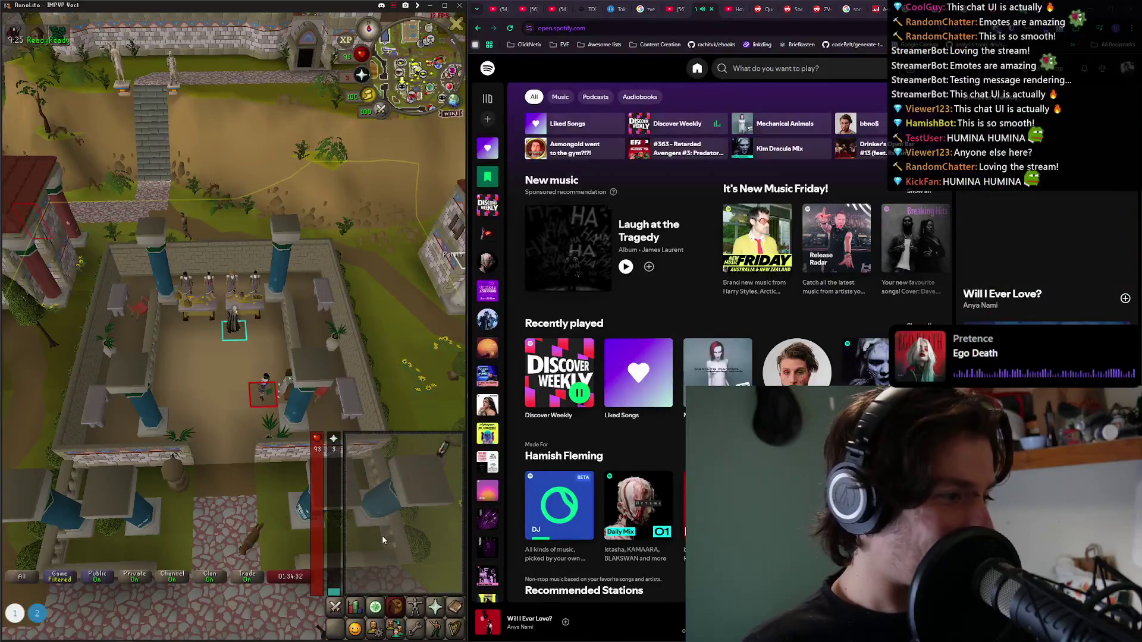
Withdraw the Digsite pendant from the bank.
click(244, 311)
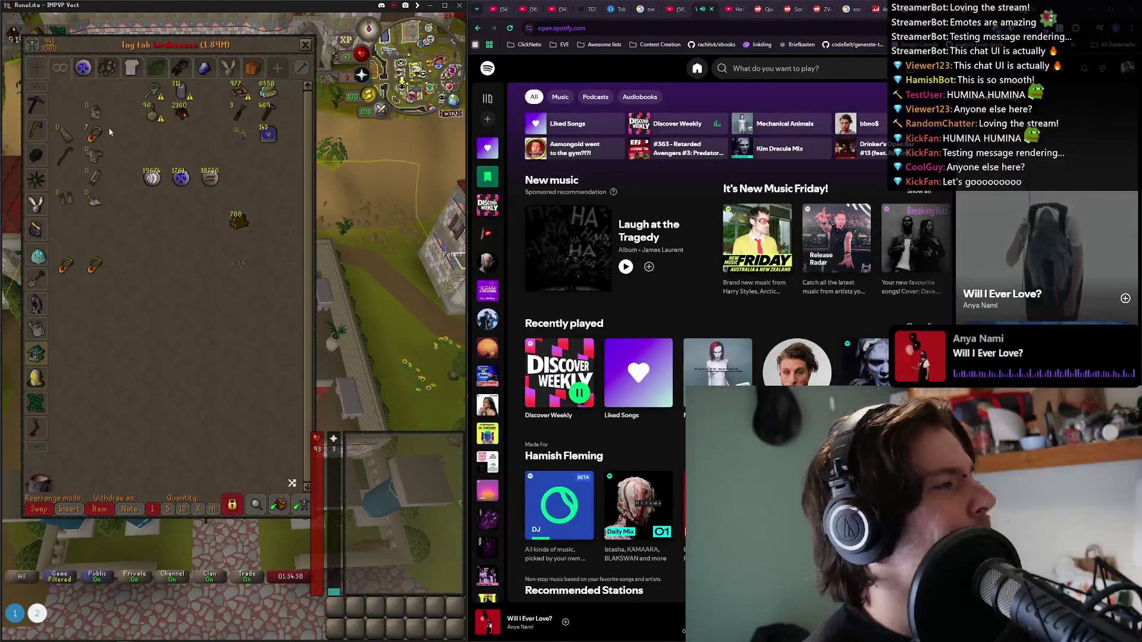
click(94, 265)
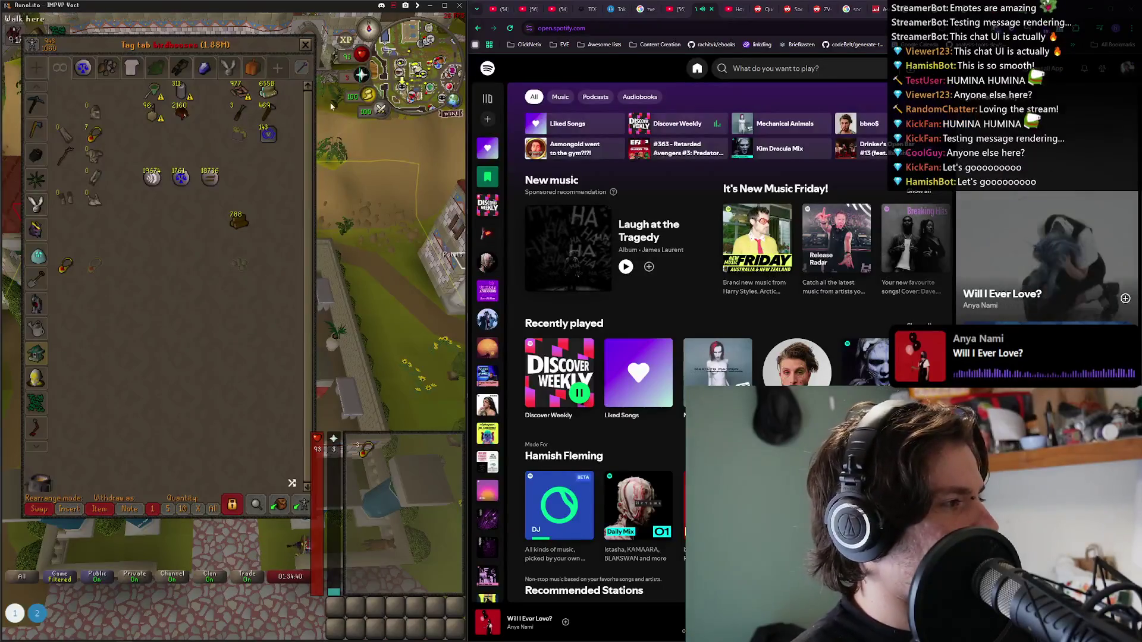
click(314, 47)
right_click(369, 451)
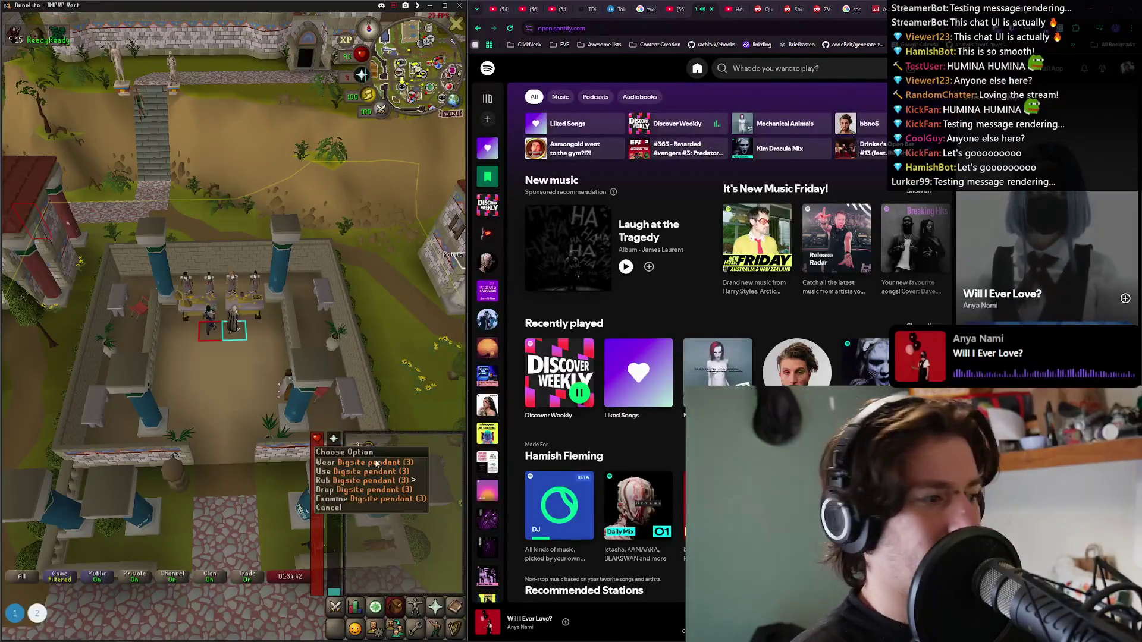
mouse_move(373, 481)
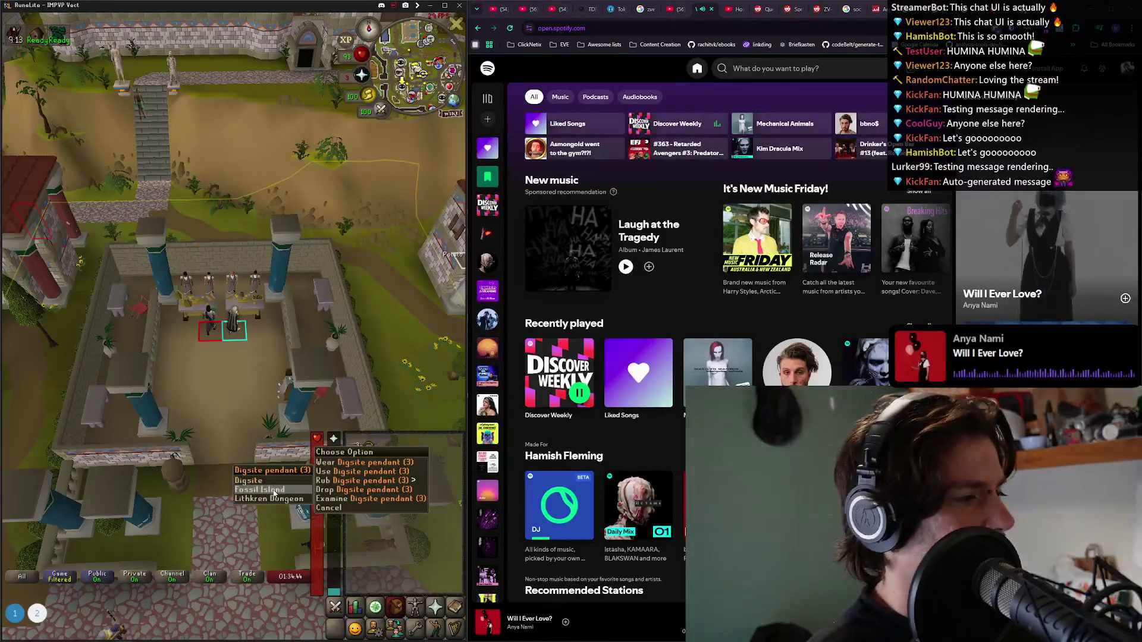
With withdraw quantity set to one, take a chisel and two magic logs.
click(237, 309)
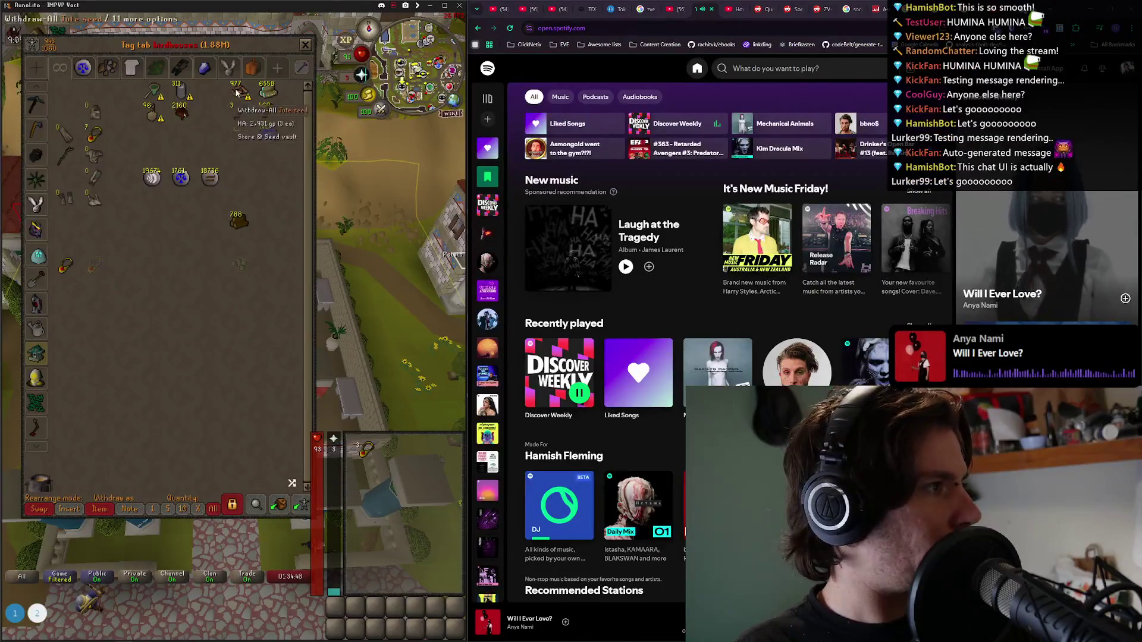
click(153, 507)
click(241, 112)
click(266, 95)
click(266, 95)
click(441, 473)
click(305, 45)
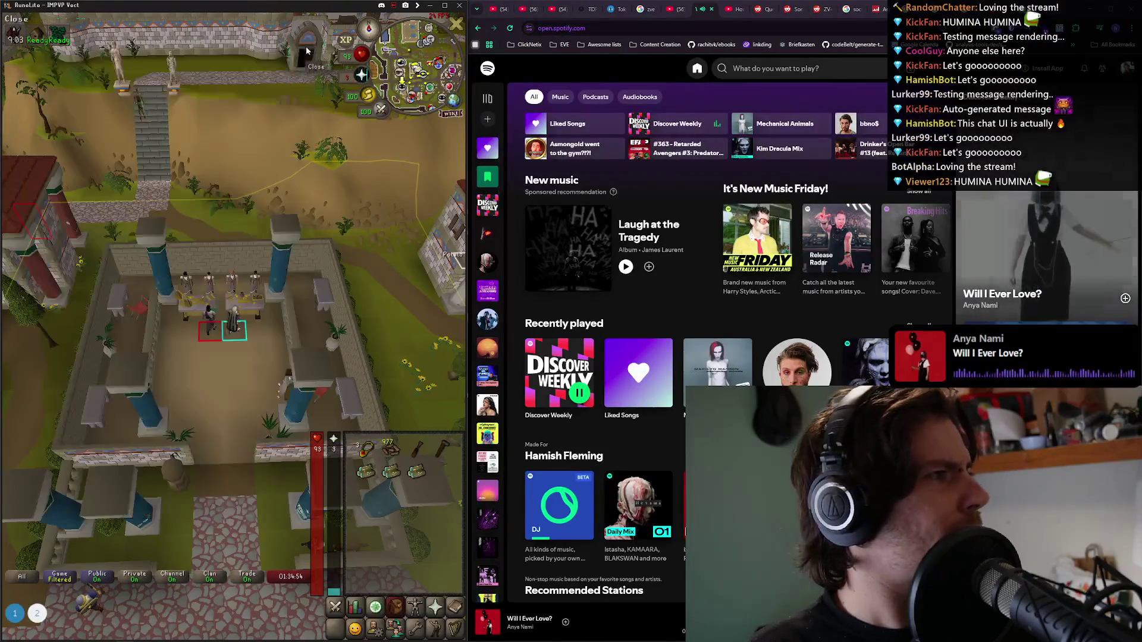
Rub the Digsite pendant to teleport to Fossil Island.
right_click(364, 450)
mouse_move(348, 481)
click(279, 489)
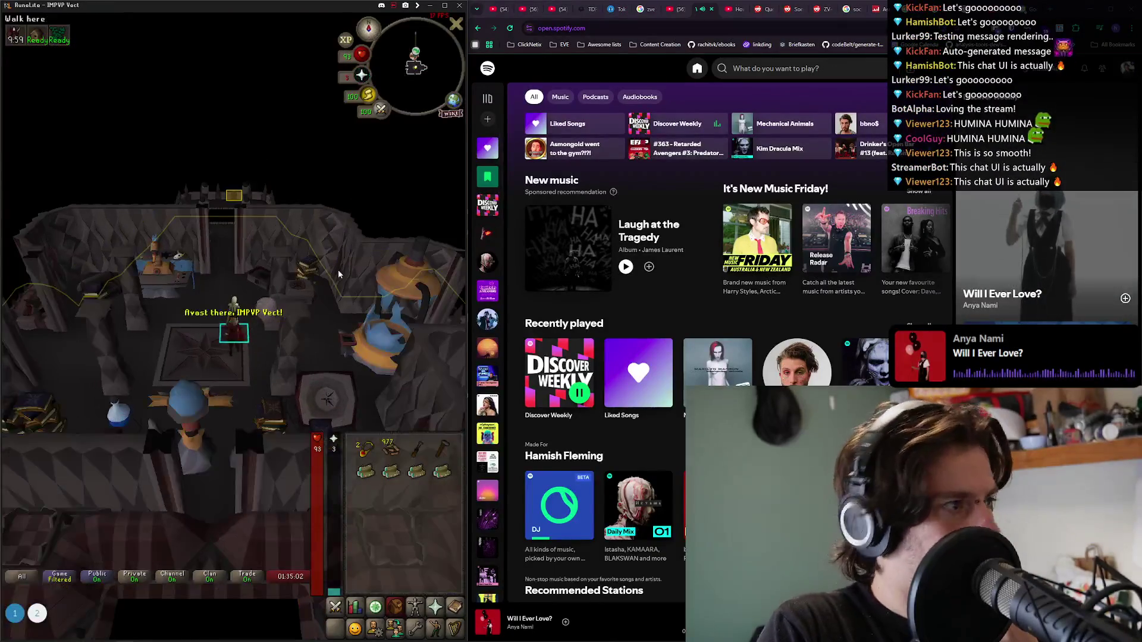
Talk to Capt' Arnav and solve the chest puzzle to unlock it.
click(233, 336)
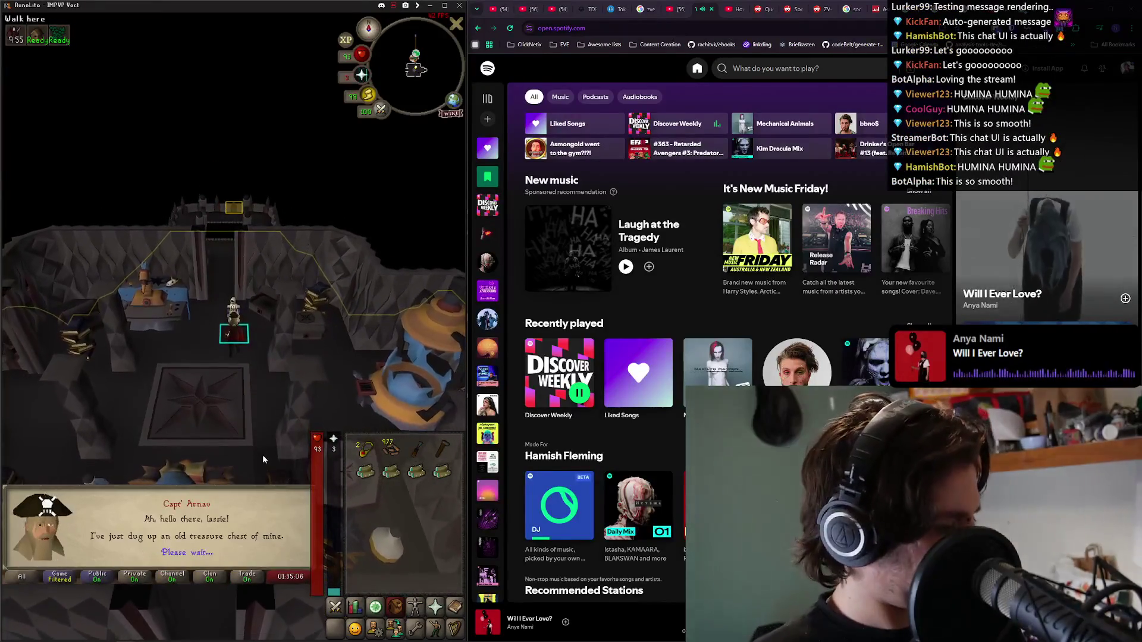
key(space)
key(space)
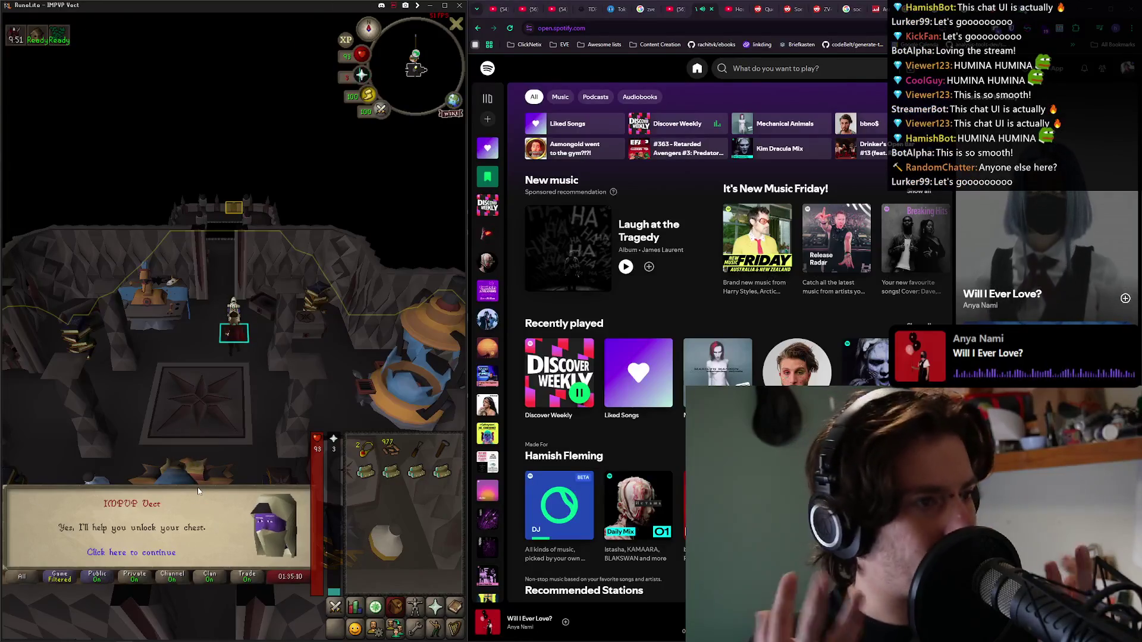
key(space)
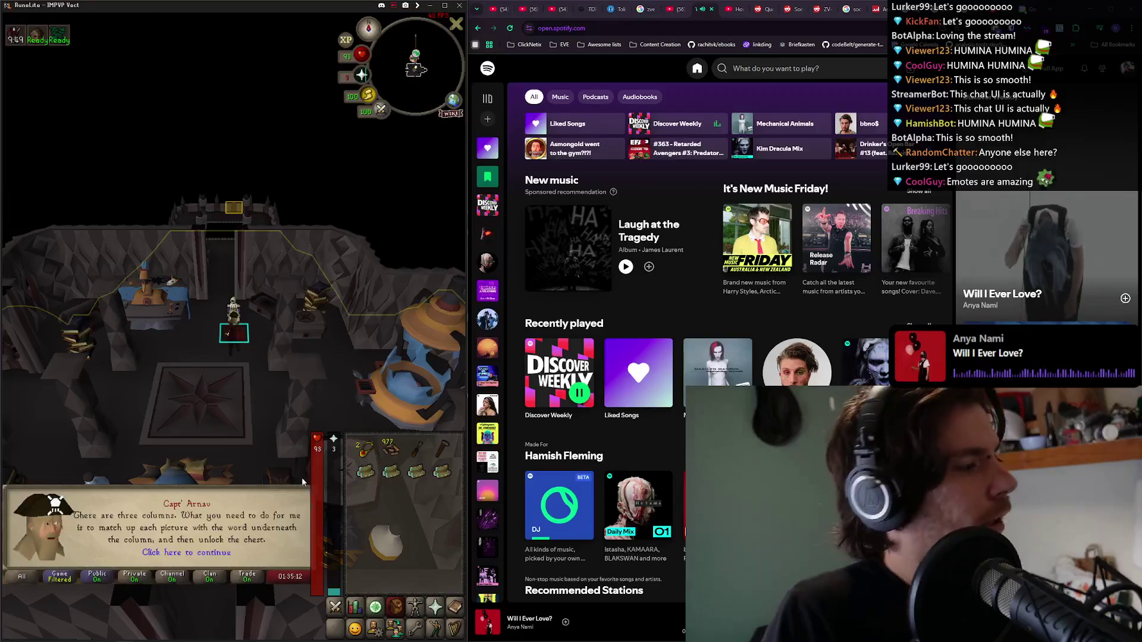
key(space)
click(69, 352)
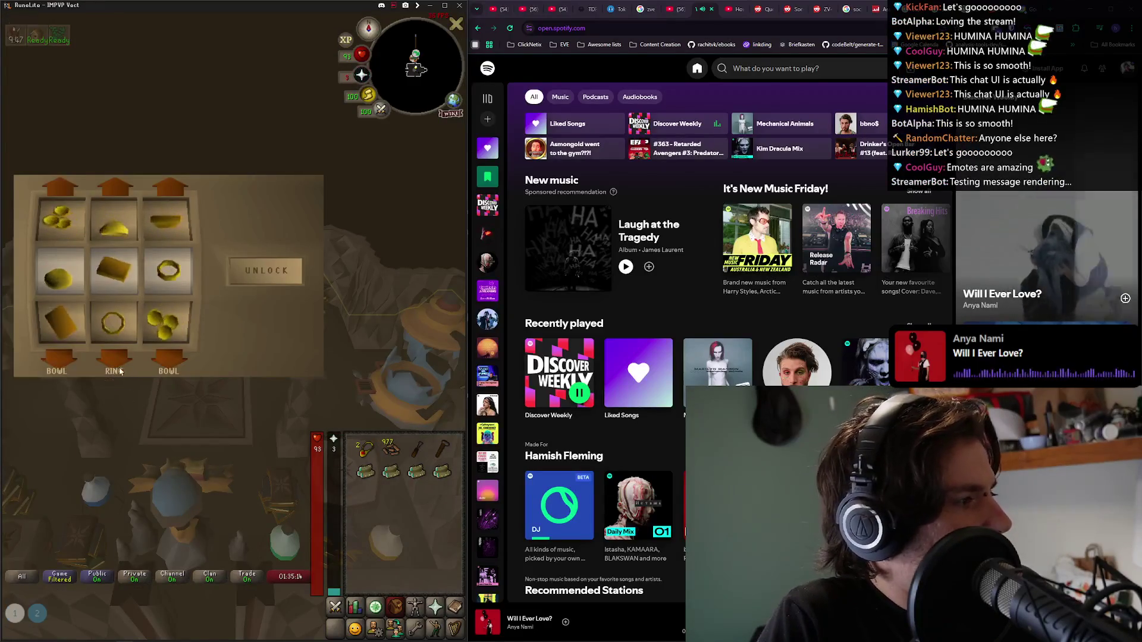
click(171, 358)
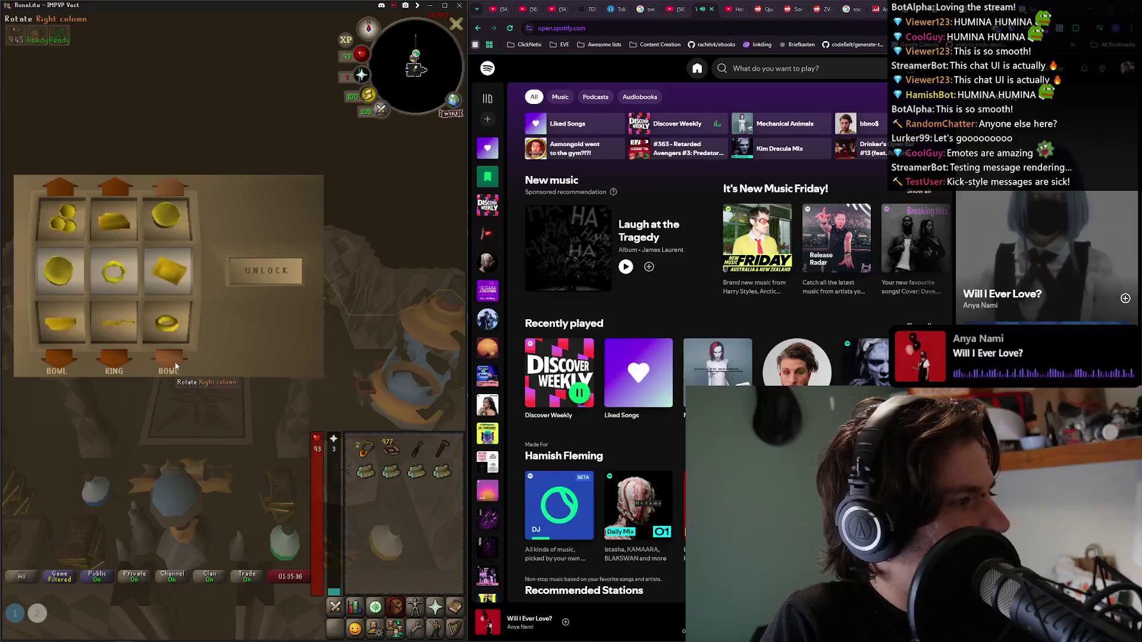
click(276, 271)
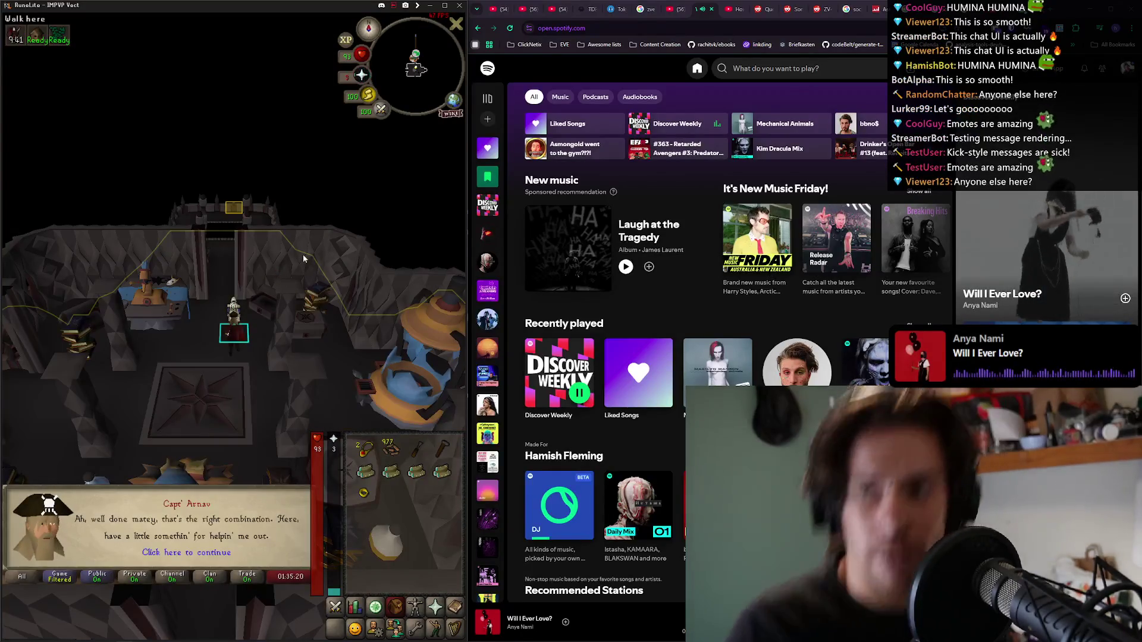
Take the mushroom transport to Verdant Valley and head to the magic birdhouse.
click(224, 254)
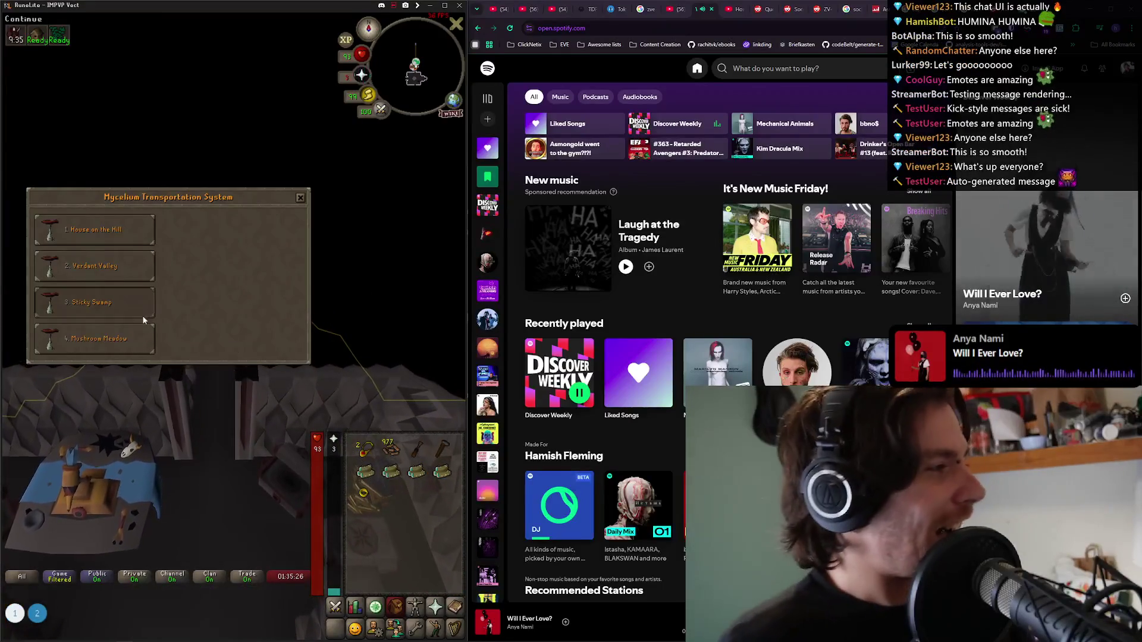
click(119, 252)
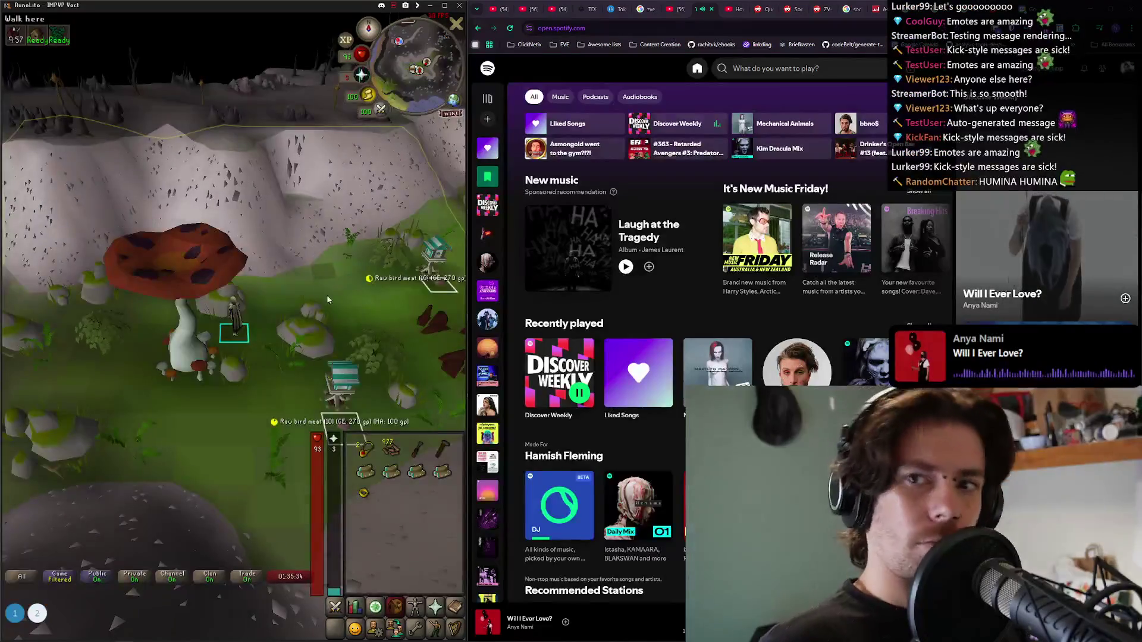
click(350, 389)
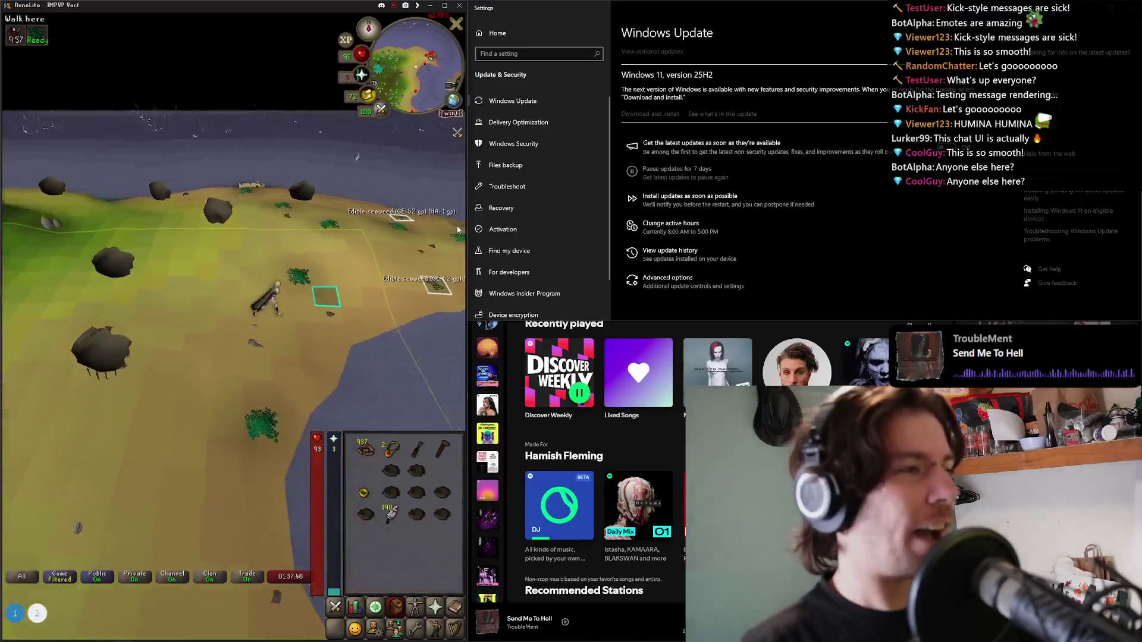
Row out to sea and deposit the whole inventory into the boat's bank.
click(452, 250)
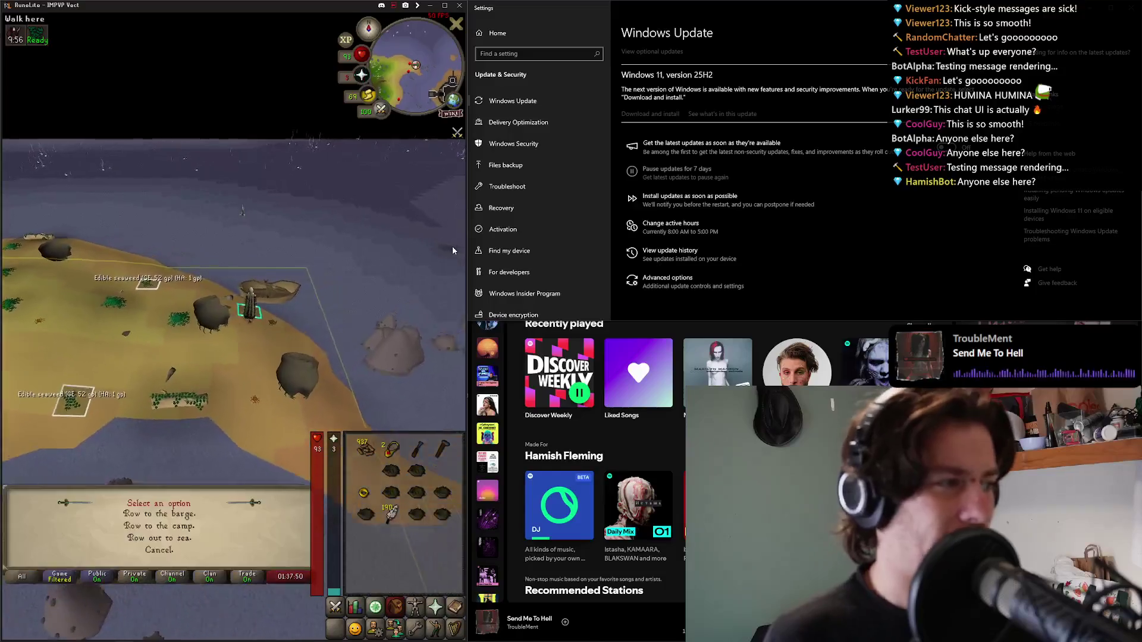
key(1)
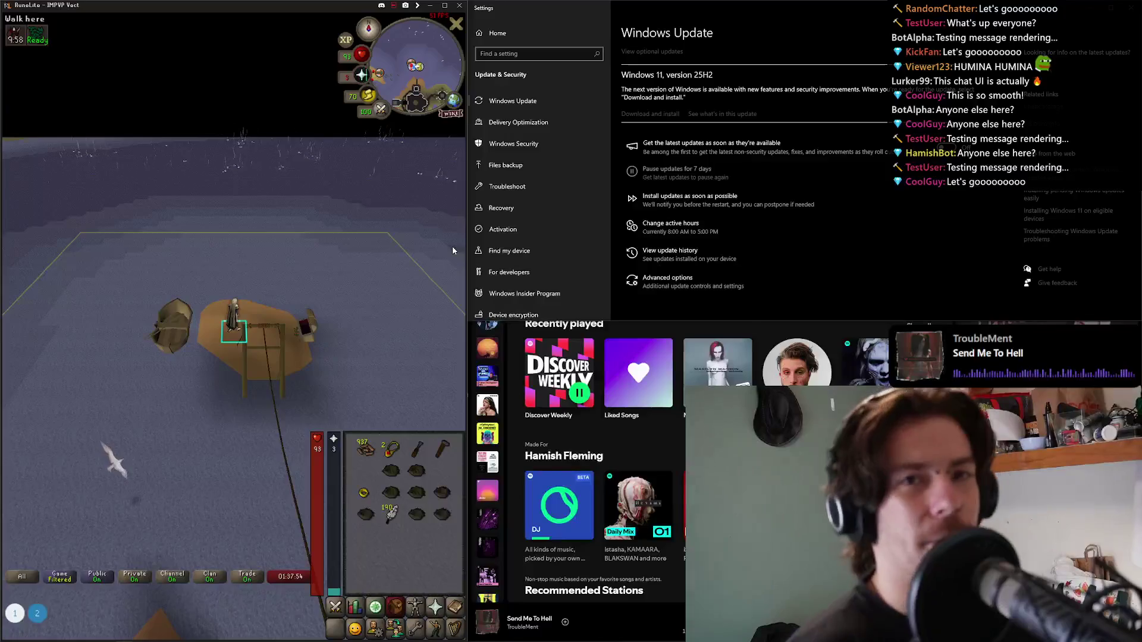
click(316, 369)
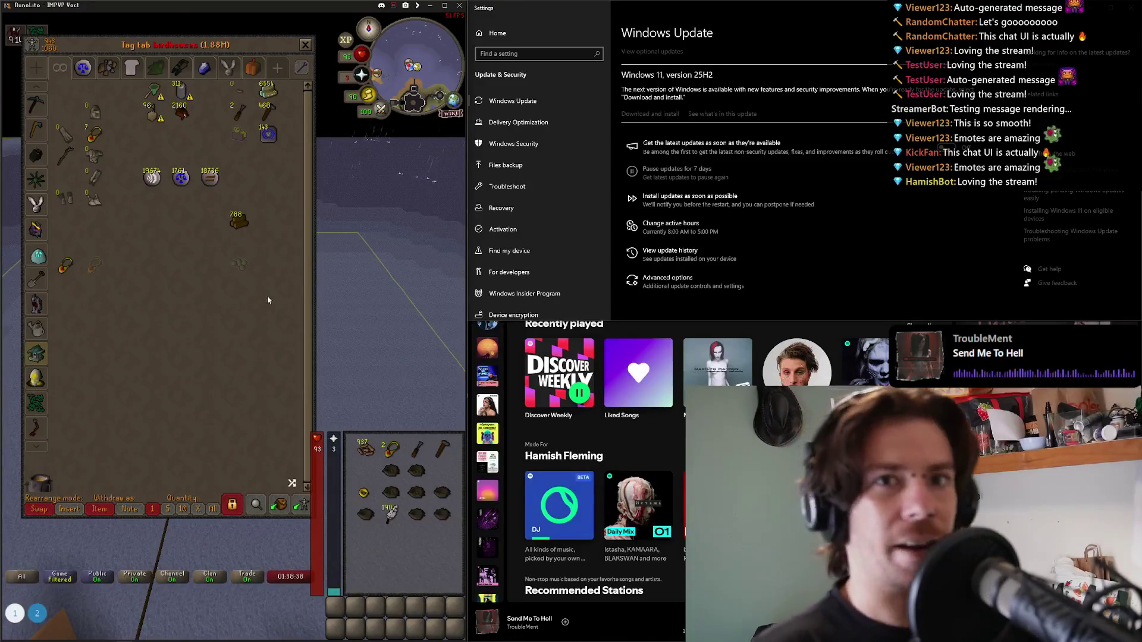
click(282, 509)
Withdraw two items from the seaweed tag tab, then close the Windows Update window.
click(36, 376)
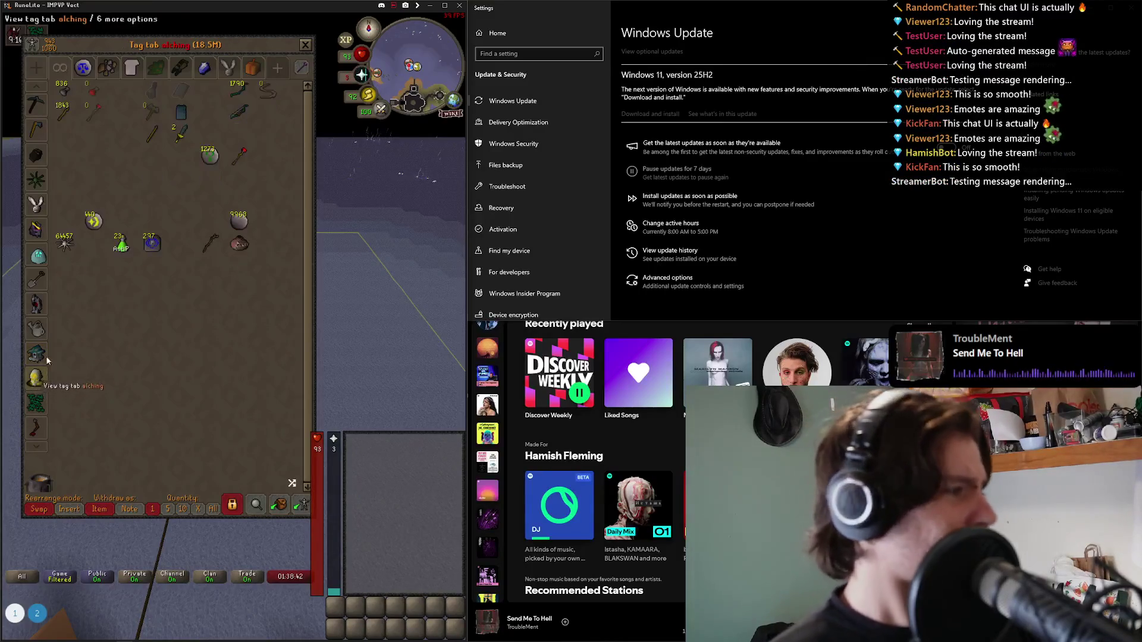
click(37, 402)
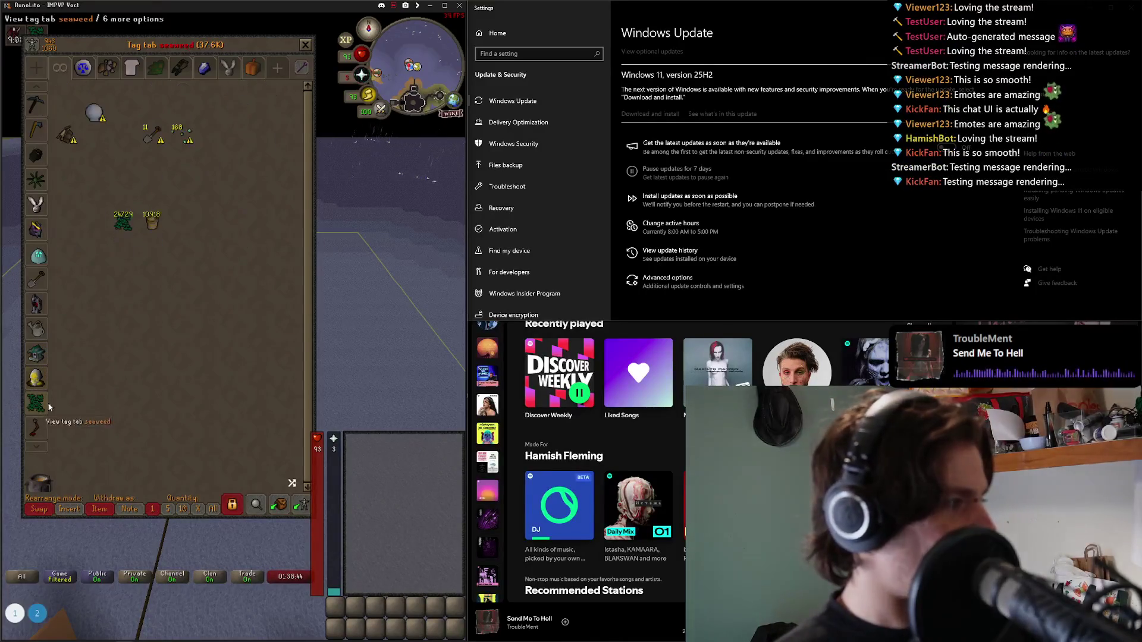
click(65, 134)
click(94, 112)
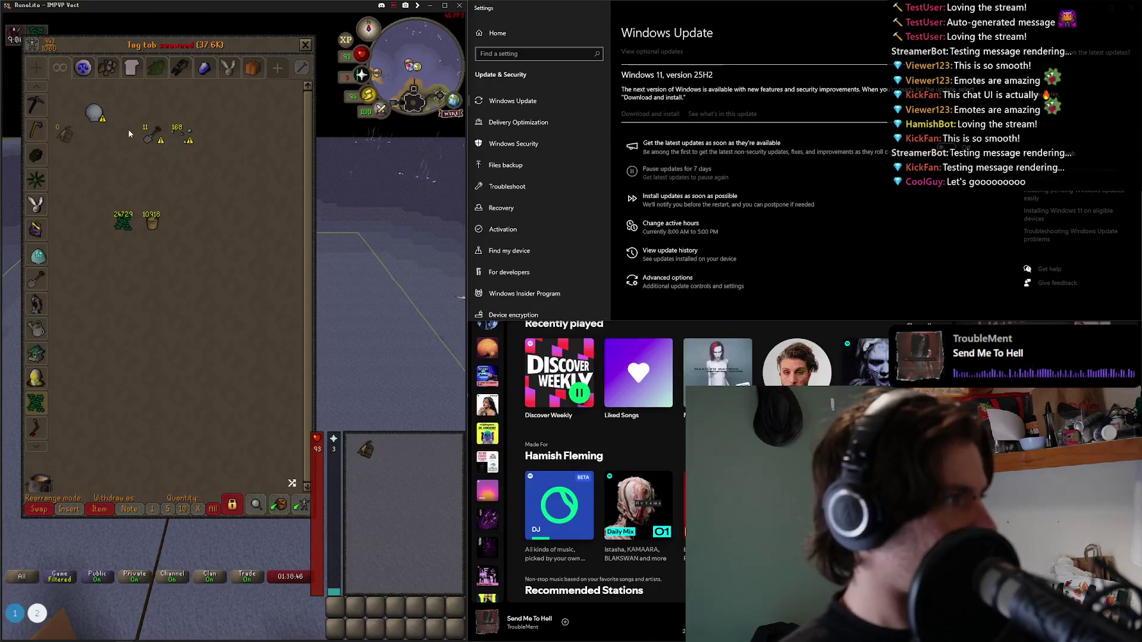
click(305, 45)
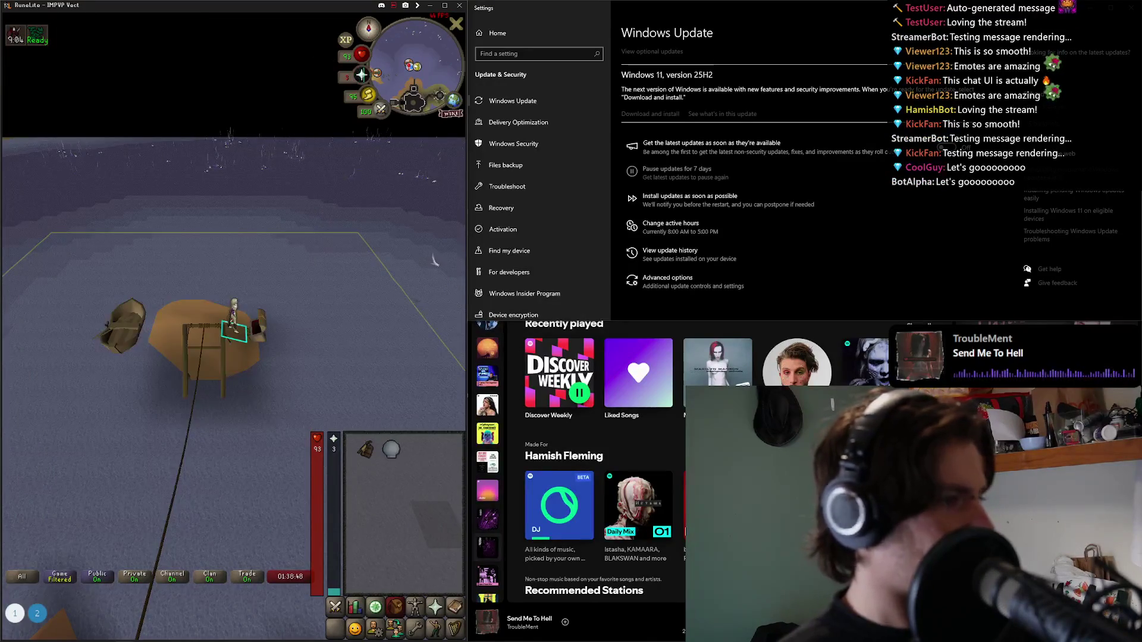
key(alt+Tab)
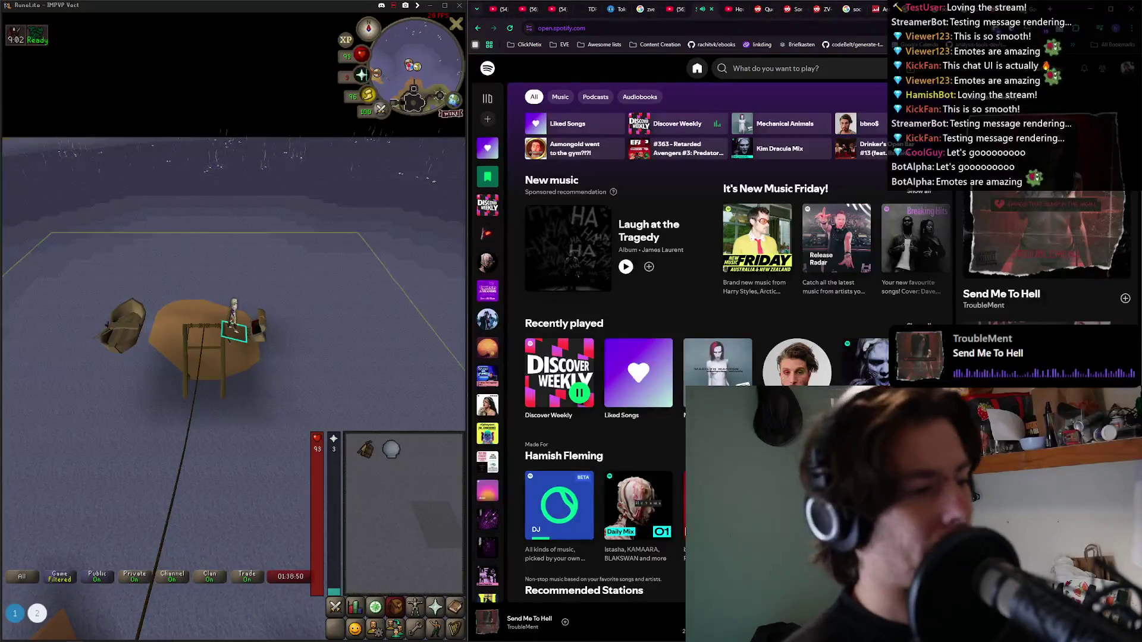
Withdraw the 168 seaweed spores from the bank box.
click(257, 324)
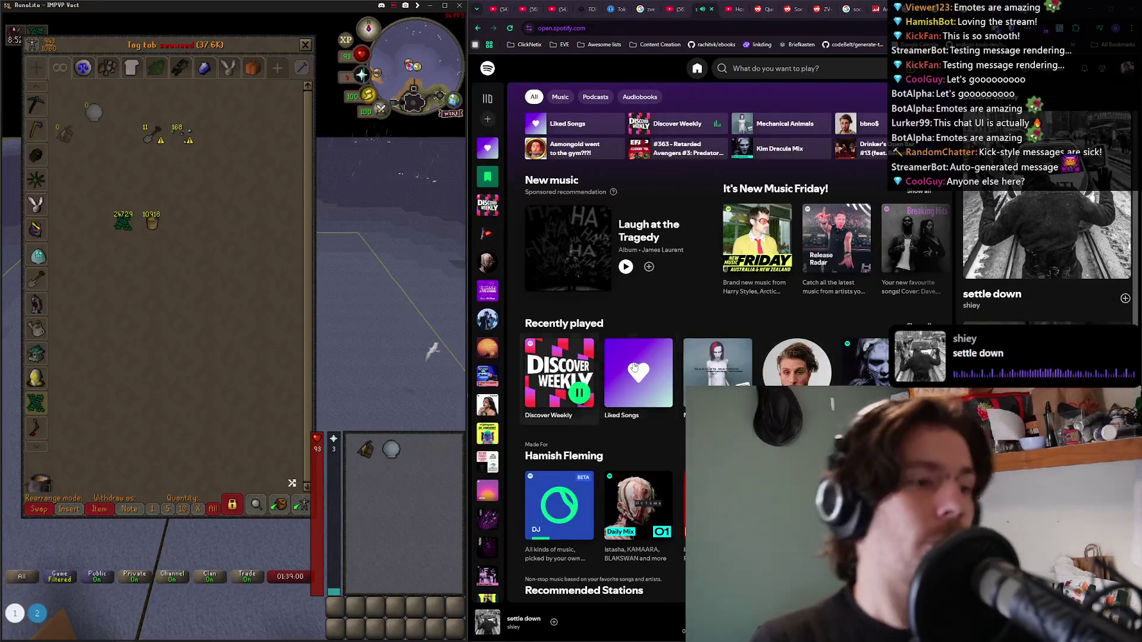
click(186, 140)
click(305, 41)
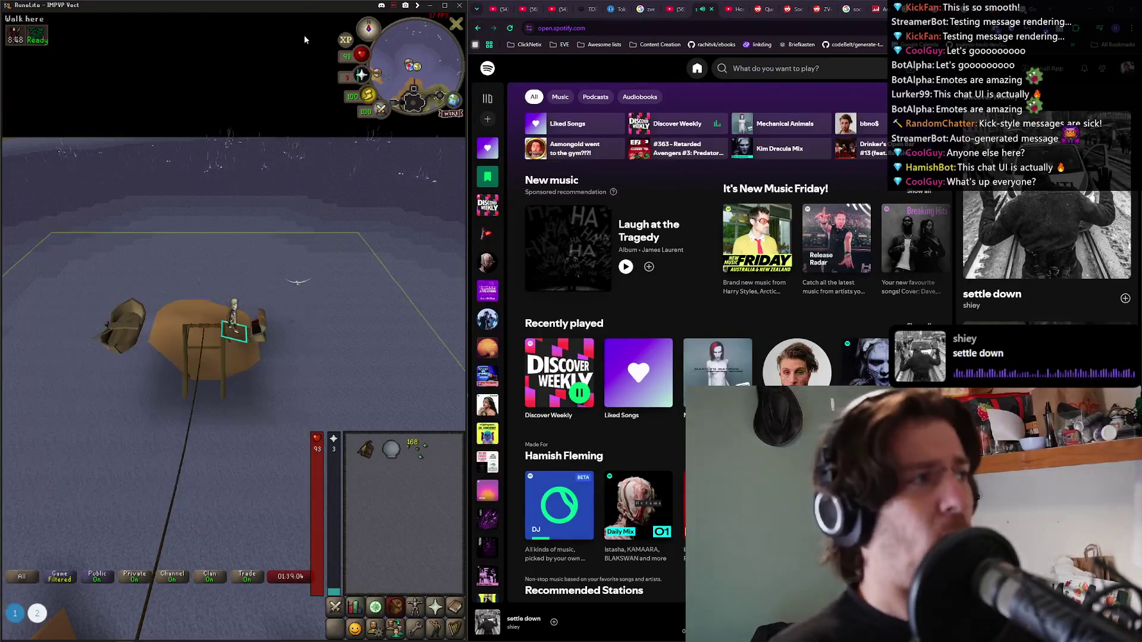
click(393, 454)
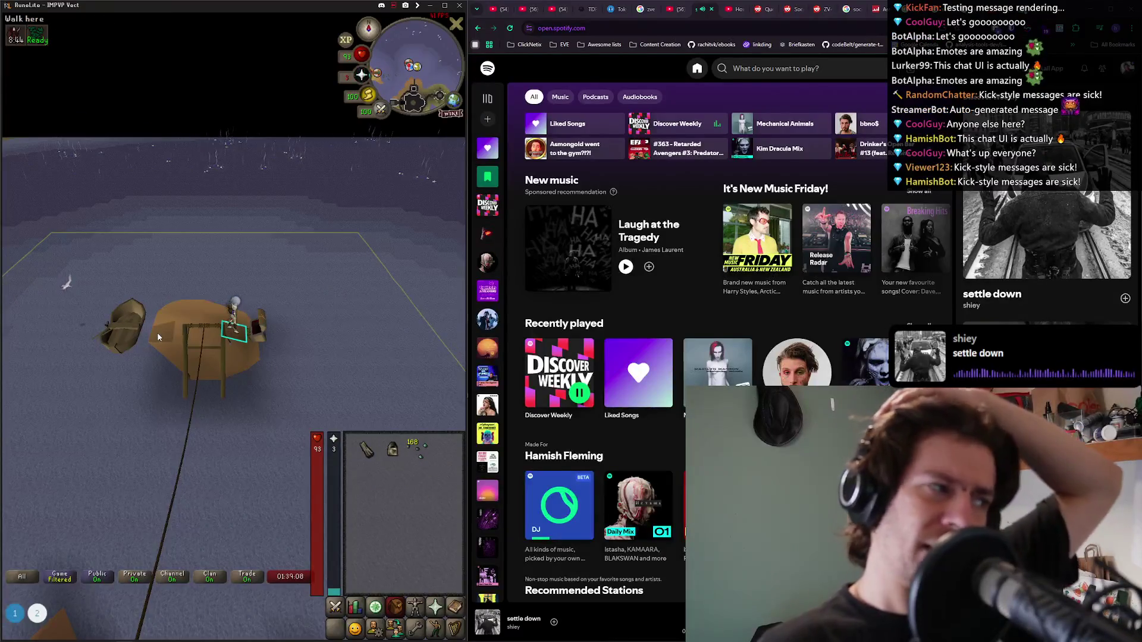
Dive from the rowboat into the underwater seaweed area.
right_click(186, 321)
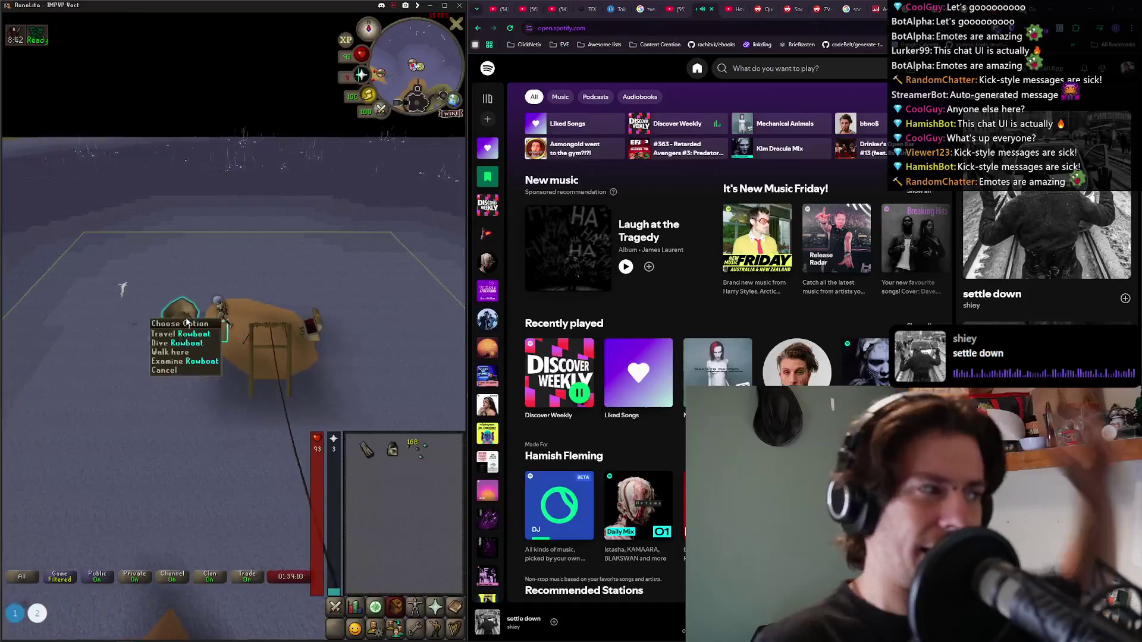
right_click(196, 326)
click(204, 348)
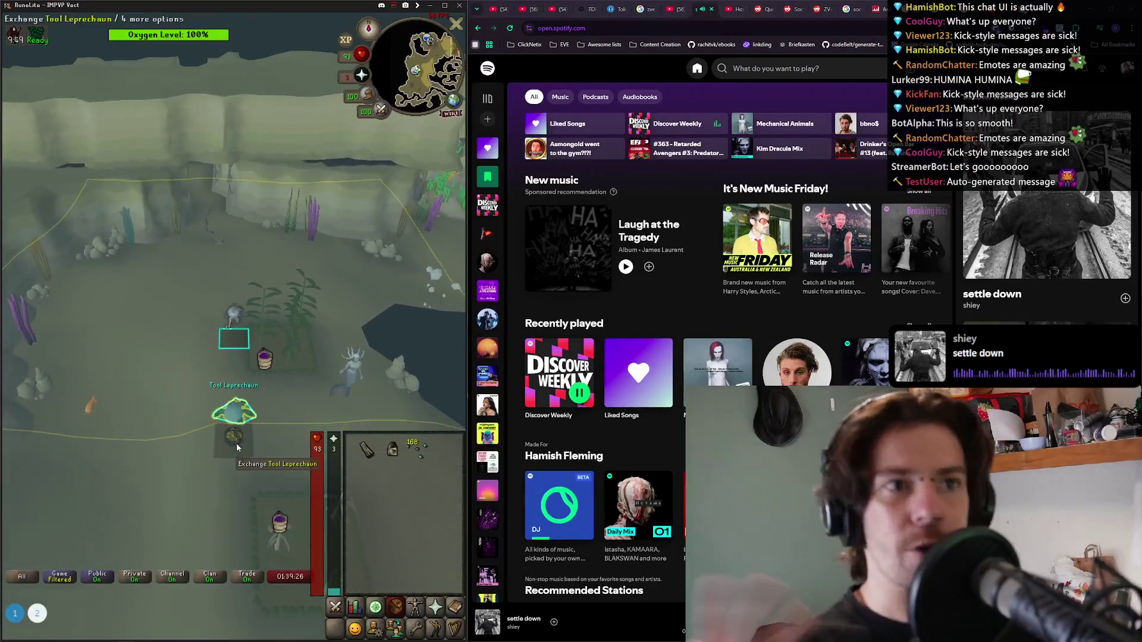
Harvest the seaweed patch and replant it with a seaweed spore.
click(270, 320)
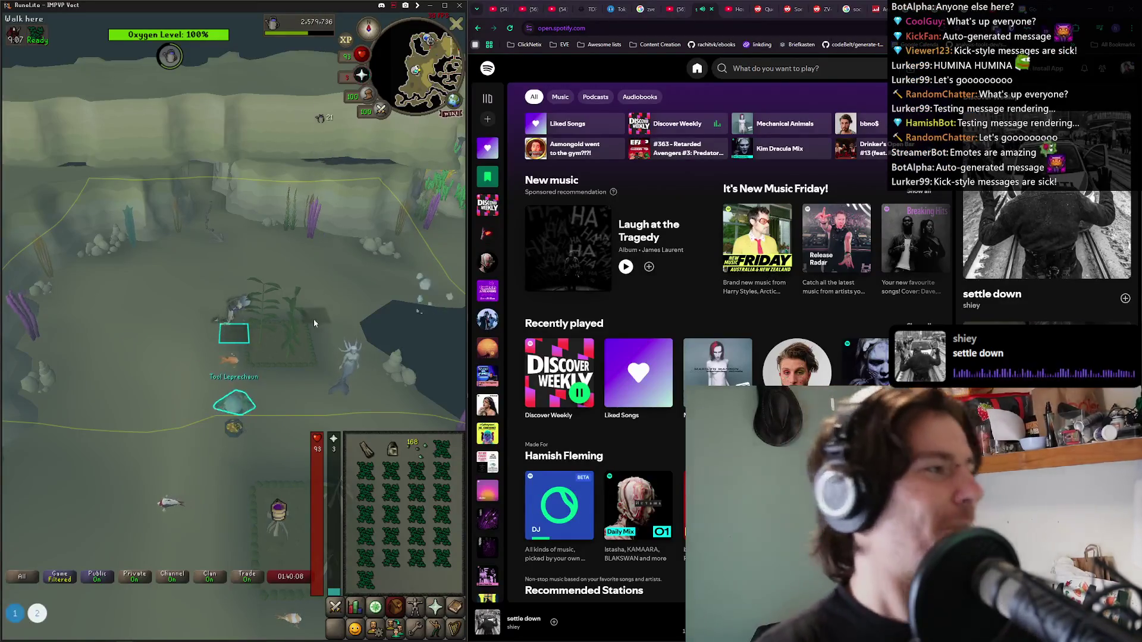
click(280, 352)
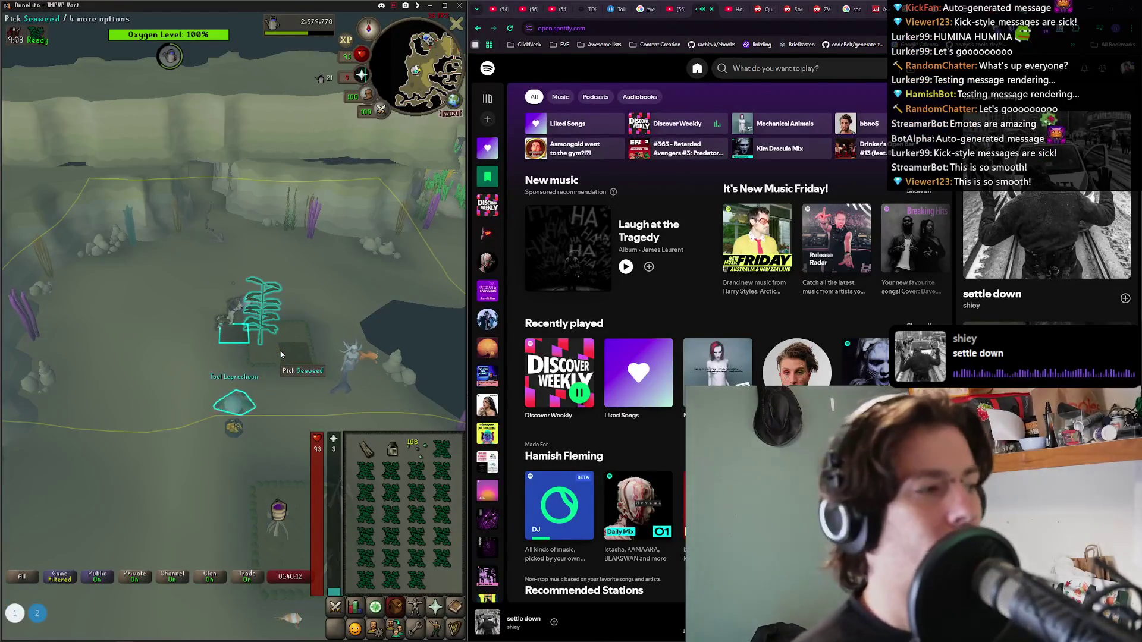
click(417, 447)
click(257, 350)
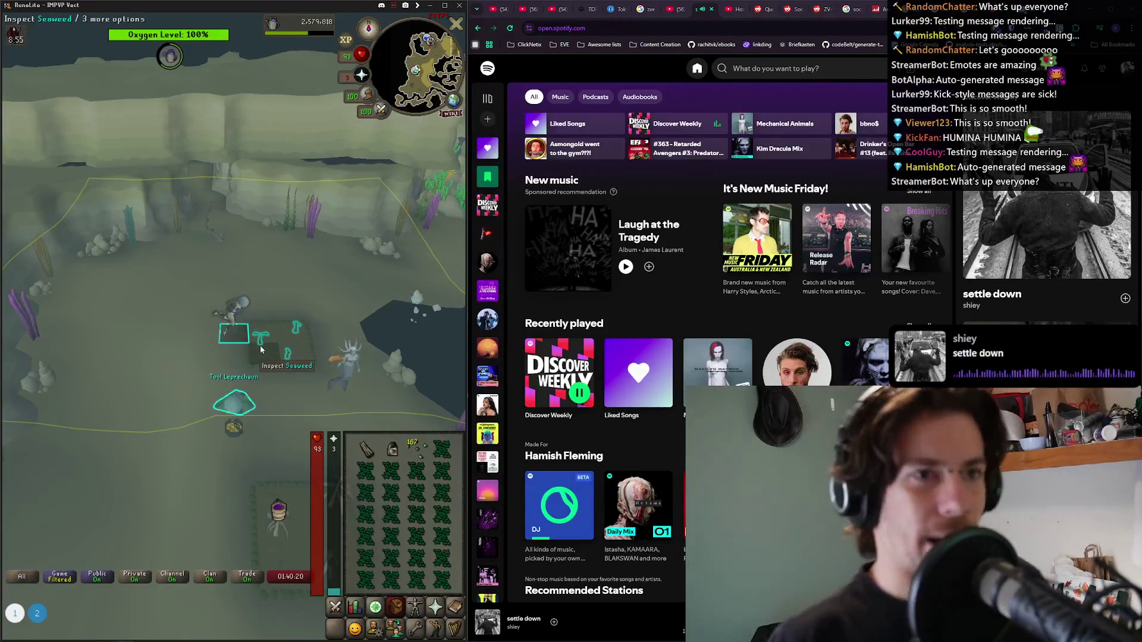
Have the Tool Leprechaun note the seaweed, then open his equipment store.
click(236, 497)
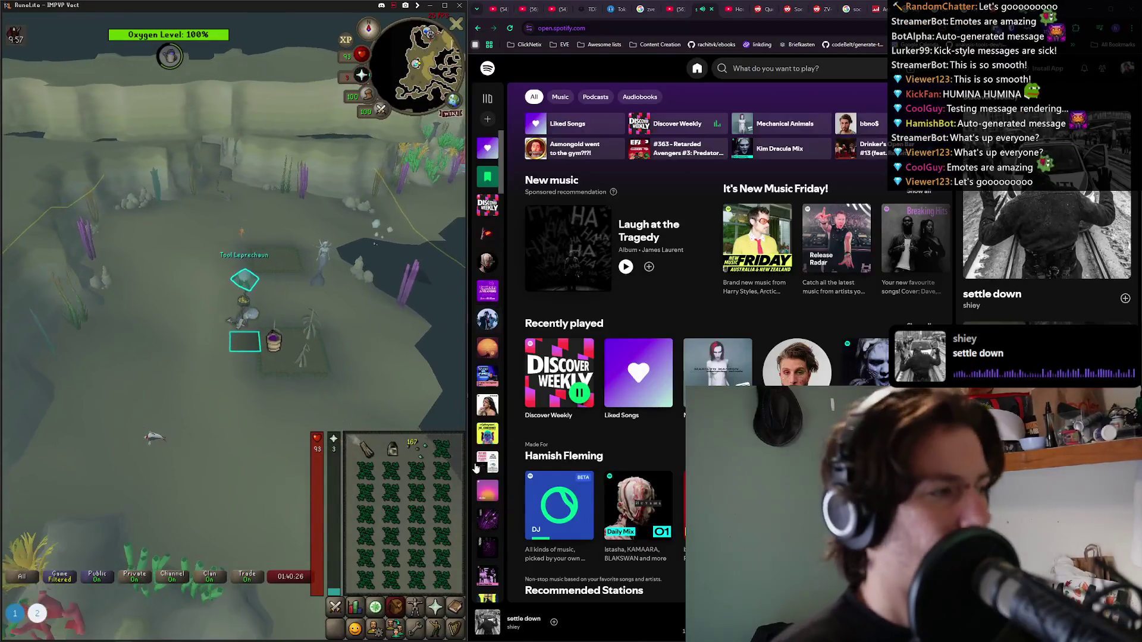
click(237, 272)
click(234, 361)
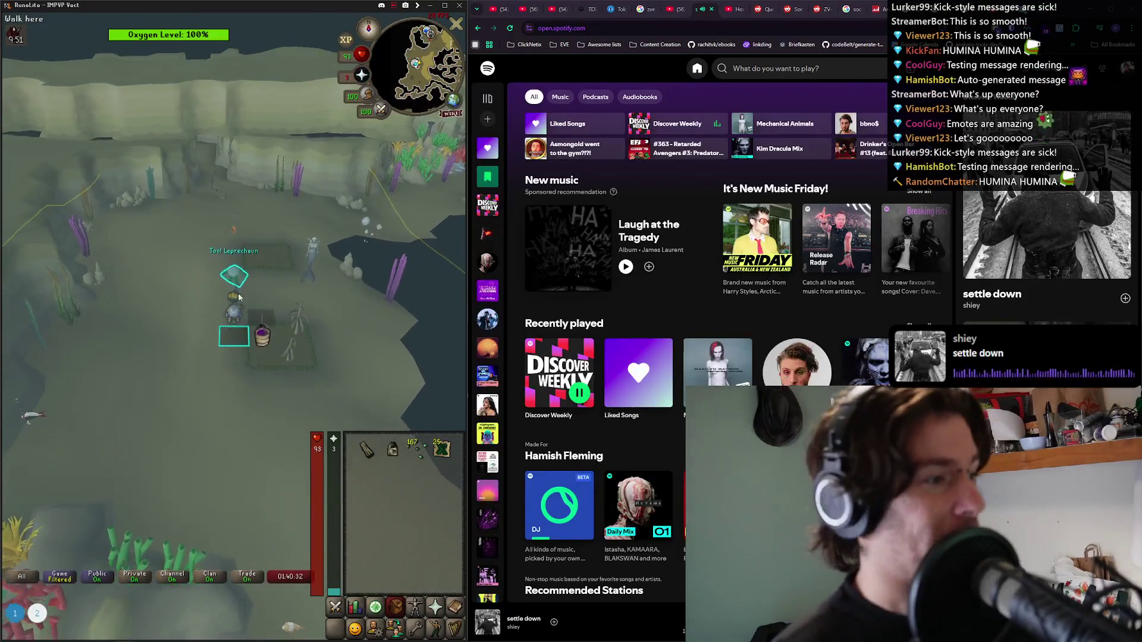
click(238, 289)
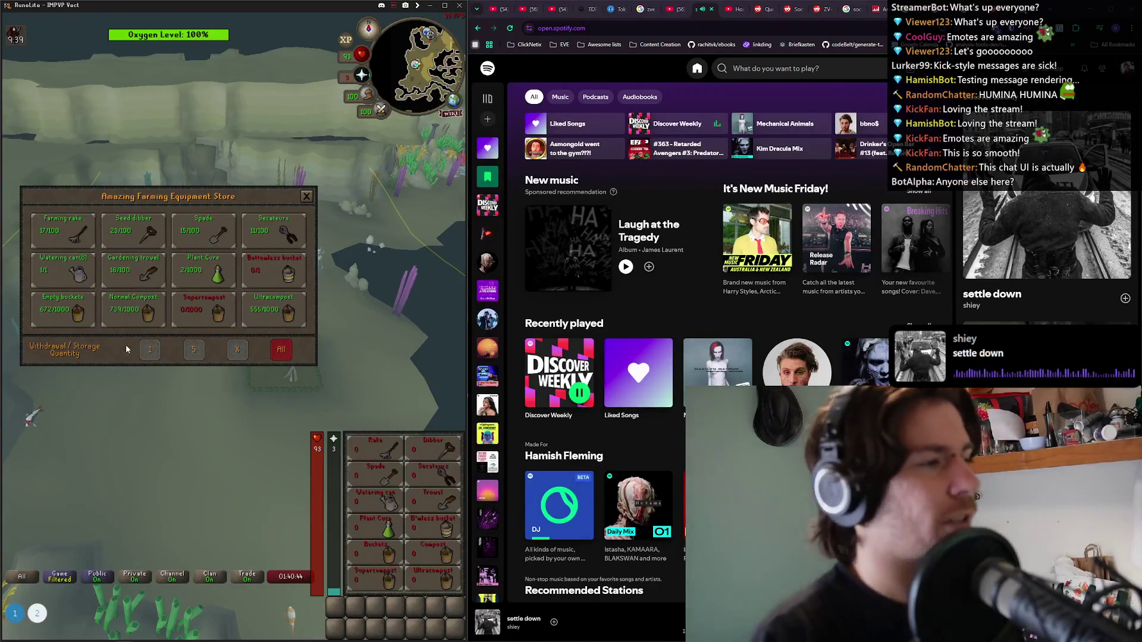
Withdraw the 15 spades from the Tool Leprechaun's storage, then store them again.
click(201, 236)
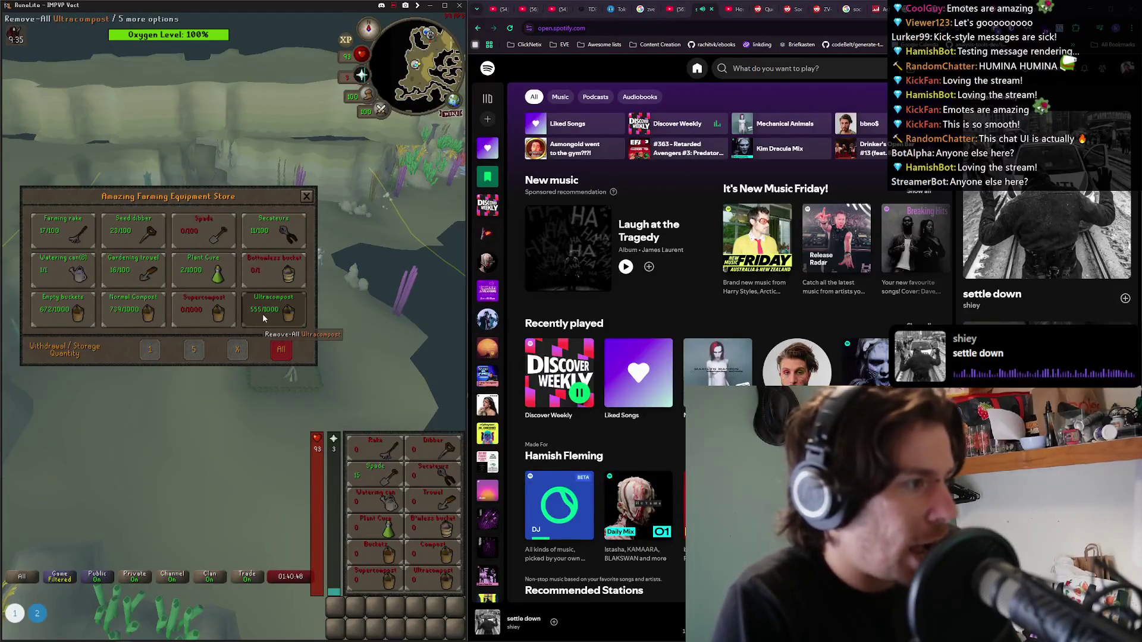
click(150, 349)
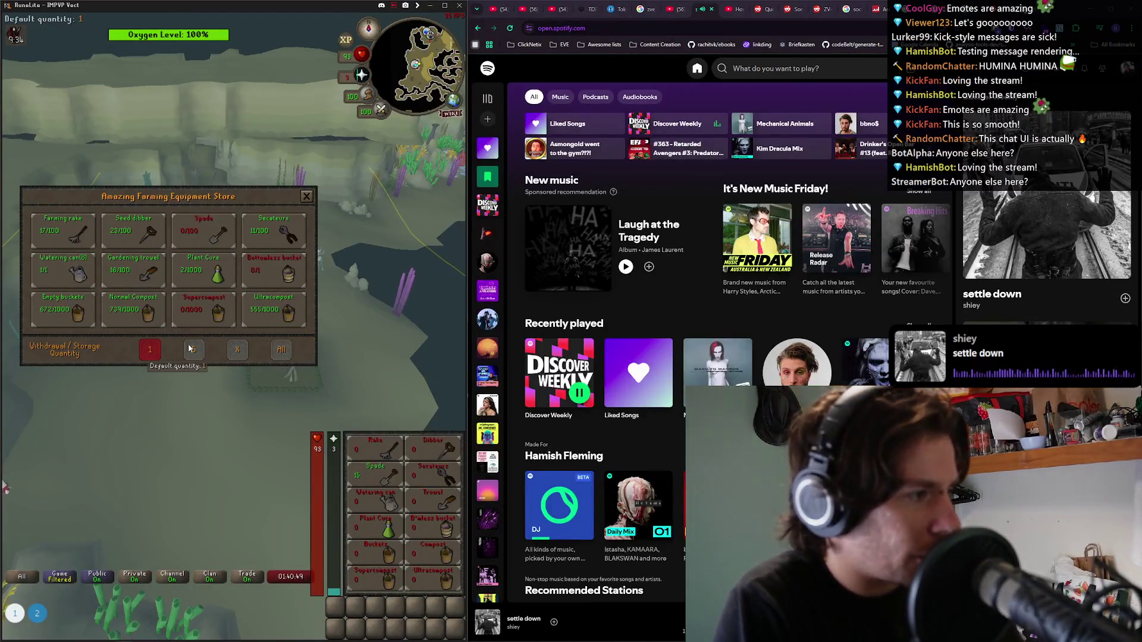
click(281, 349)
click(389, 476)
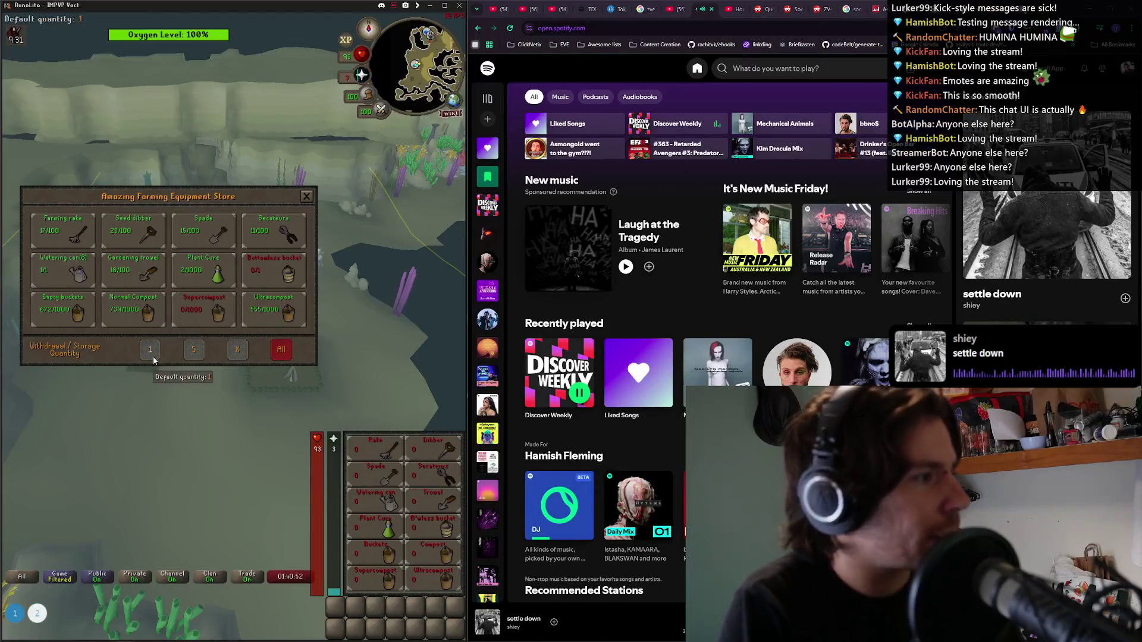
click(153, 357)
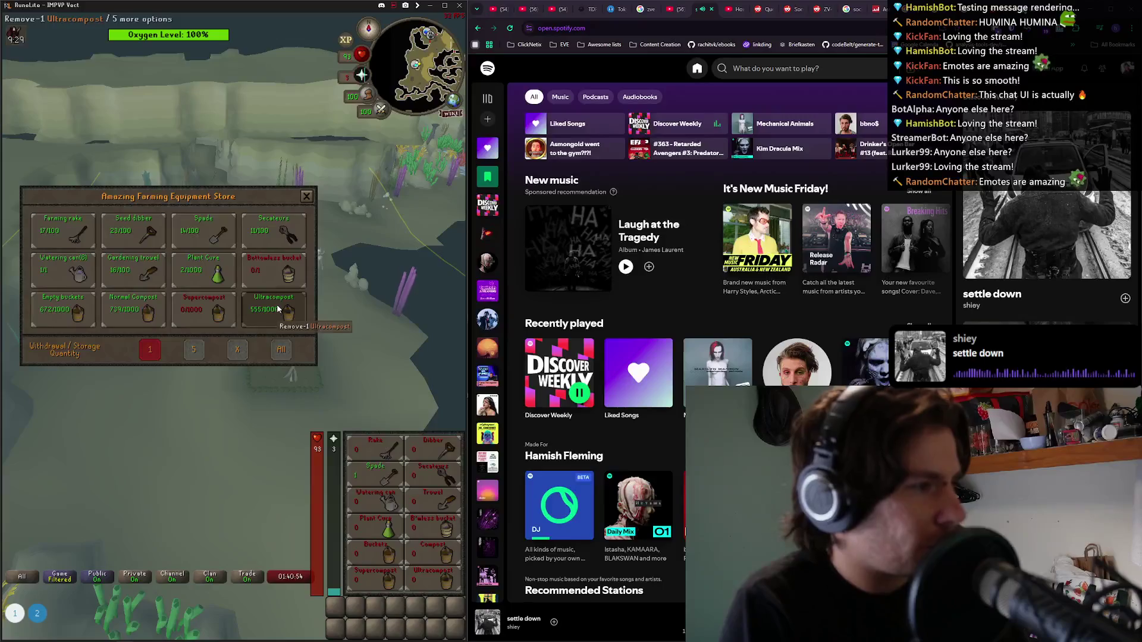
click(304, 195)
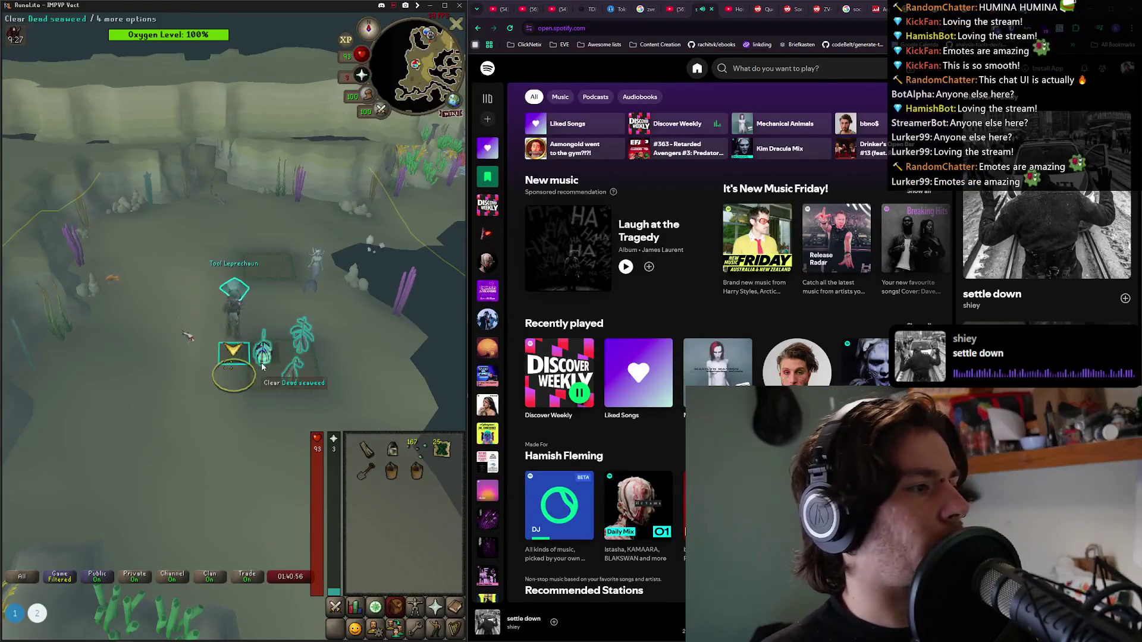
Clear the dead seaweed and plant spores in both underwater patches.
click(261, 365)
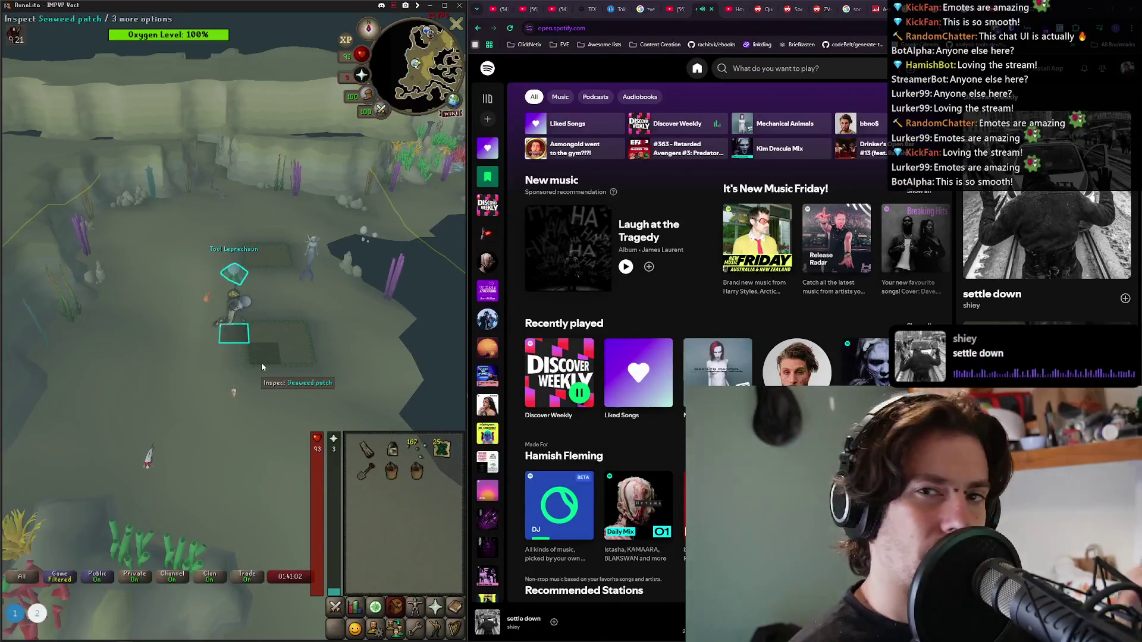
click(416, 450)
click(256, 329)
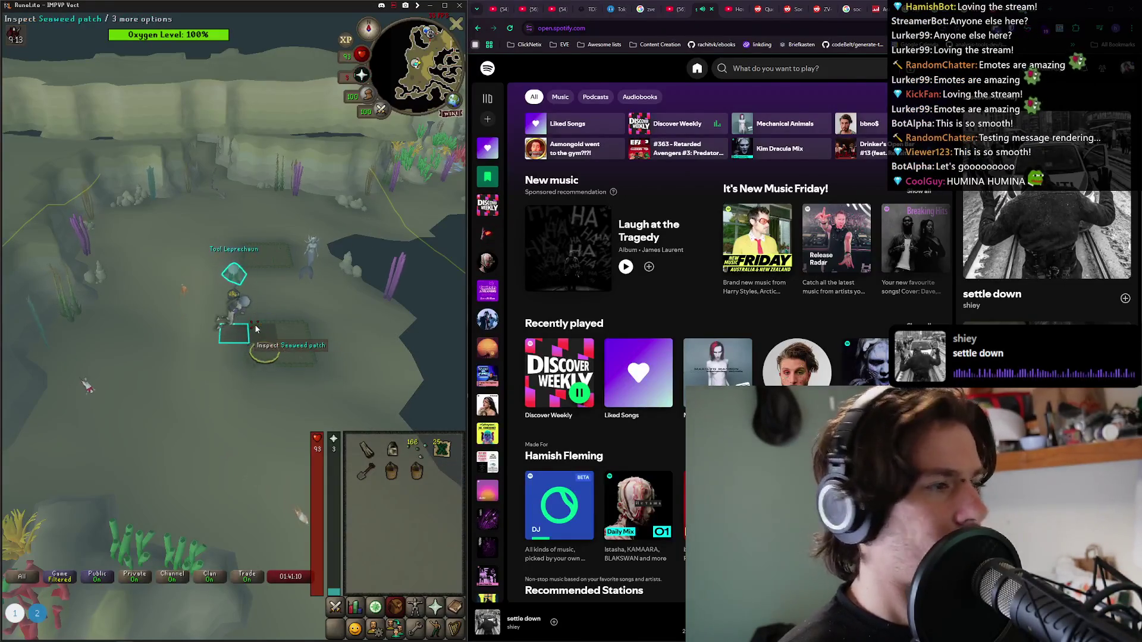
click(421, 447)
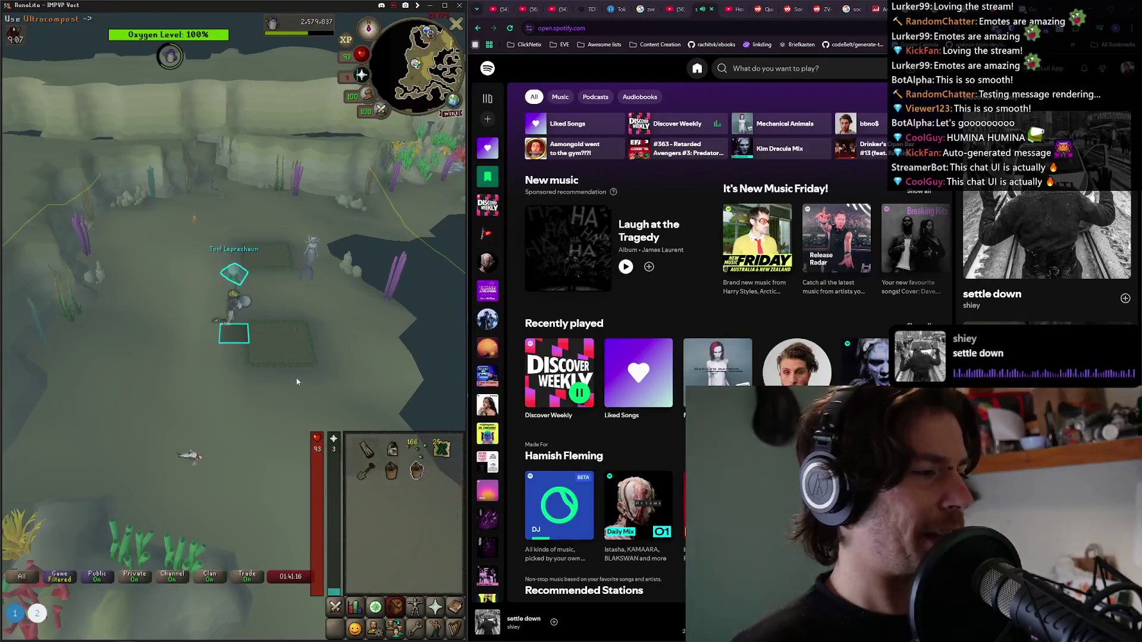
click(278, 351)
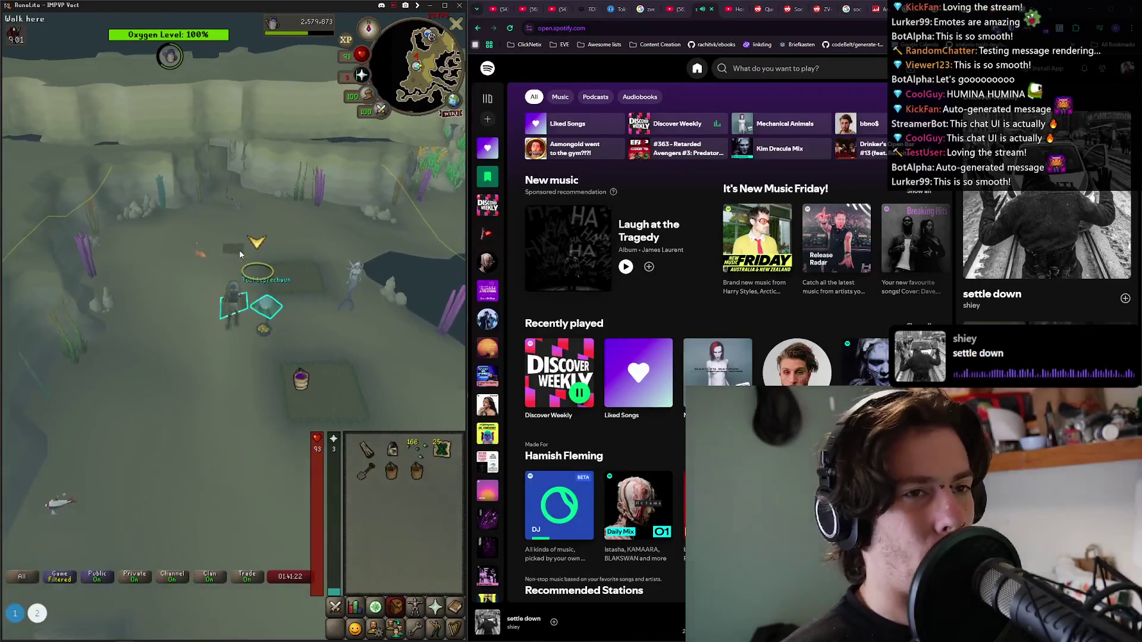
key(Right)
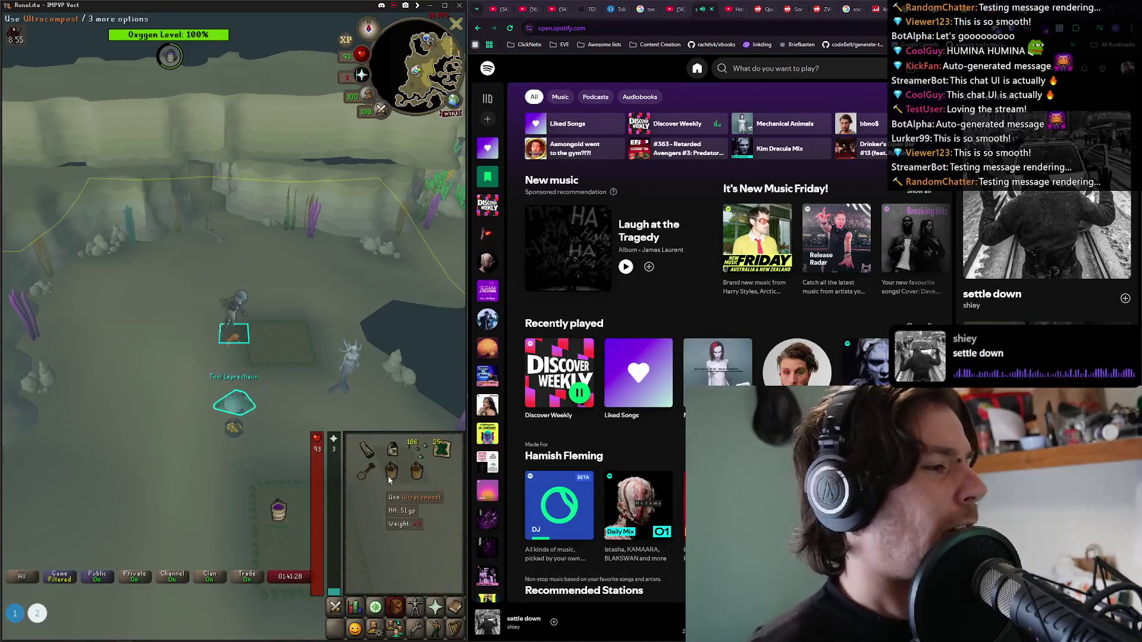
click(265, 339)
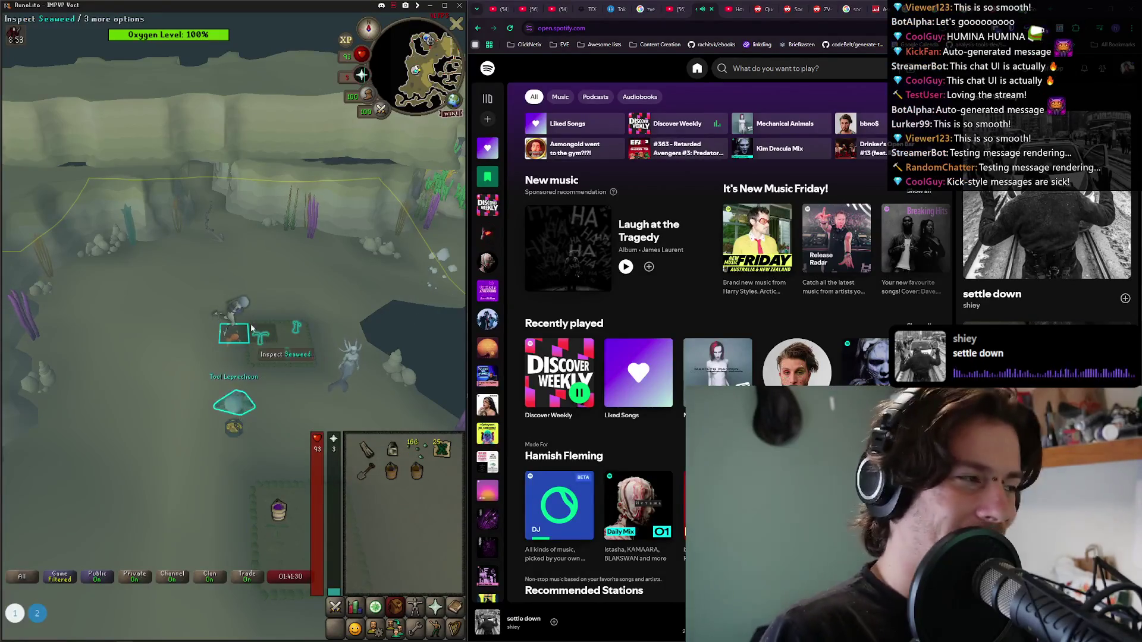
Climb the anchor rope to the surface, wear the Graceful hood and open the bank chest.
click(213, 230)
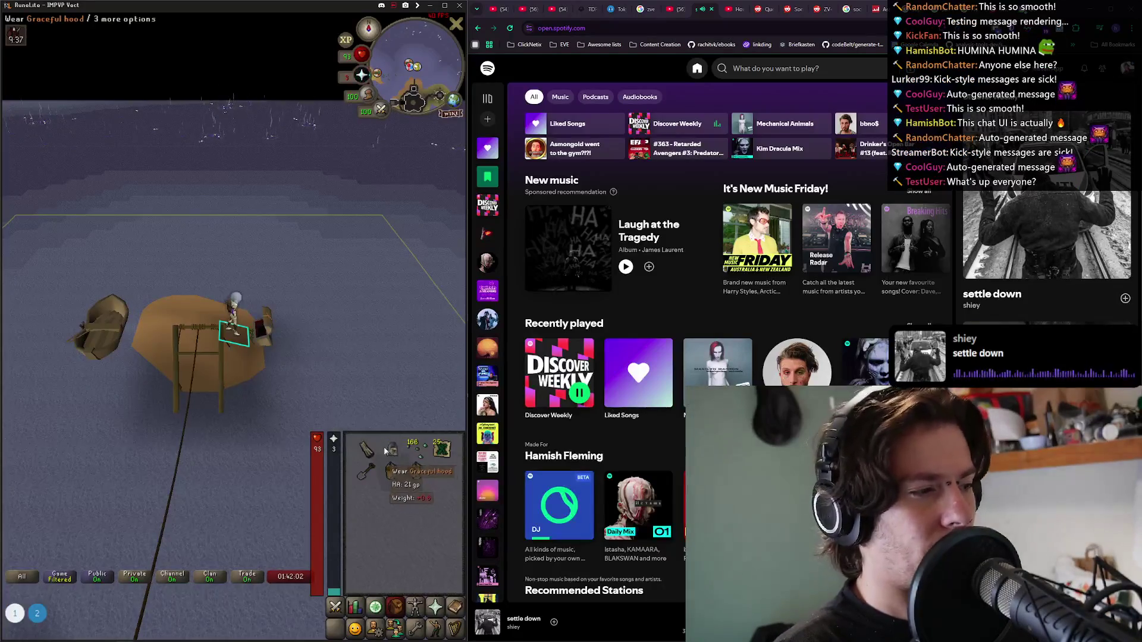
click(364, 447)
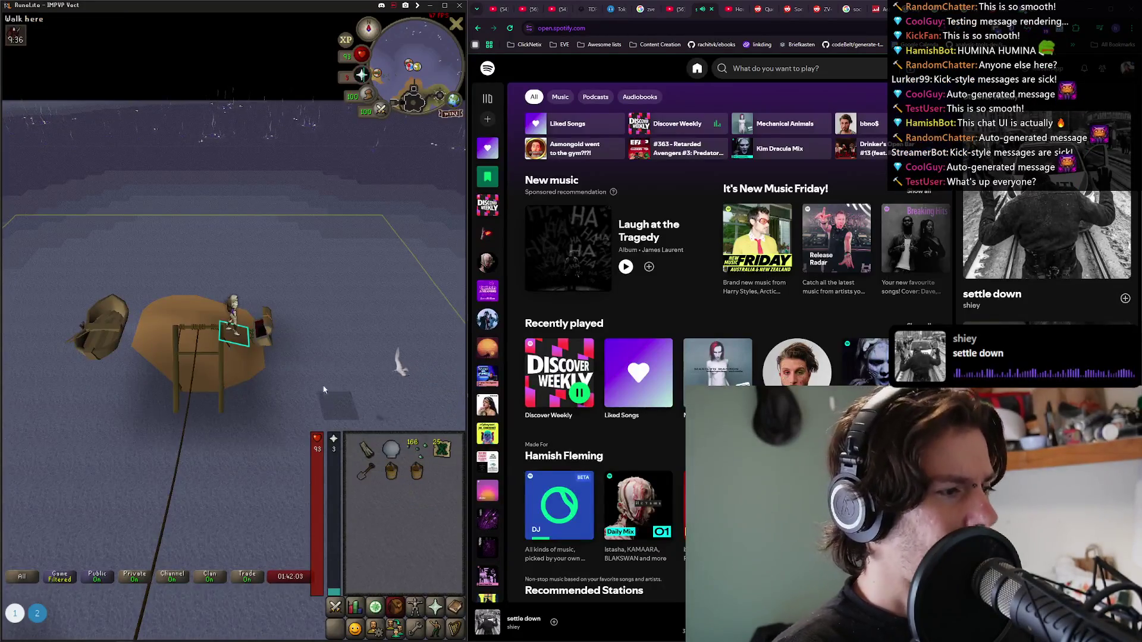
click(256, 331)
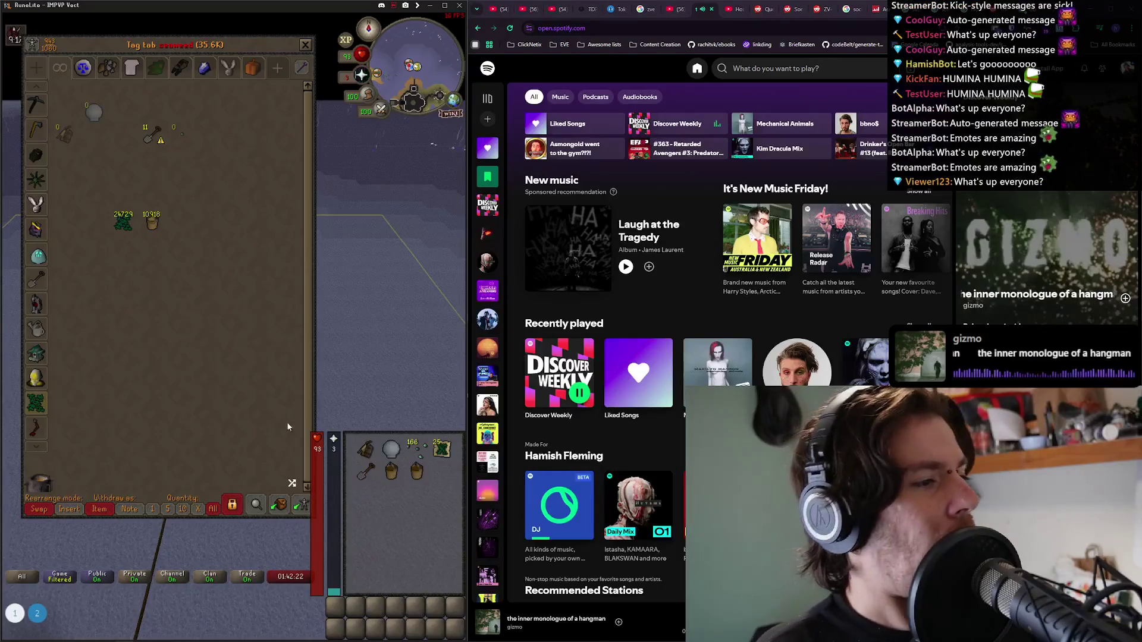
Deposit the inventory, raising the tag tab to 37.6K, and walk across the boat.
click(281, 504)
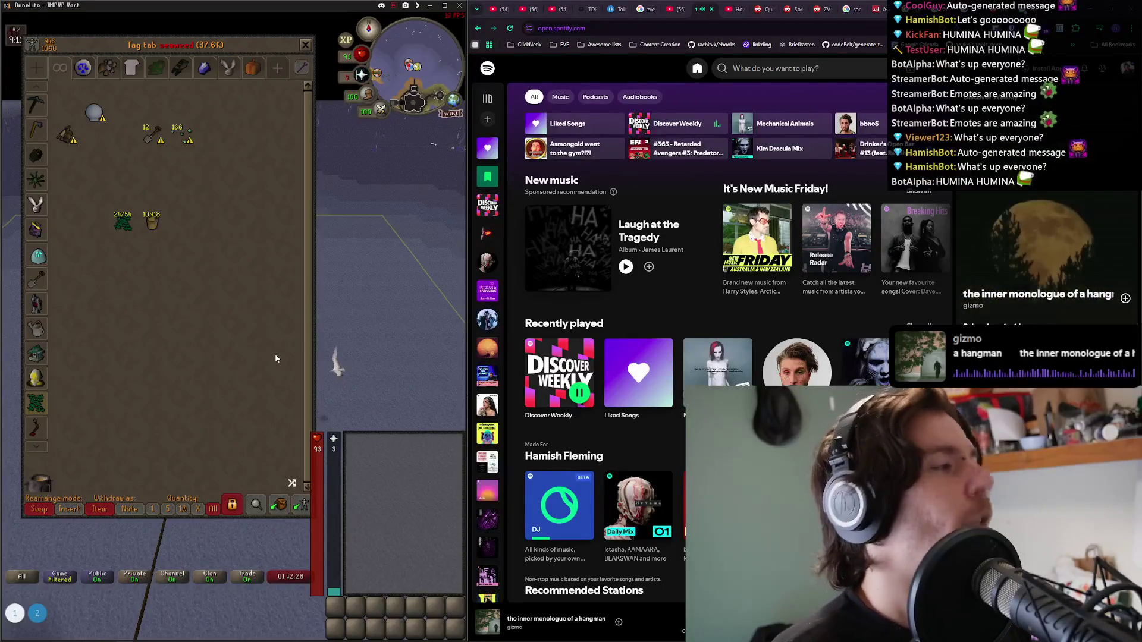
key(Escape)
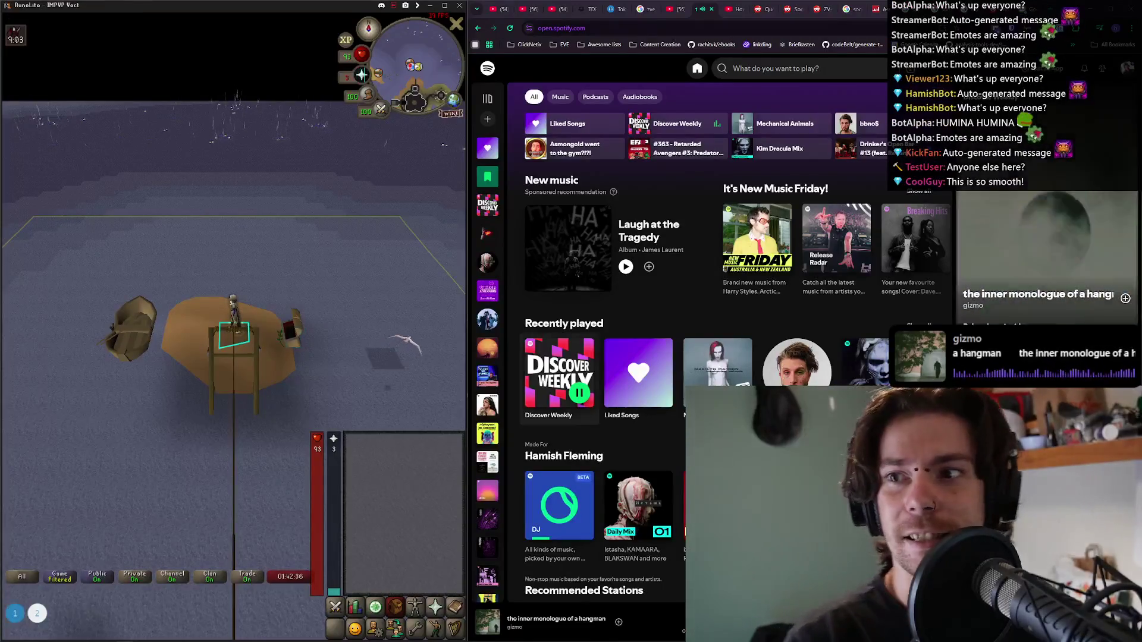
click(257, 340)
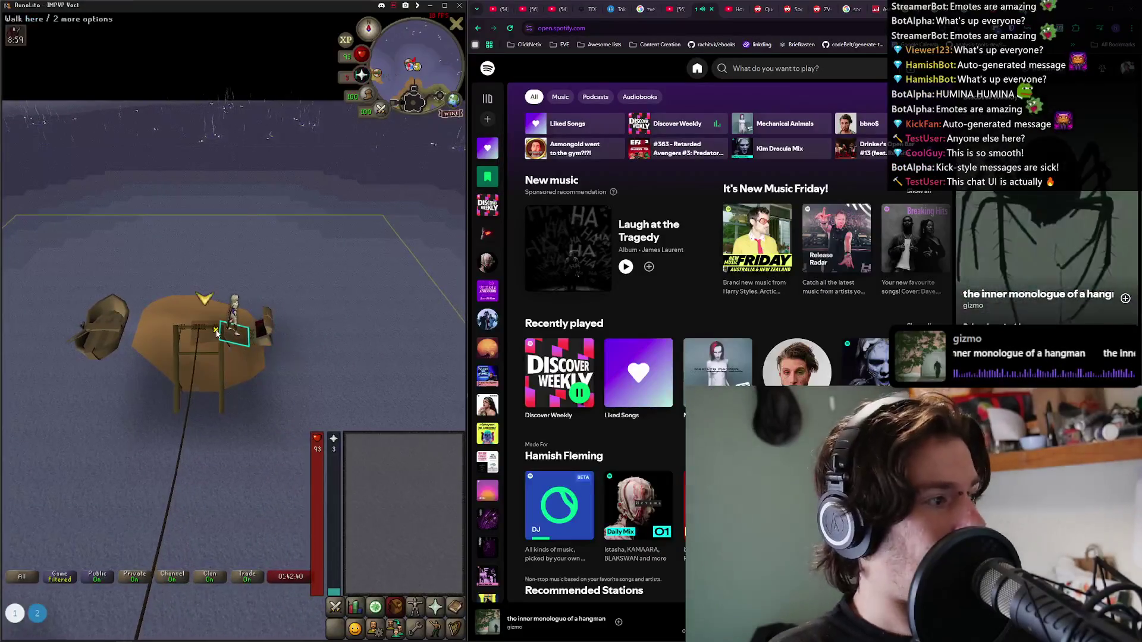
click(217, 334)
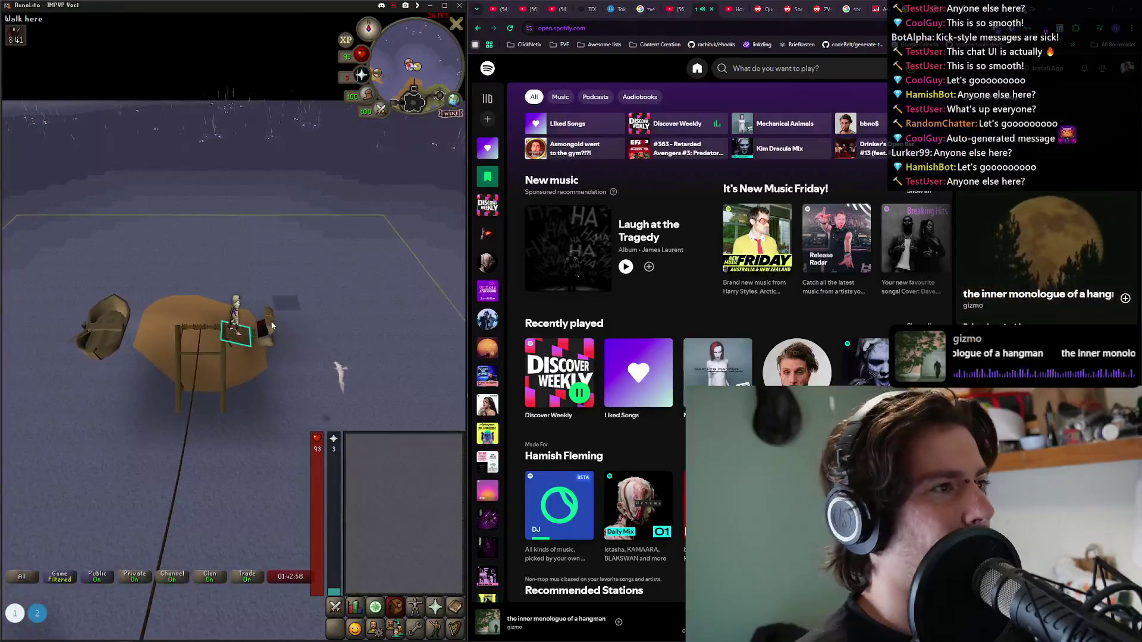
Reopen the bank chest and switch to the main bank tab.
click(267, 339)
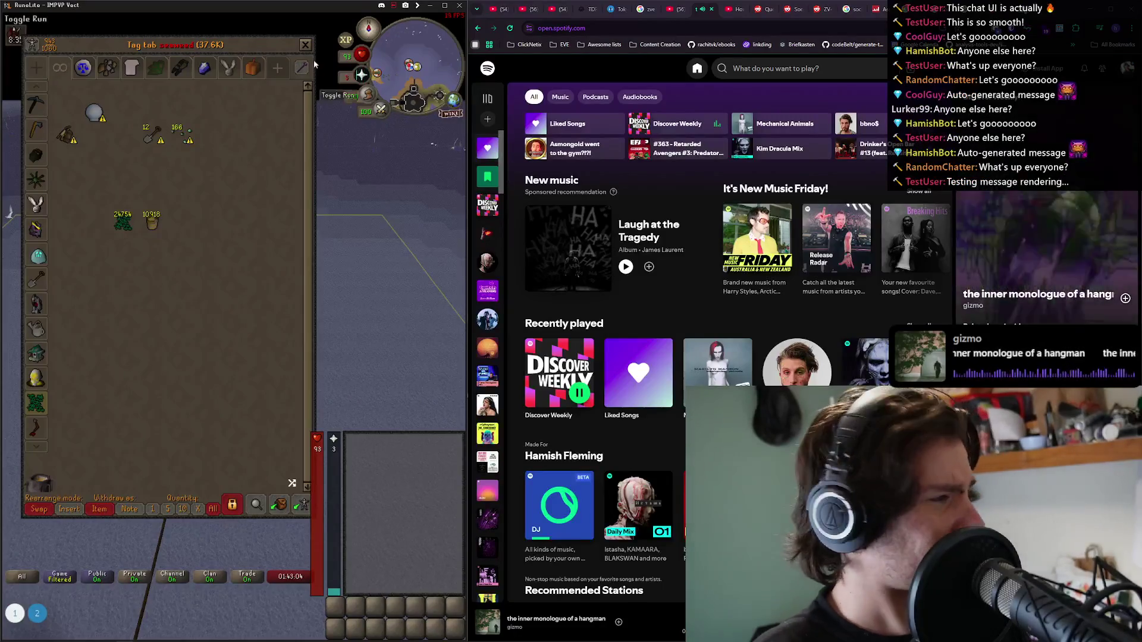
click(429, 5)
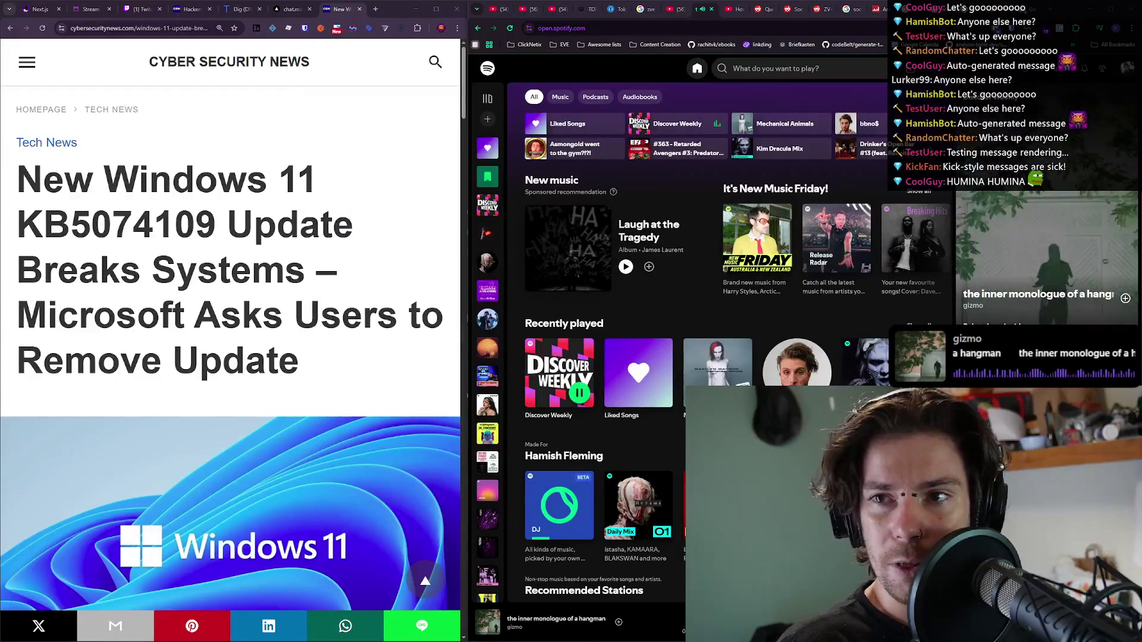
key(alt+Tab)
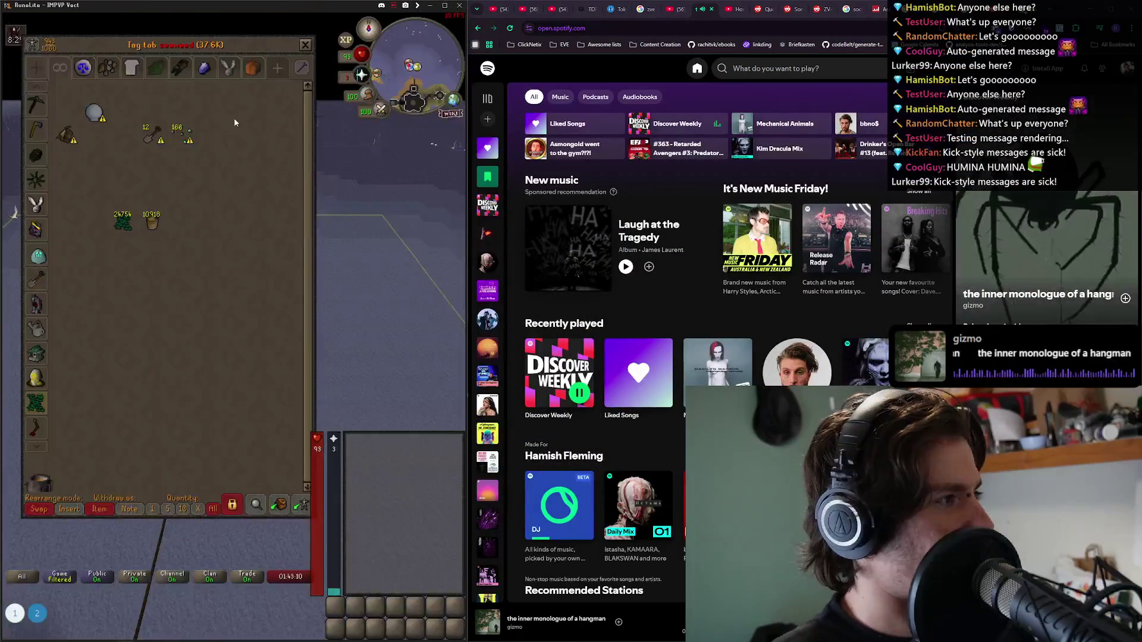
click(91, 66)
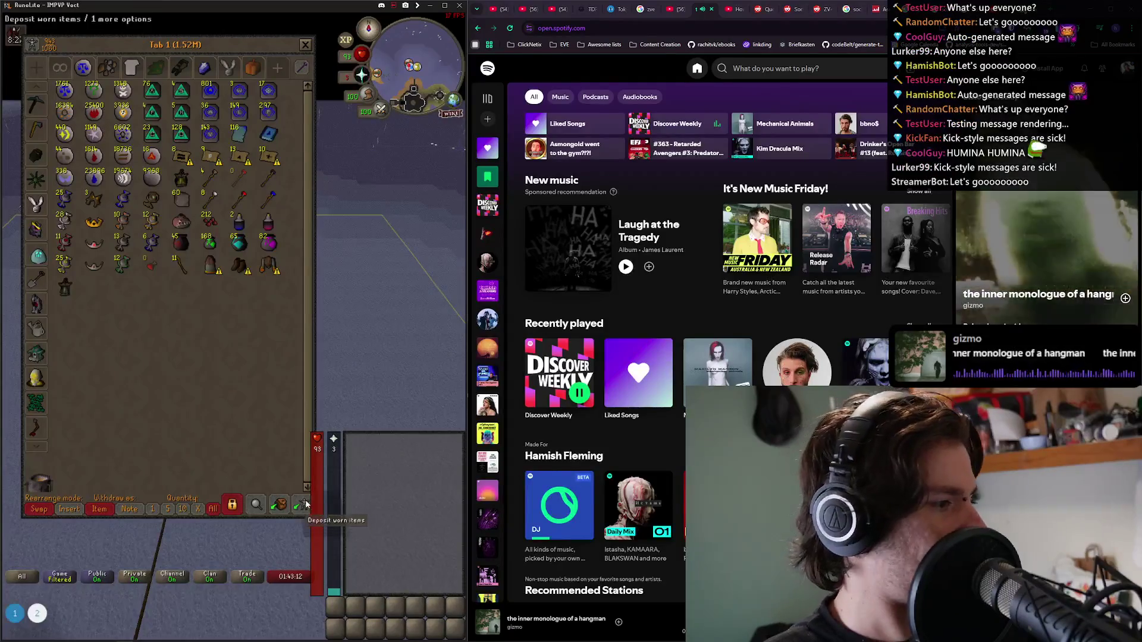
Withdraw the rogue outfit pieces from the blackjacking tag tab.
click(37, 155)
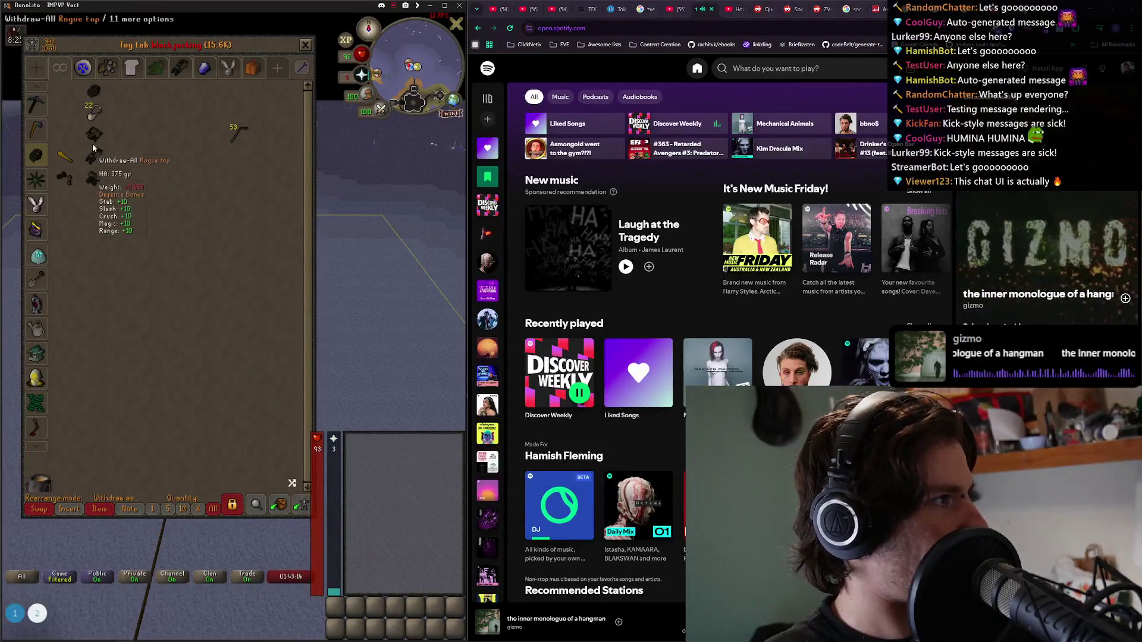
click(93, 90)
click(94, 134)
click(93, 184)
click(63, 184)
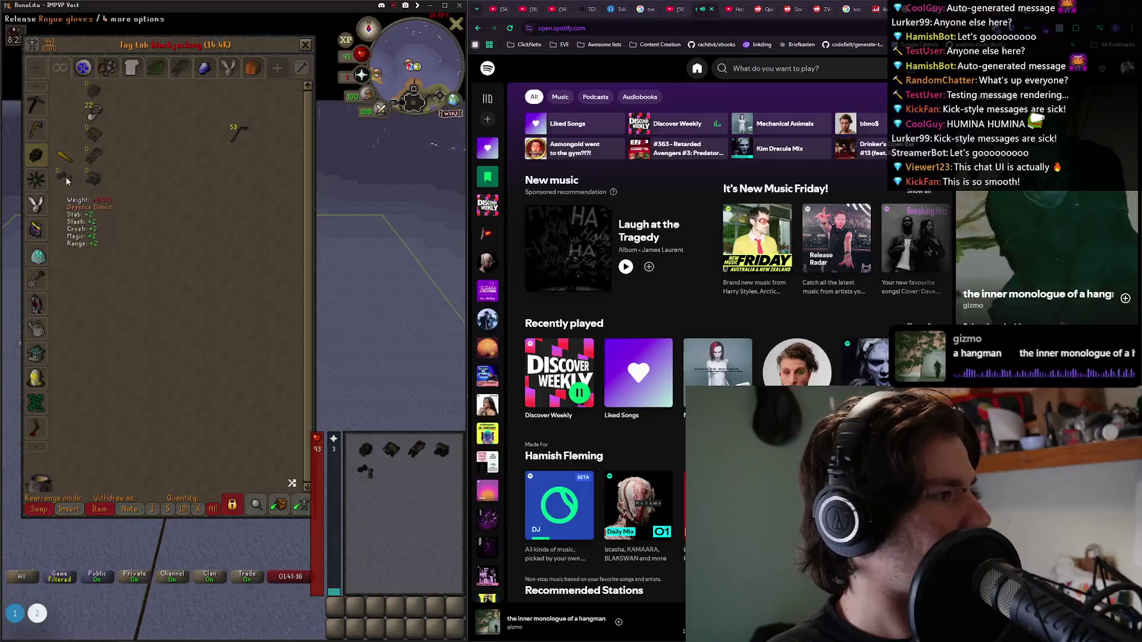
click(305, 47)
Wear every rogue outfit piece, including the top and trousers.
click(365, 450)
click(365, 471)
click(425, 456)
click(441, 450)
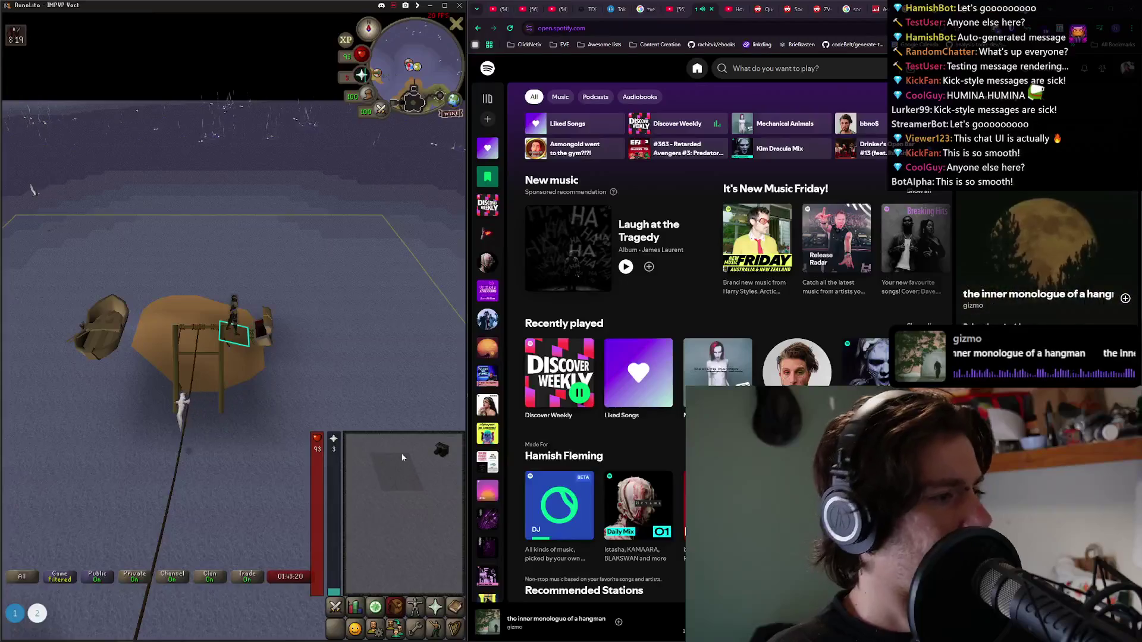
click(390, 450)
Close the reopened bank chest and display the worn equipment.
click(272, 327)
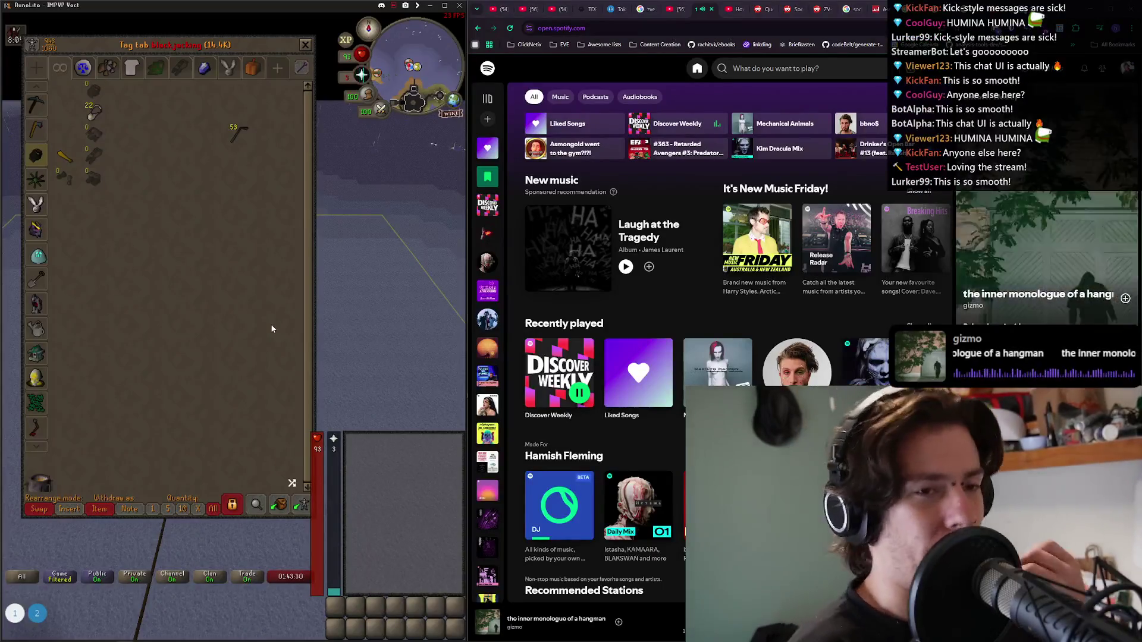
triple_click(655, 177)
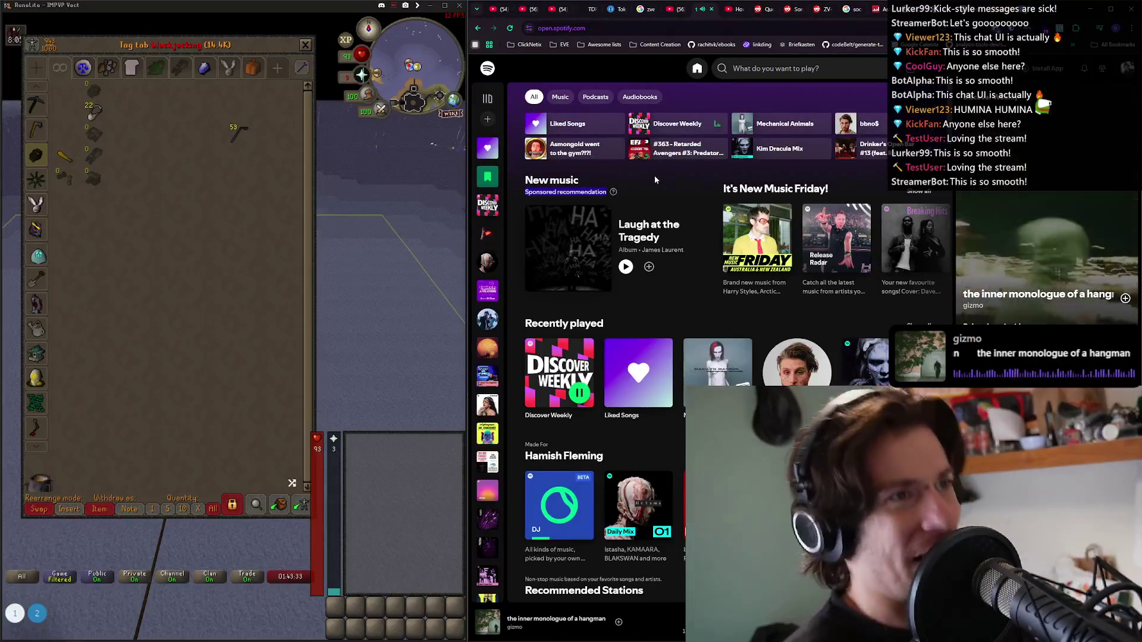
click(654, 177)
click(394, 400)
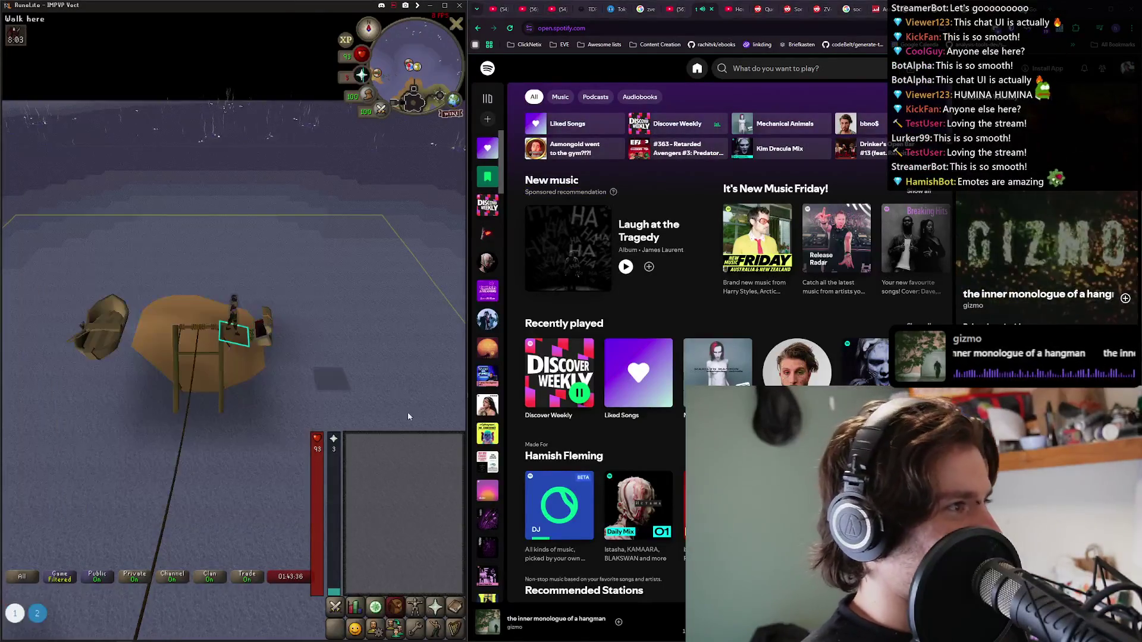
key(F2)
click(204, 315)
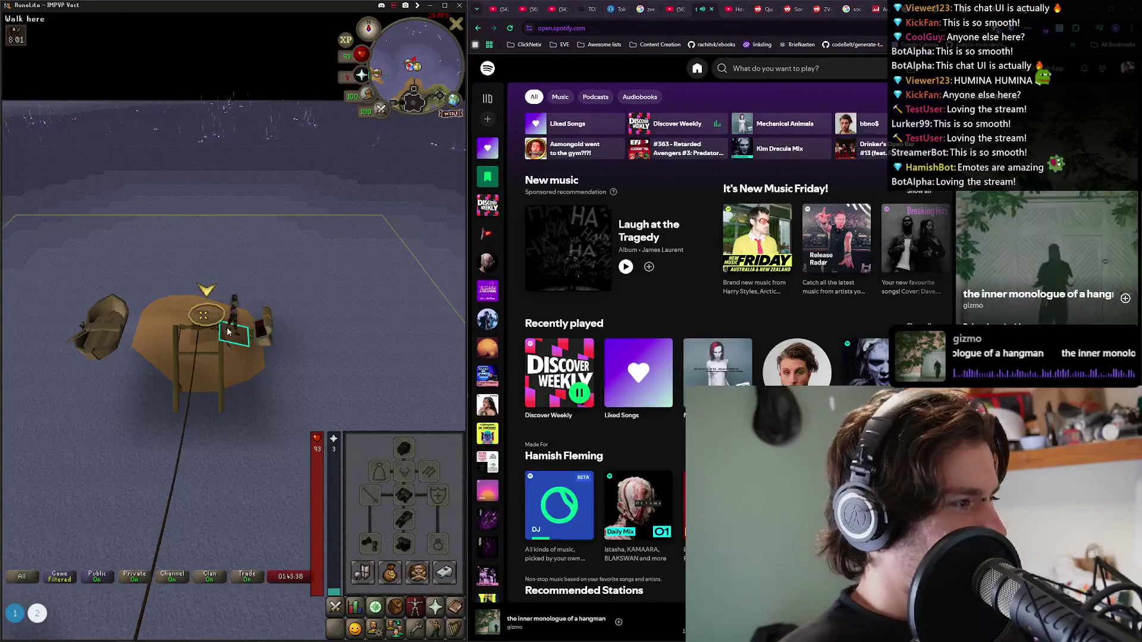
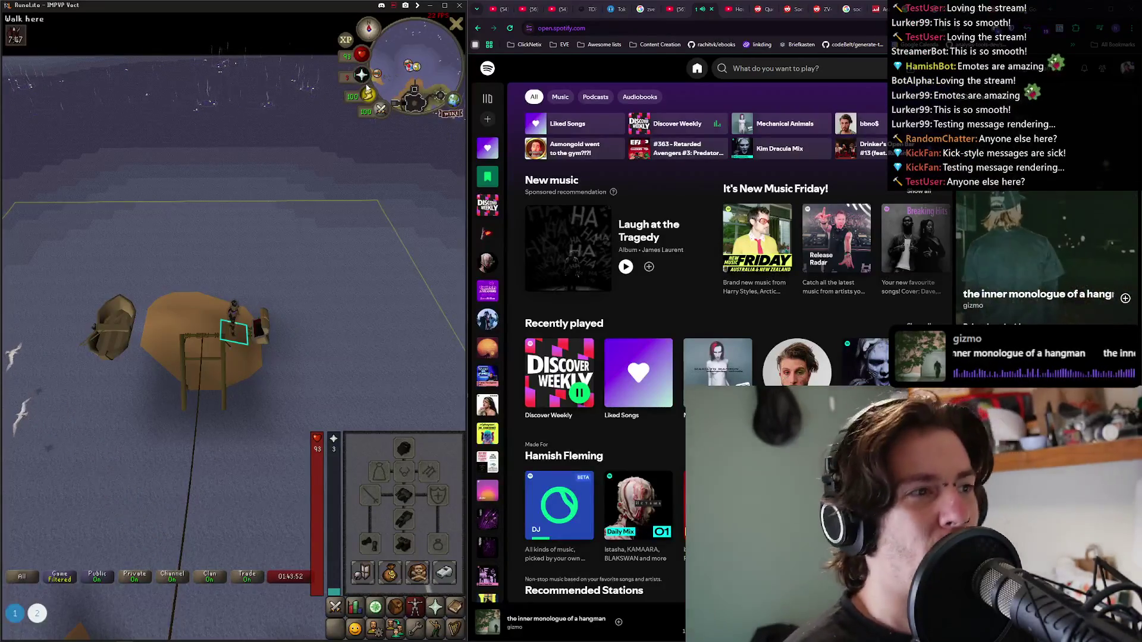
Walk across to the bank chest, open it and set the withdraw quantity to 1.
click(208, 329)
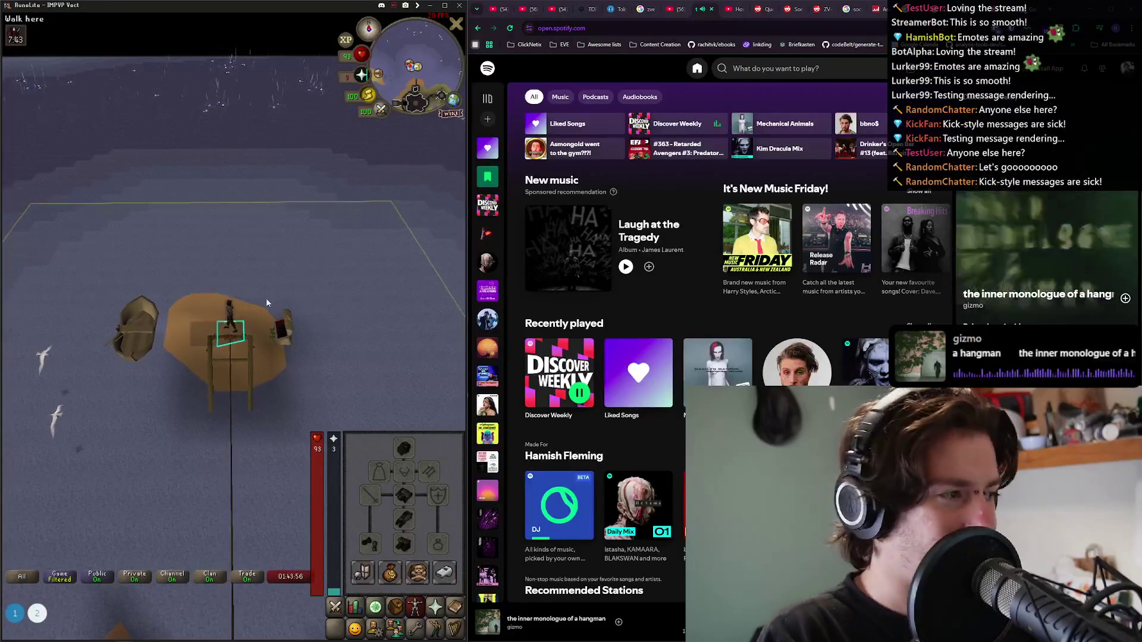
click(260, 336)
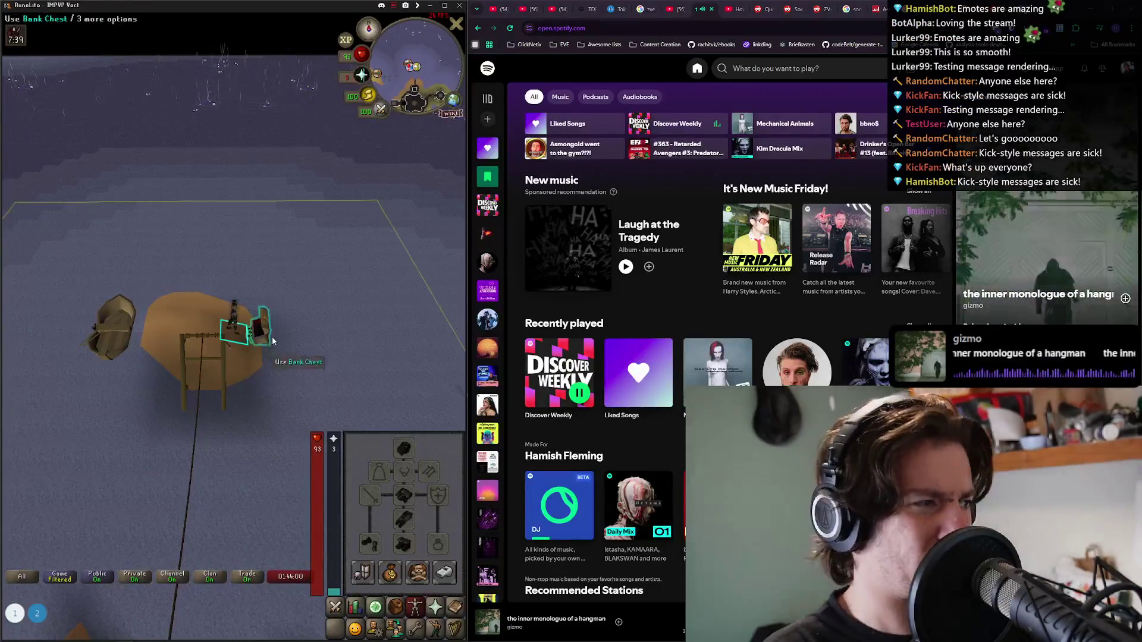
click(270, 335)
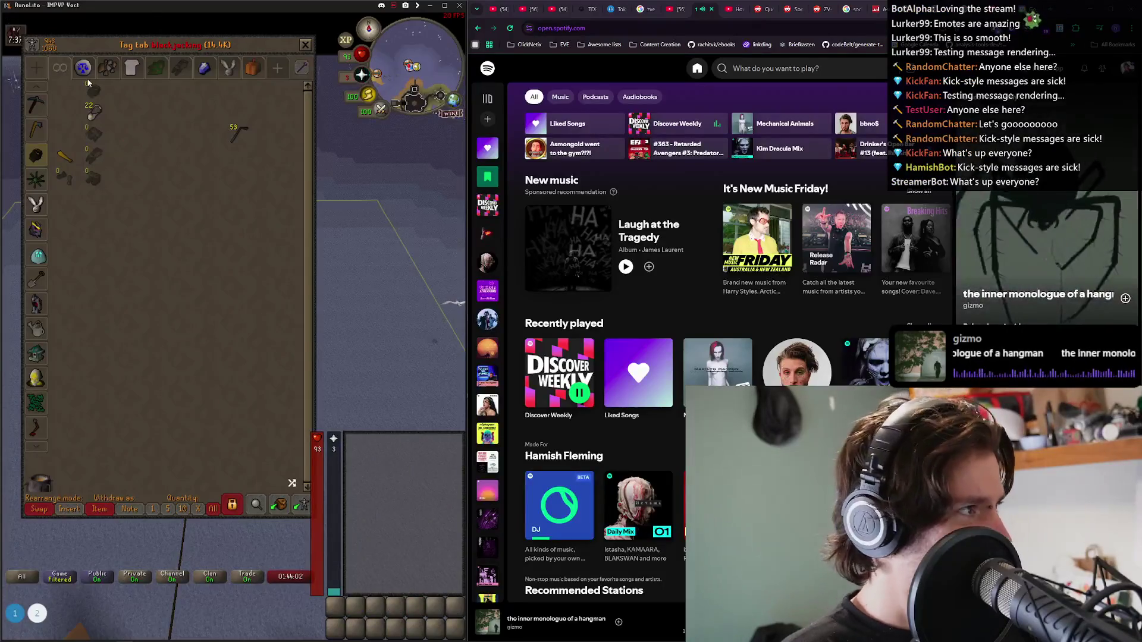
click(86, 74)
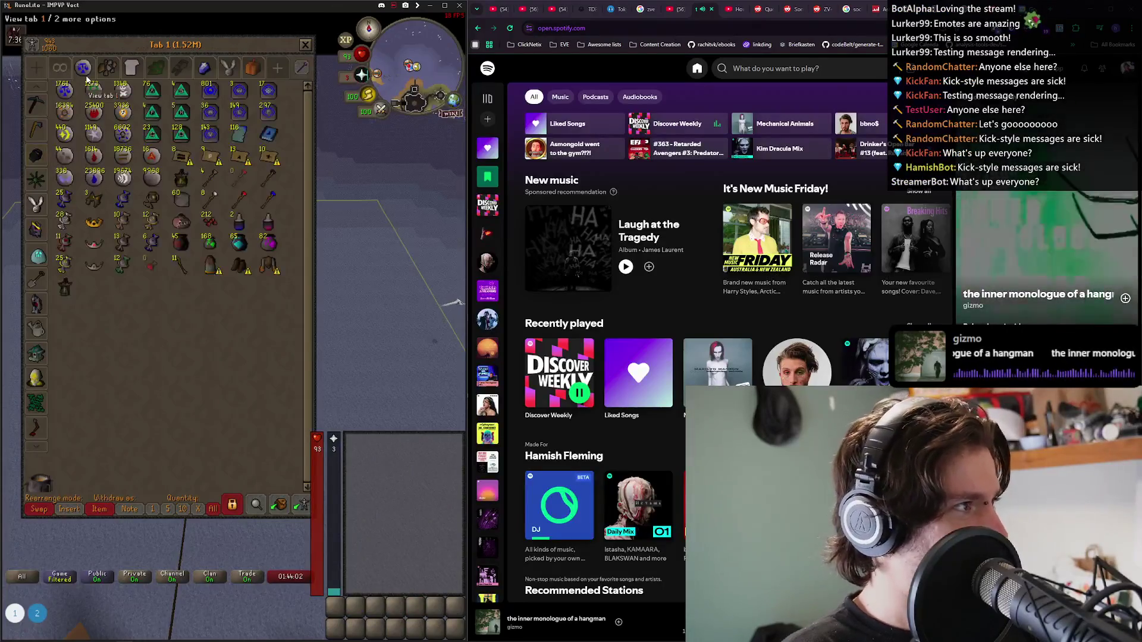
click(152, 509)
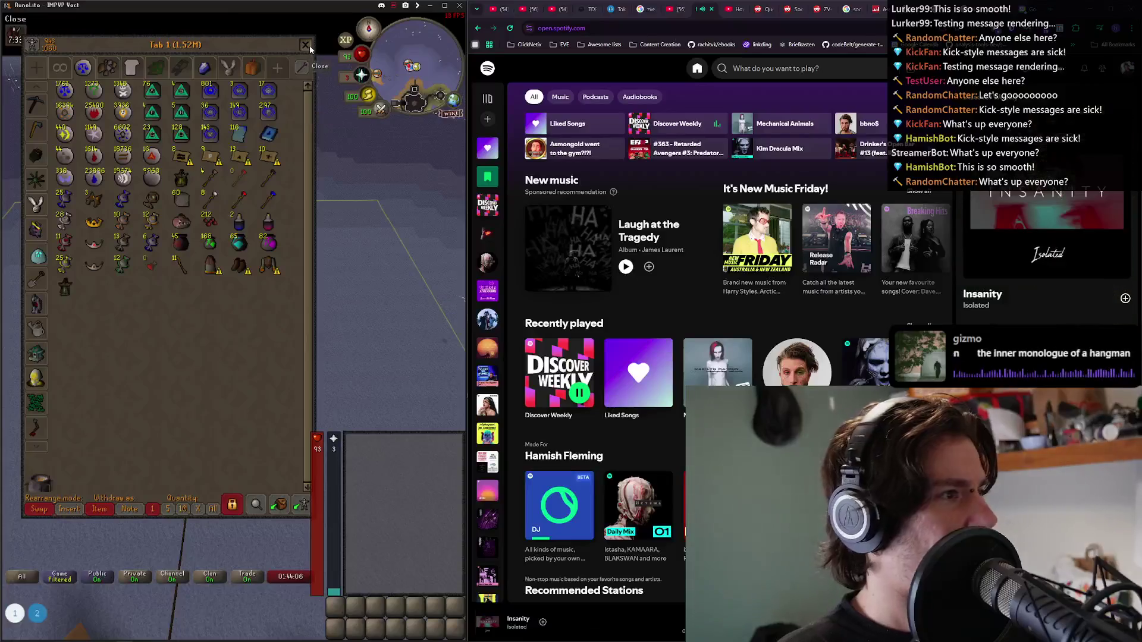
Close the bank and use the teleport item from the inventory to leave.
key(Escape)
click(395, 607)
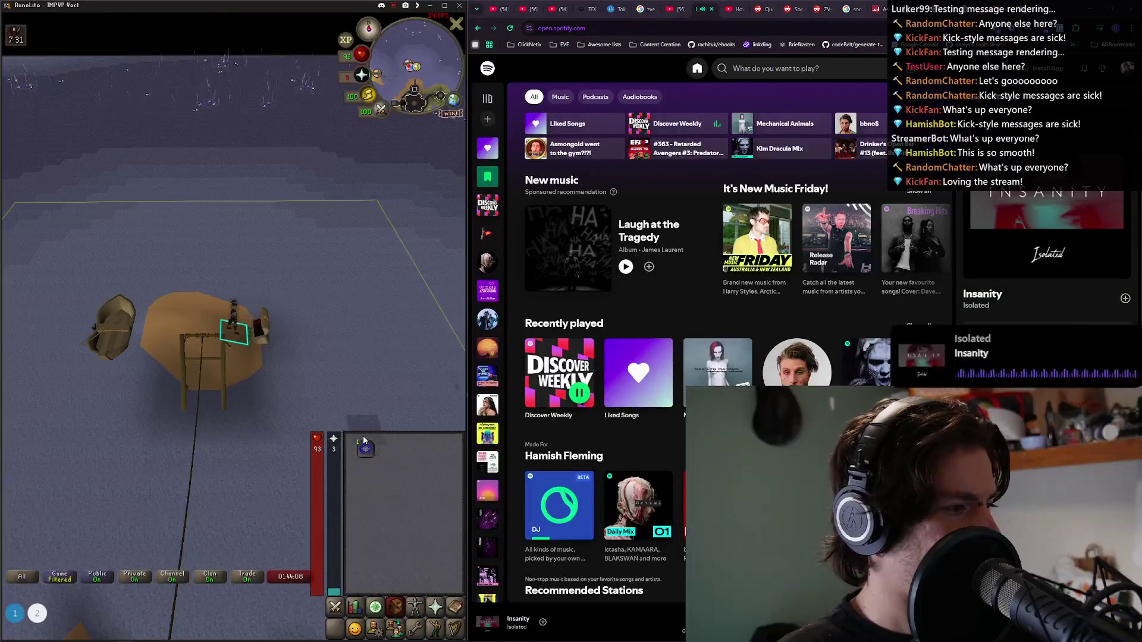
click(365, 448)
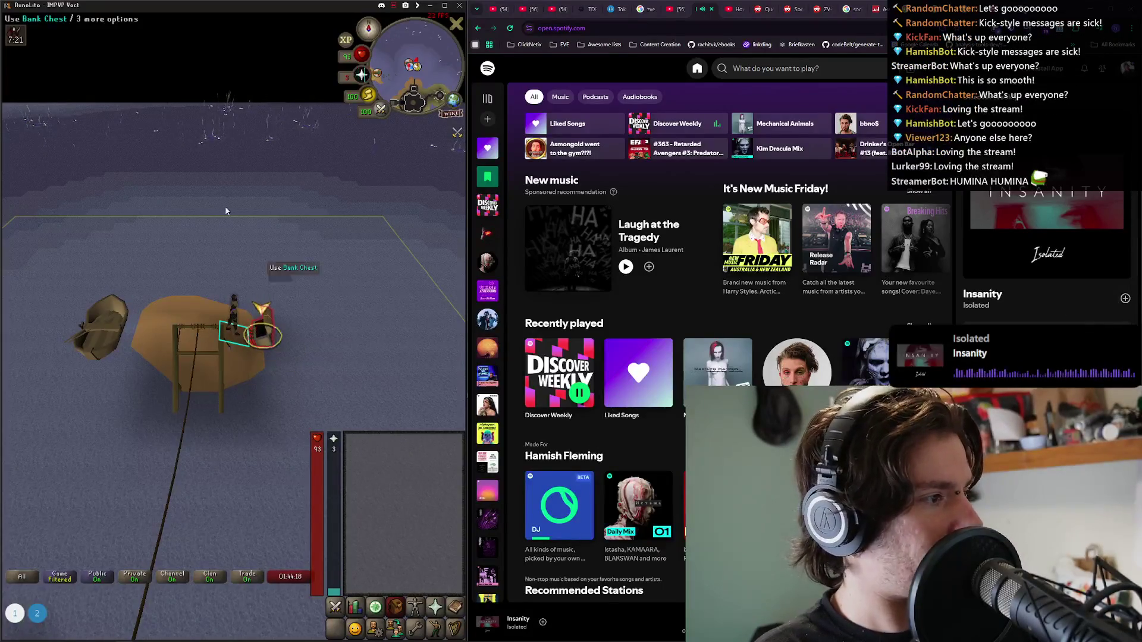
scroll(226, 276, up, 5)
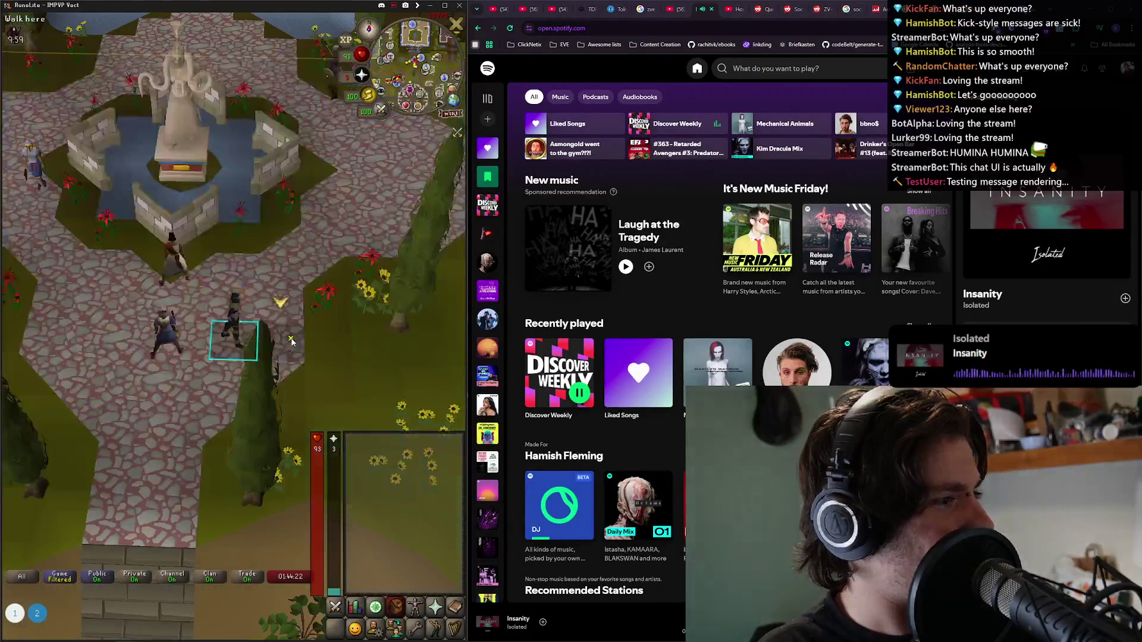
Walk south from the fountain into the market, then switch to the Chrome news article.
click(291, 342)
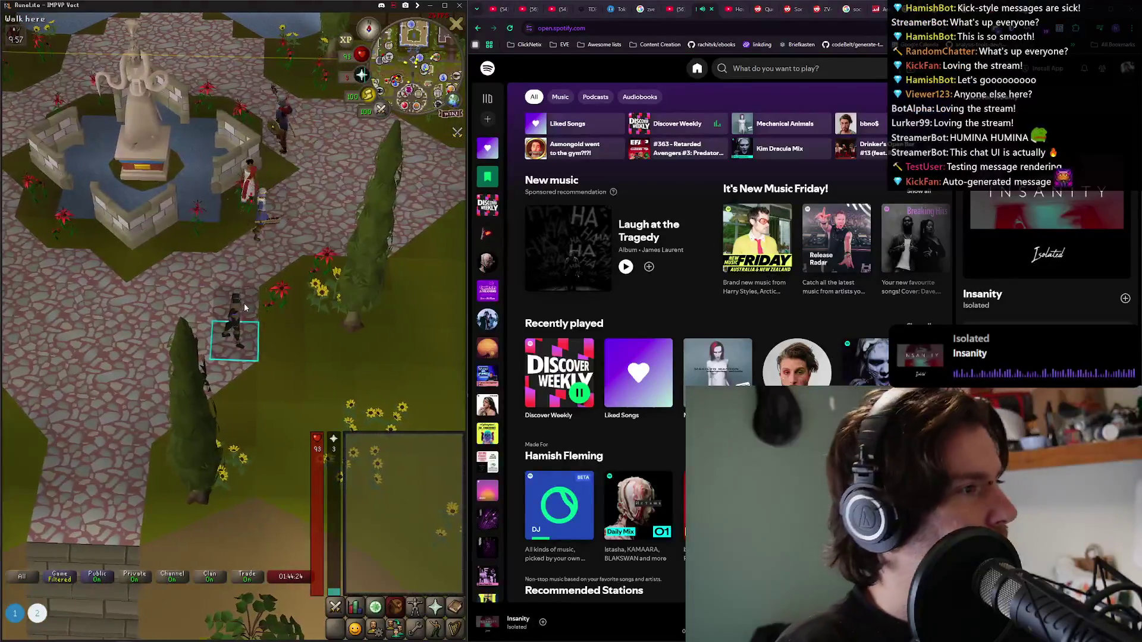
click(410, 103)
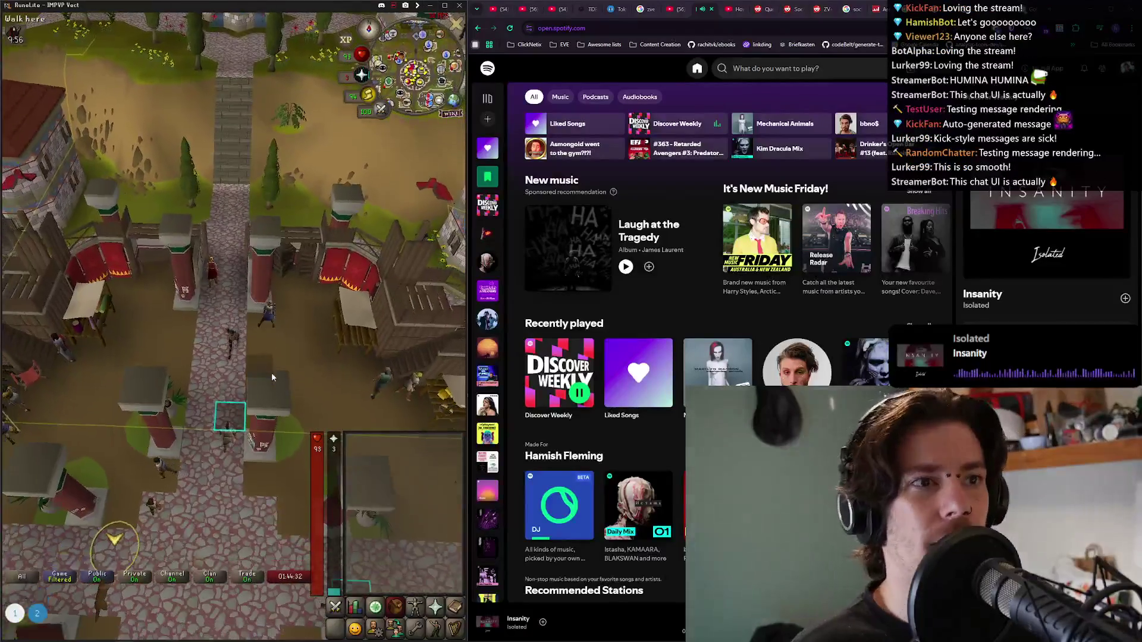
click(272, 377)
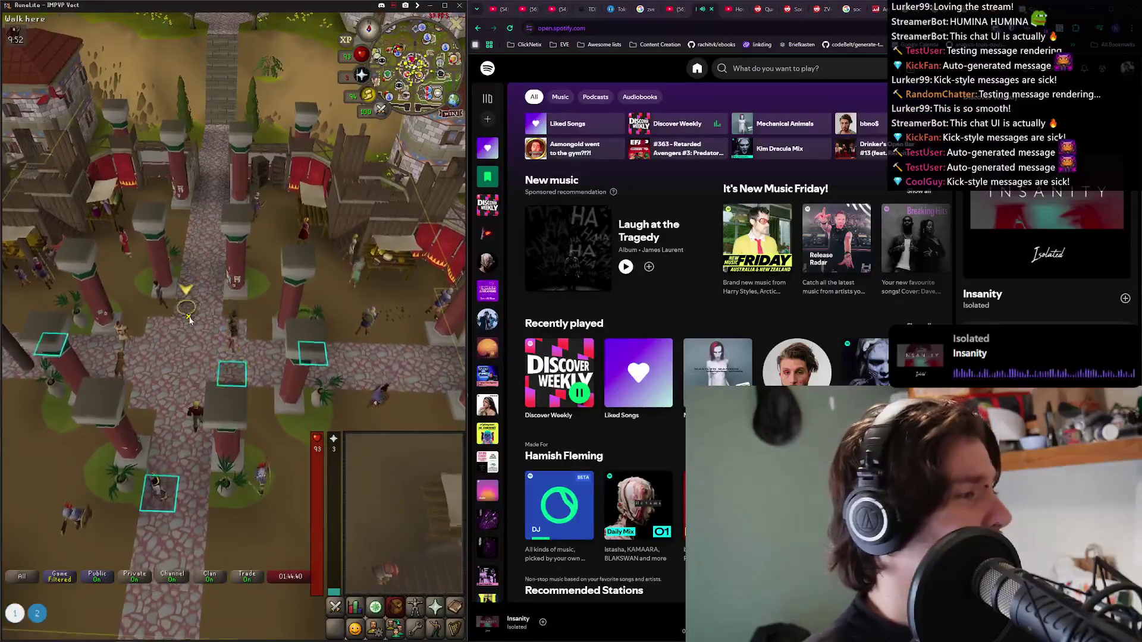
click(186, 316)
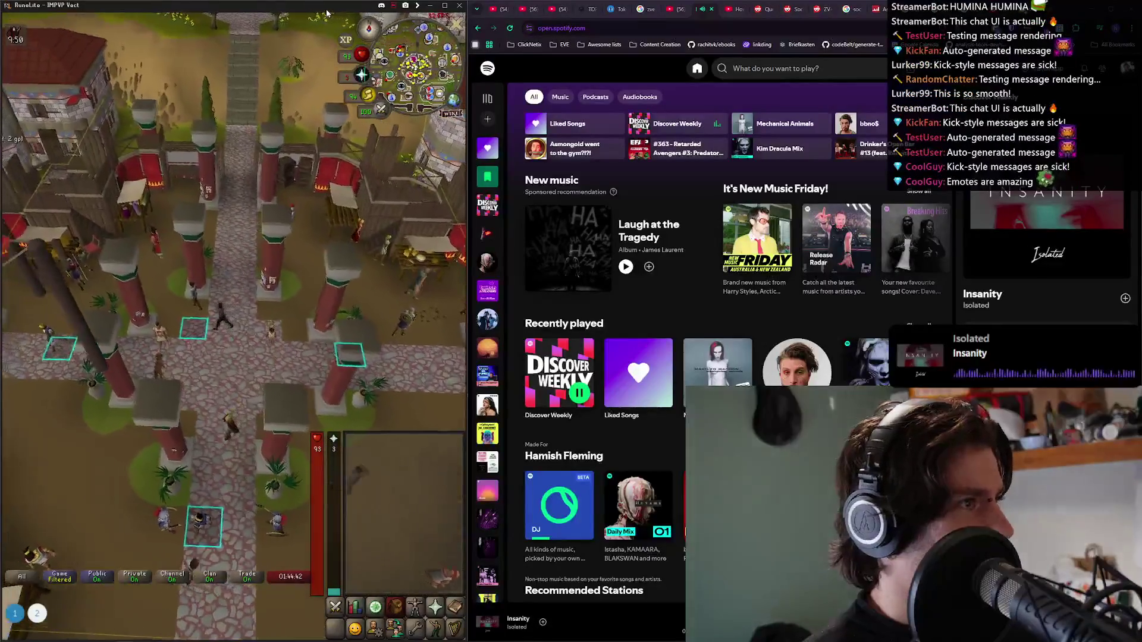
key(alt+Tab)
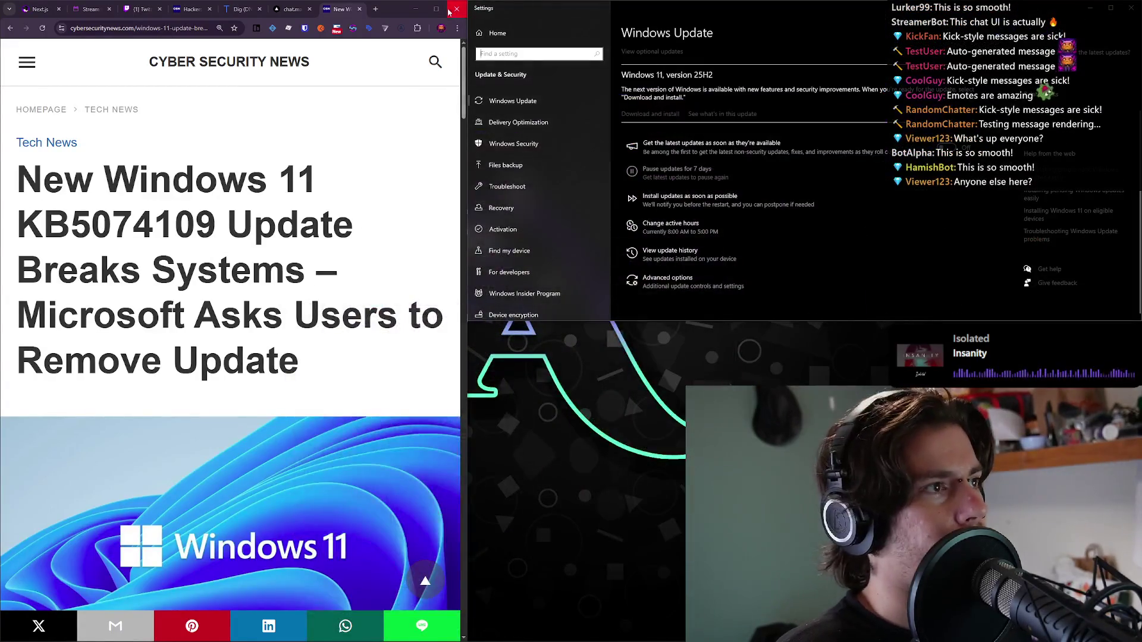
Maximize Chrome and scroll through the Windows 11 update article.
click(436, 9)
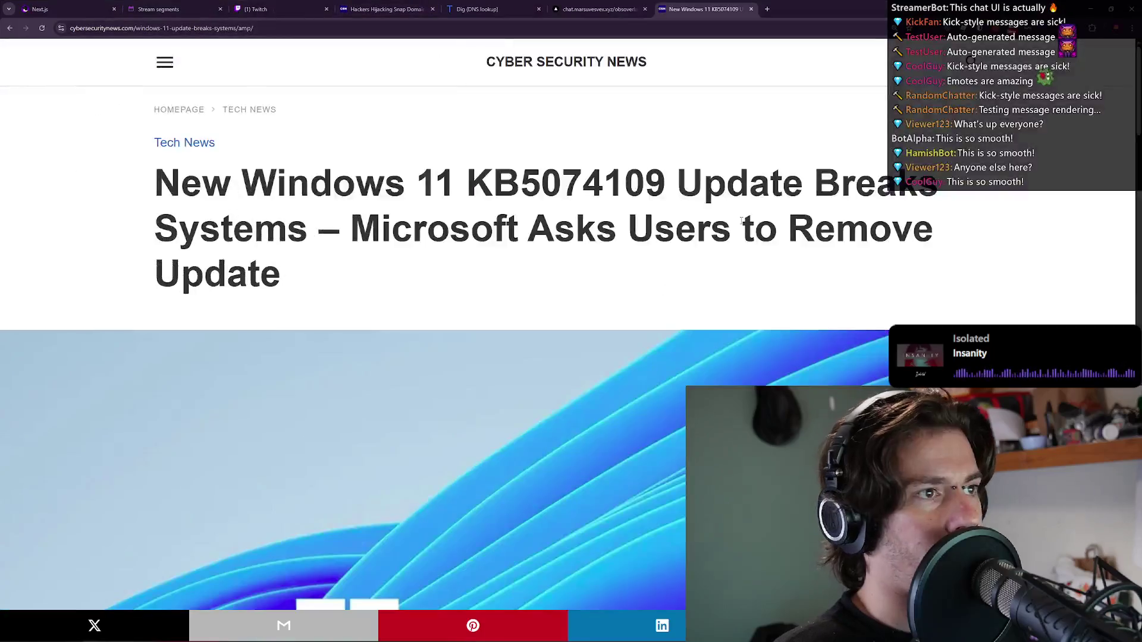
scroll(725, 247, down, 7)
scroll(725, 247, down, 9)
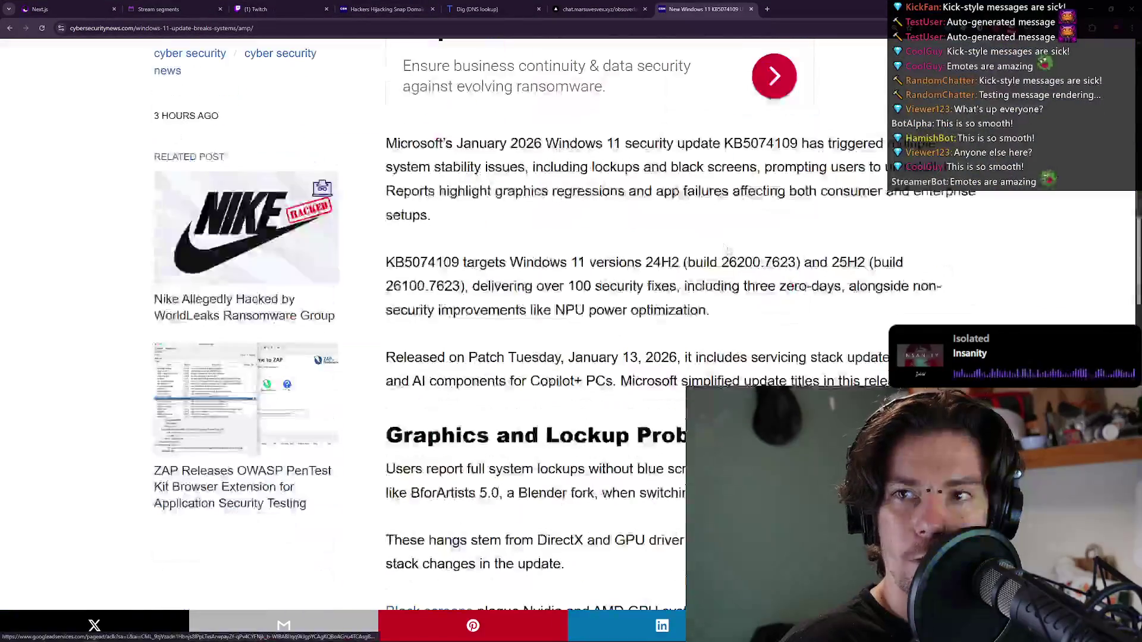
scroll(720, 244, up, 7)
scroll(716, 242, up, 10)
scroll(716, 243, down, 4)
scroll(716, 243, up, 4)
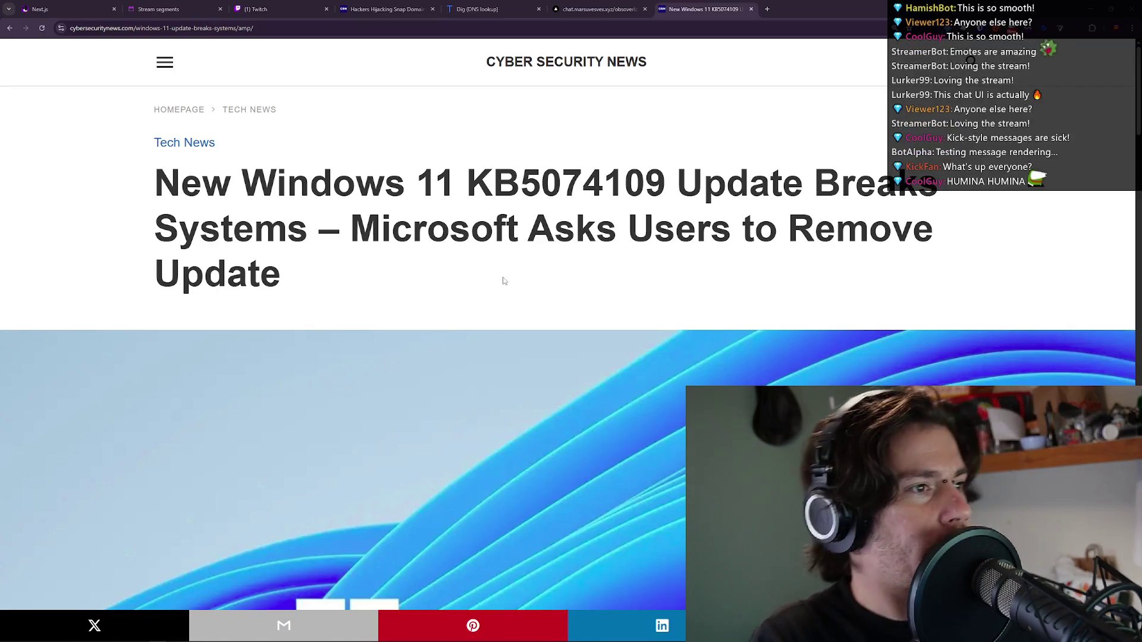
Search Google for 'cachyos' in a new tab.
key(ctrl+t)
text(cachyos)
key(Return)
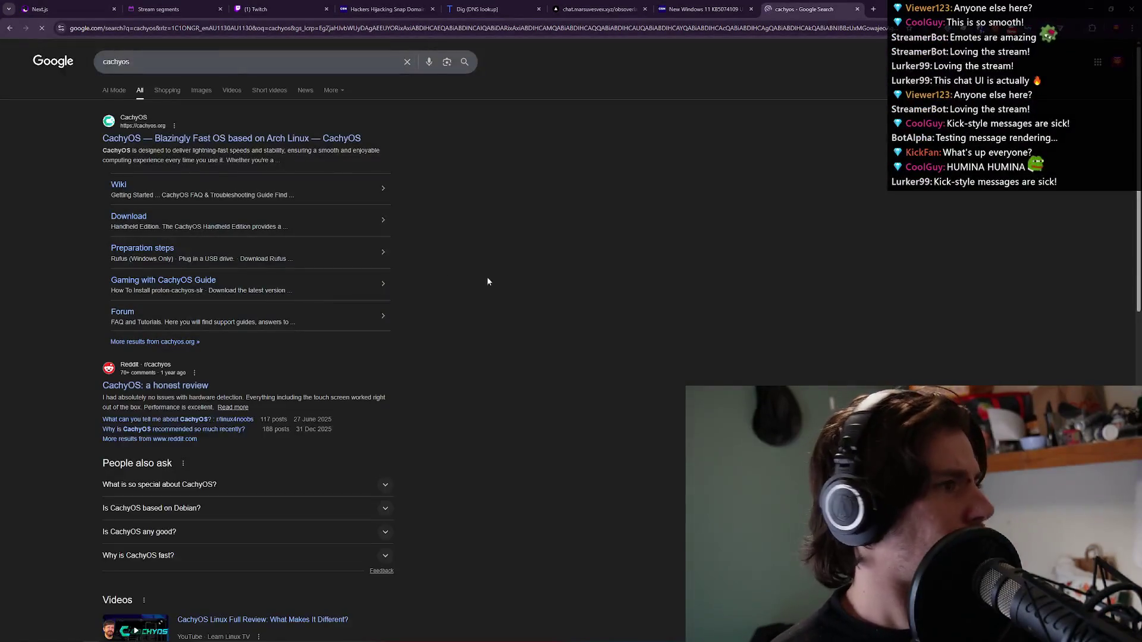
Open the CachyOS homepage from the results and scroll down through it.
click(250, 139)
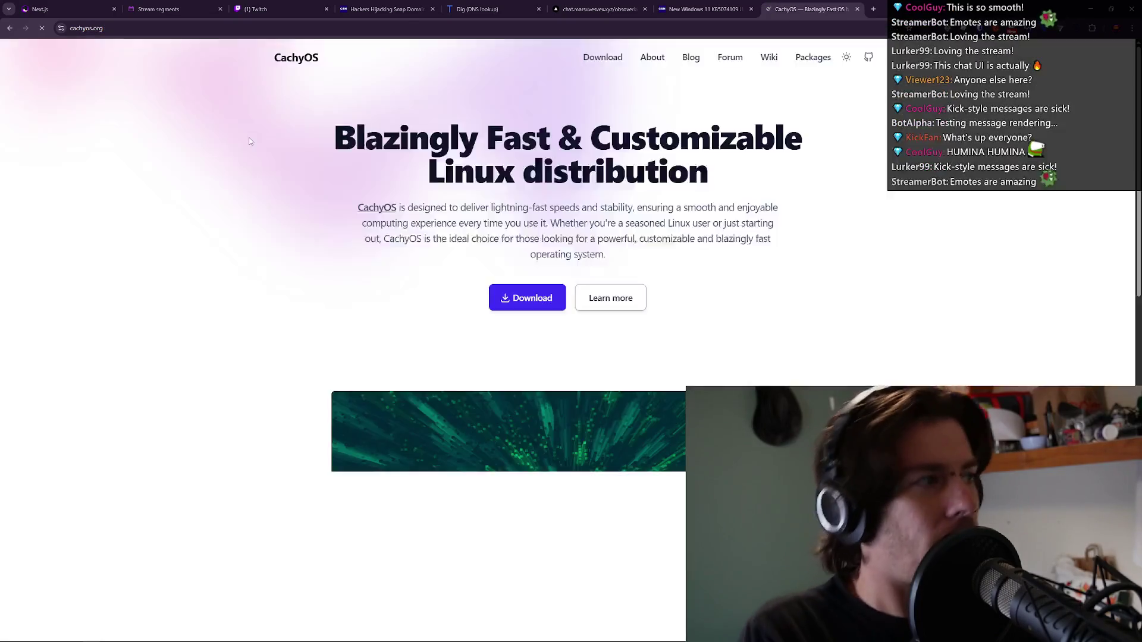
scroll(354, 238, down, 3)
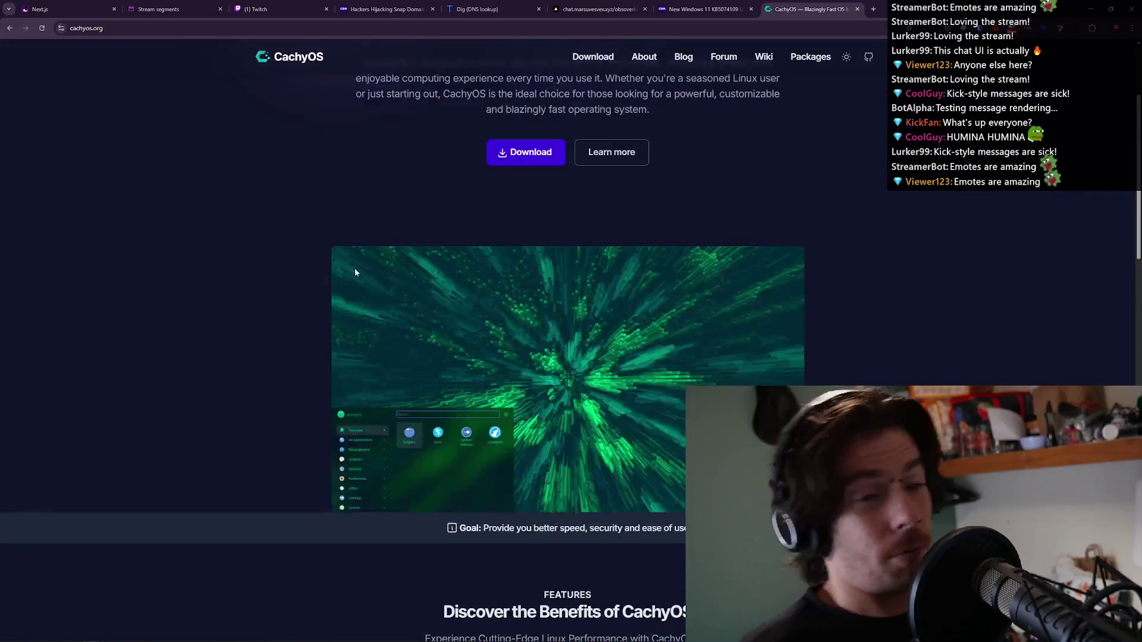
scroll(375, 294, down, 2)
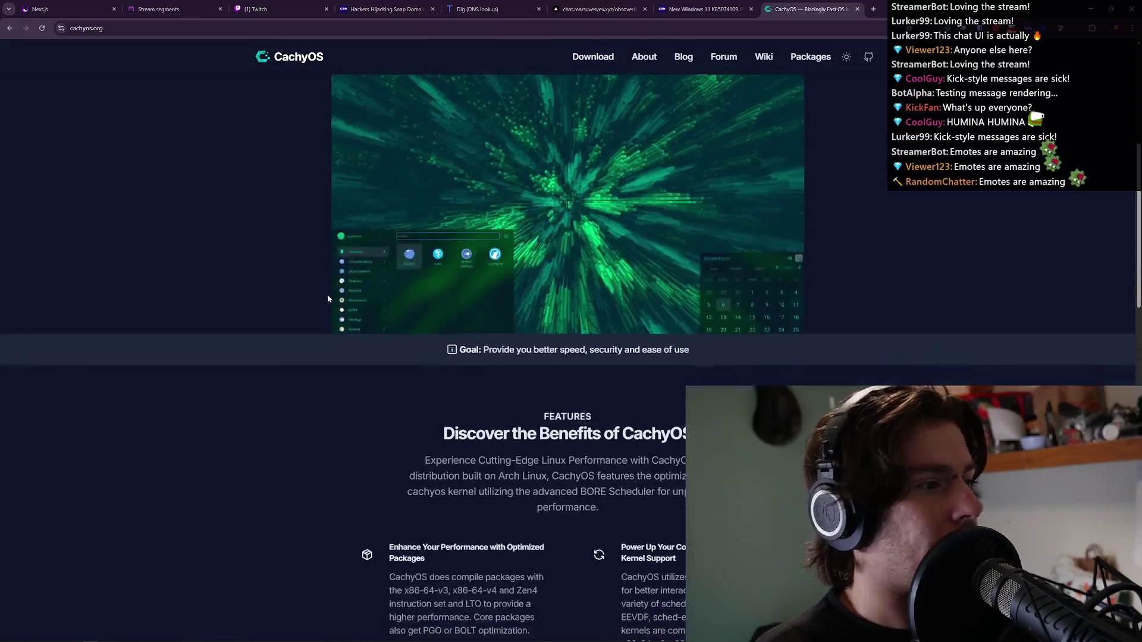
scroll(333, 294, down, 4)
scroll(412, 269, up, 4)
scroll(581, 217, down, 6)
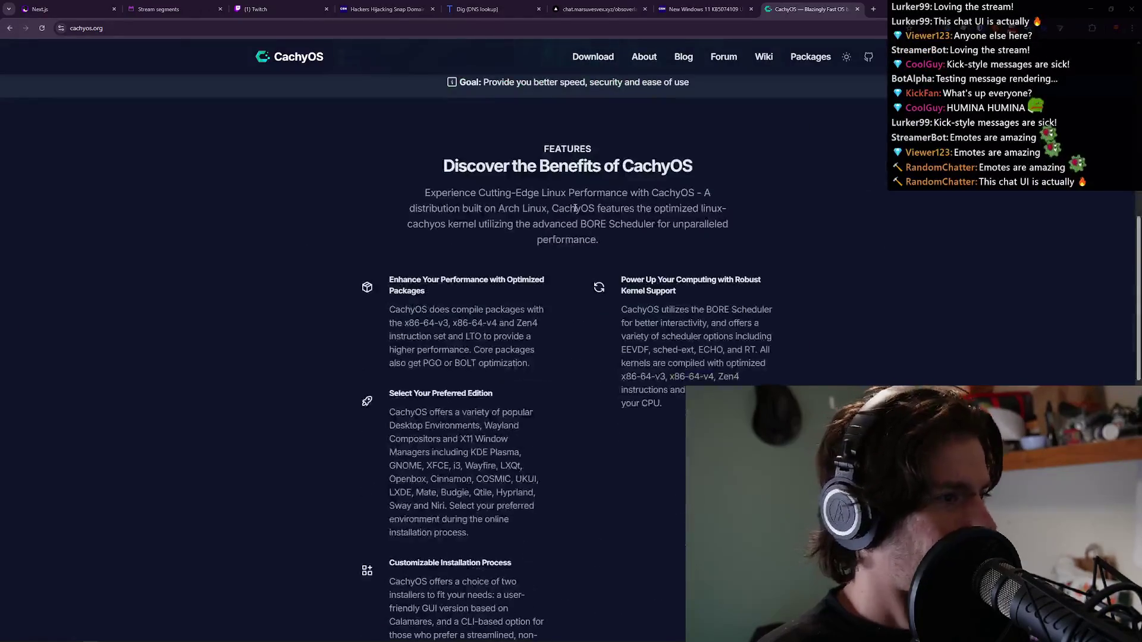
scroll(581, 217, down, 1)
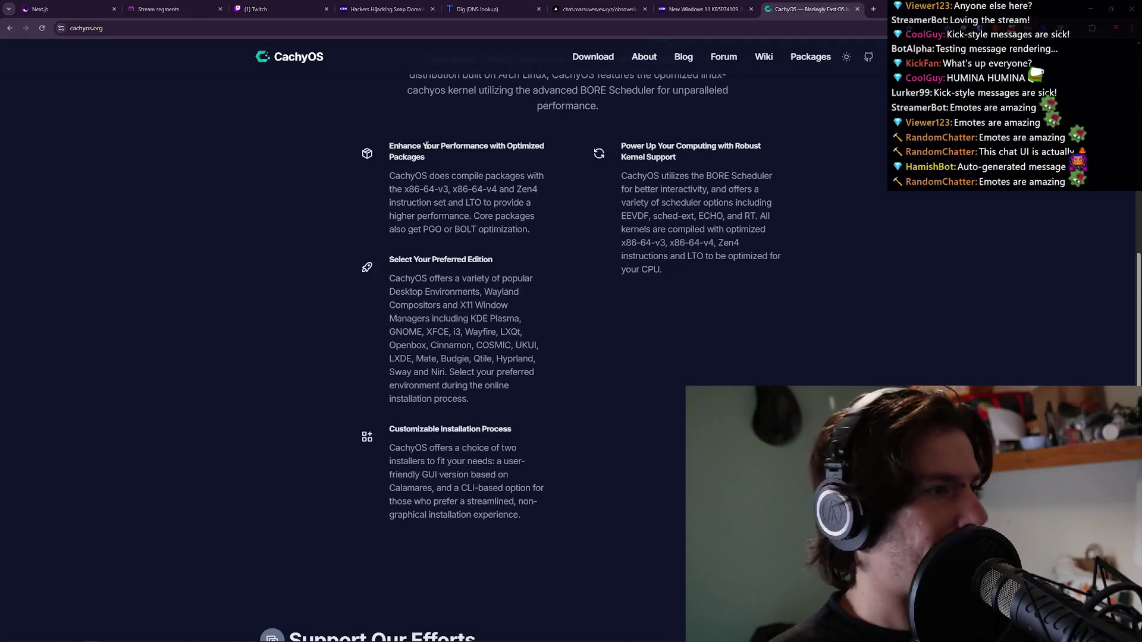
scroll(535, 221, down, 1)
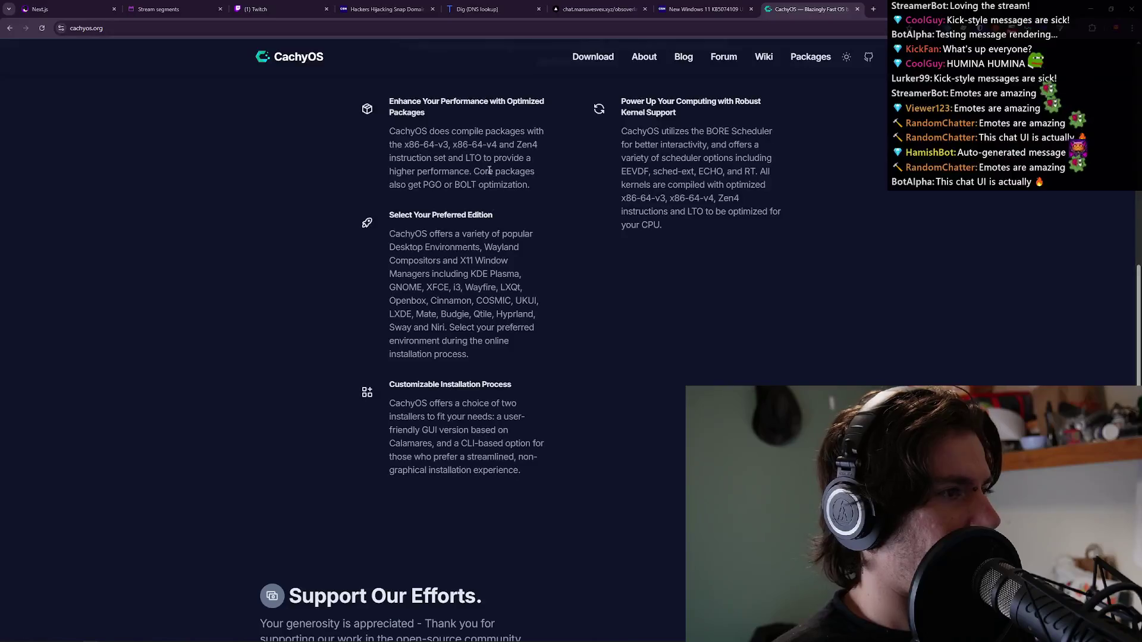
scroll(520, 177, down, 2)
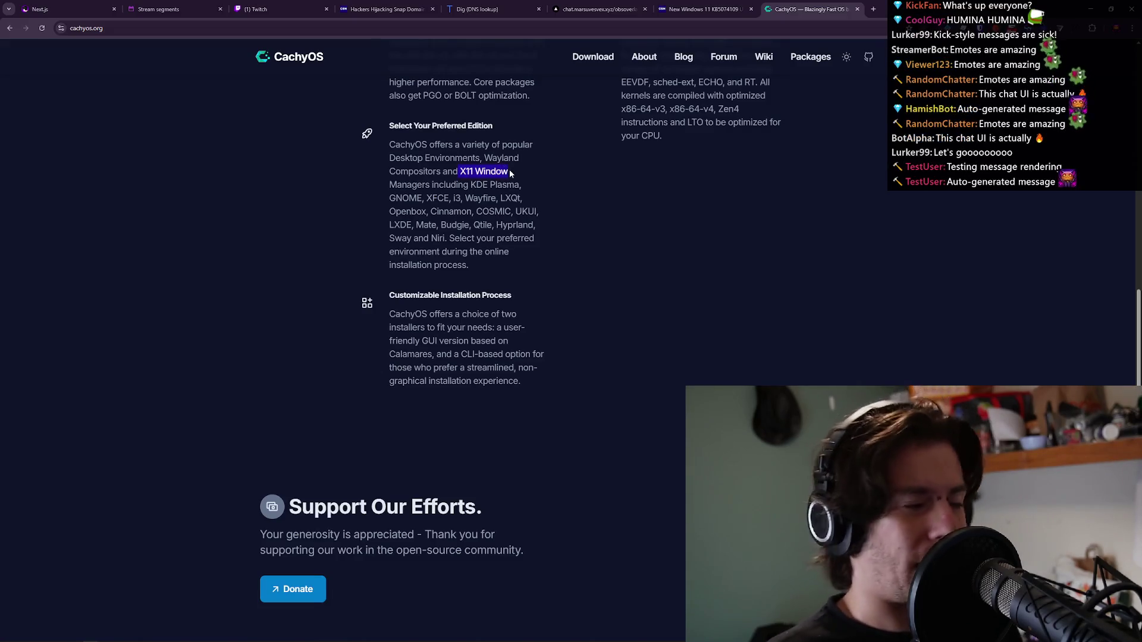
Glance at the chat overlay and the Windows 11 article headline, then return to CachyOS.
click(624, 9)
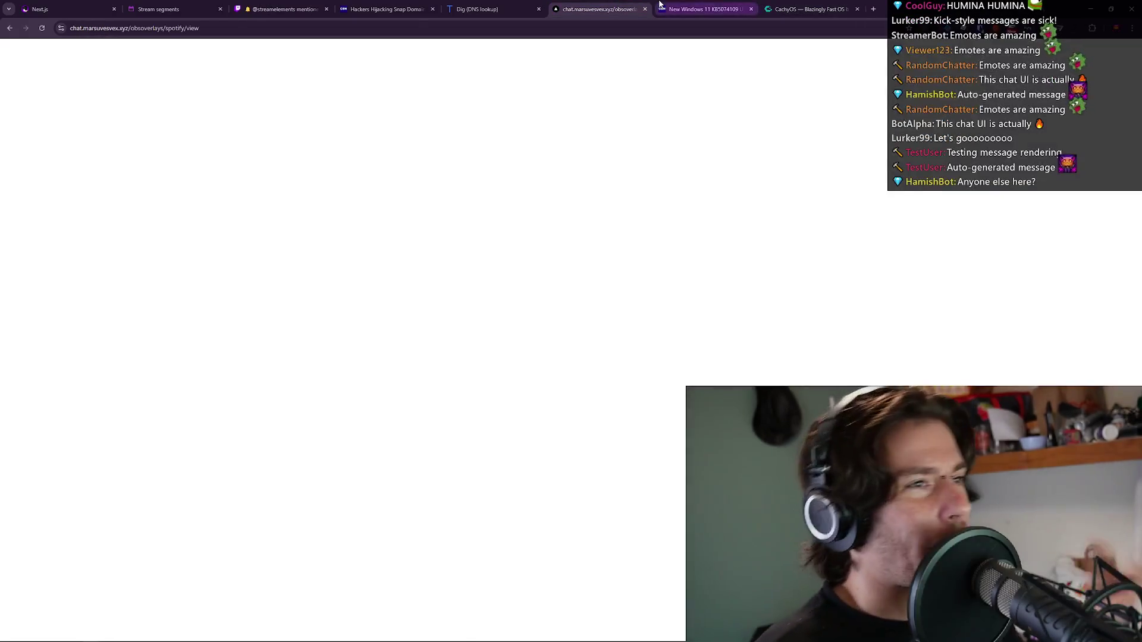
click(658, 4)
drag(141, 181, 384, 184)
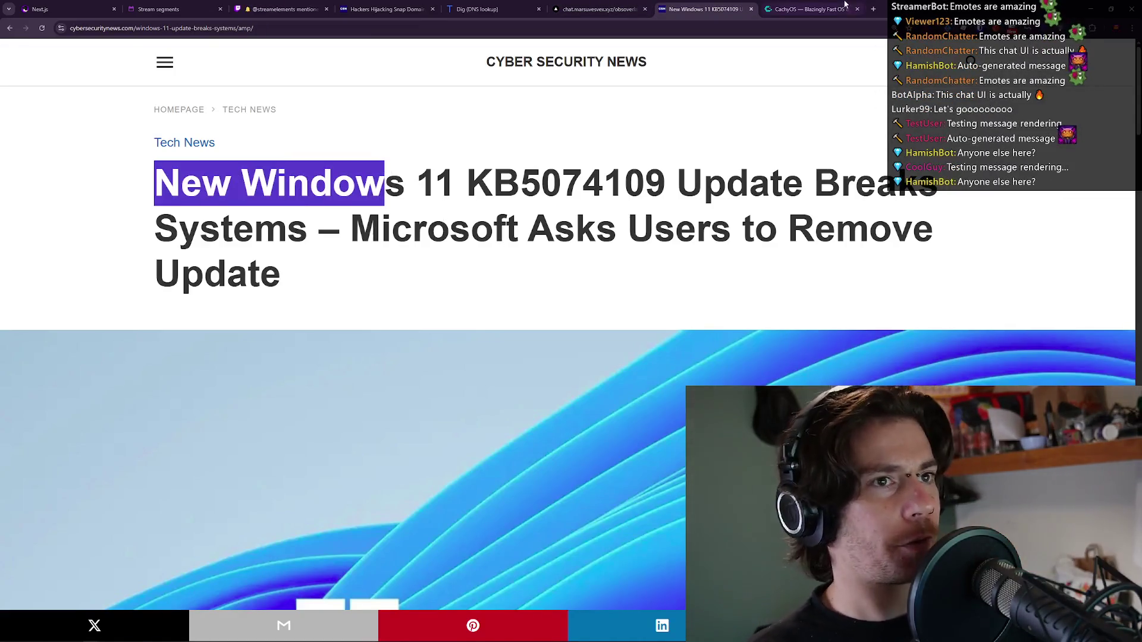
click(846, 4)
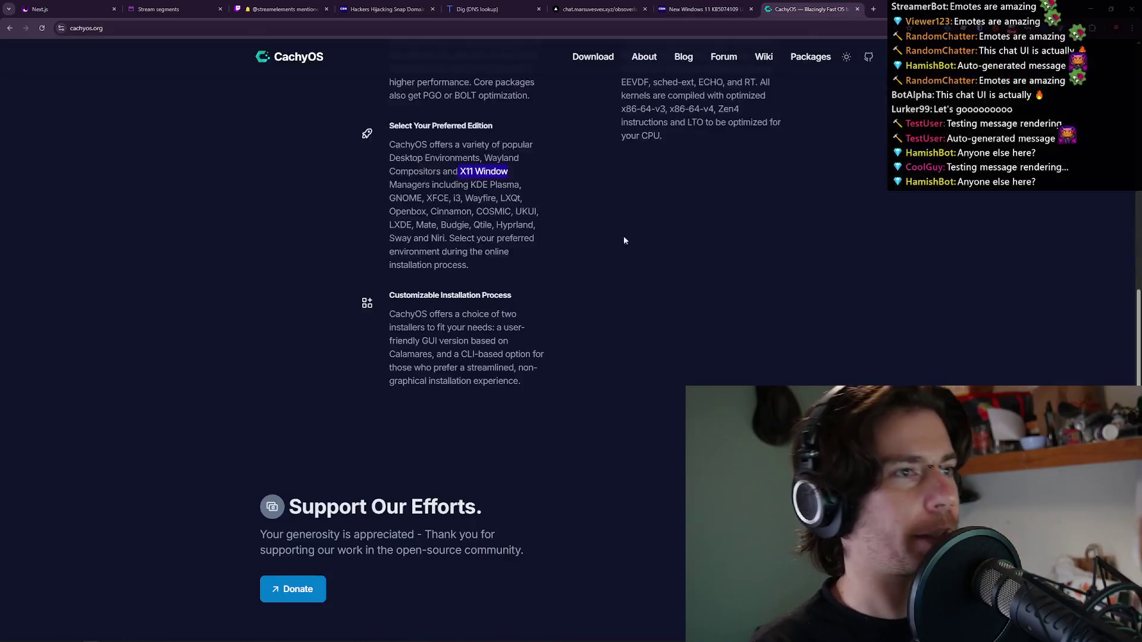
Highlight desktop names like KDE Plasma, UKUI and Mate in the CachyOS editions paragraph.
drag(458, 171, 462, 158)
click(457, 167)
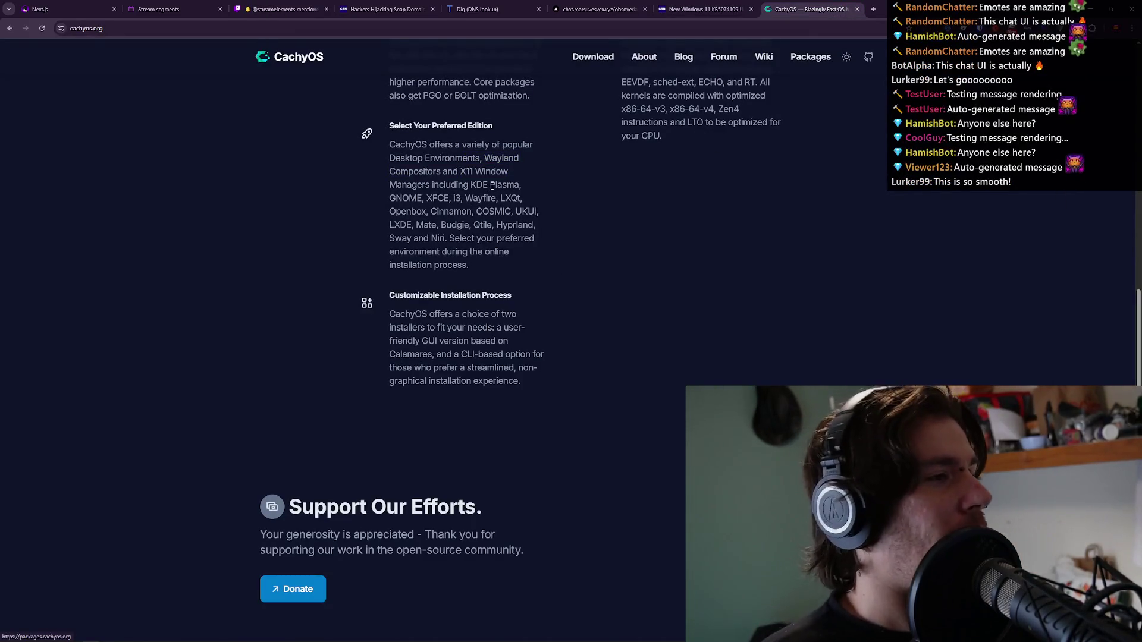
drag(506, 188, 518, 184)
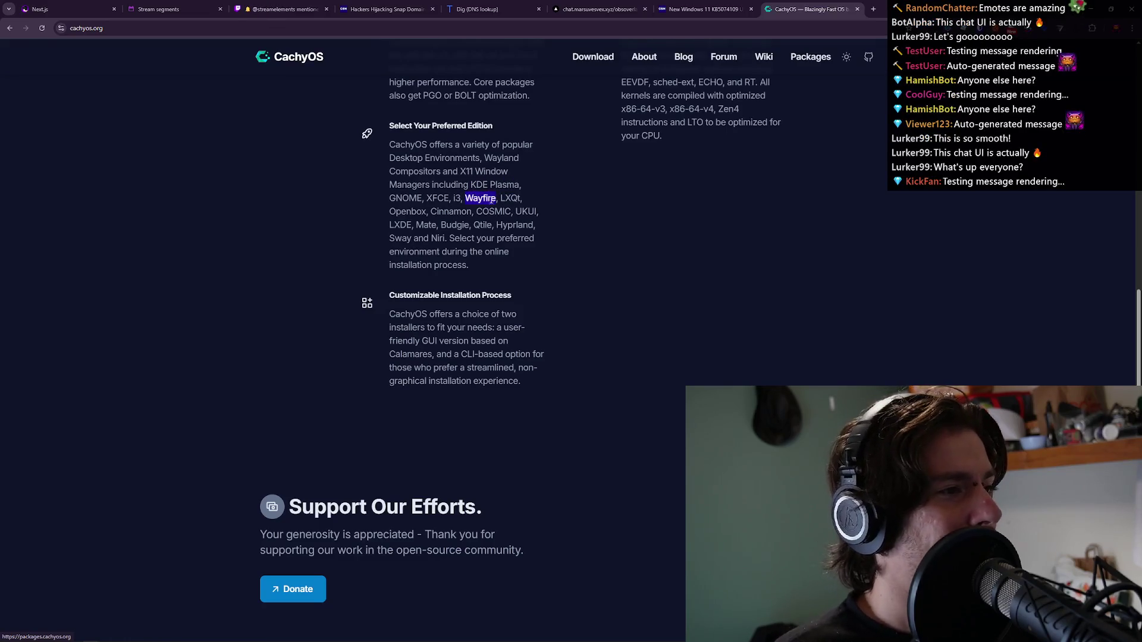
click(479, 200)
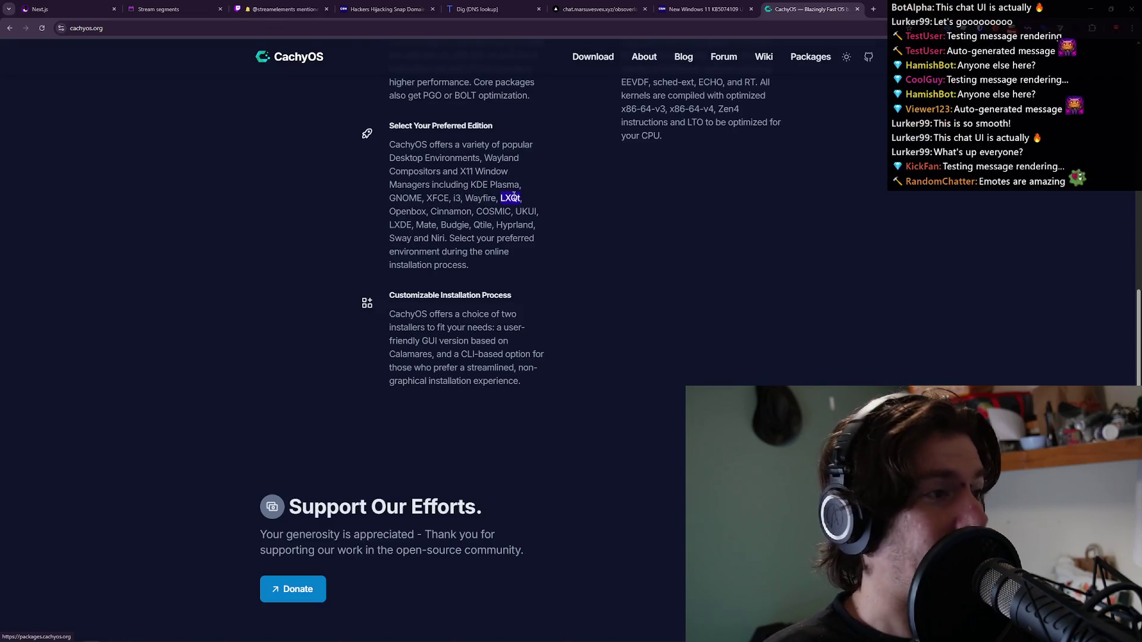
click(430, 211)
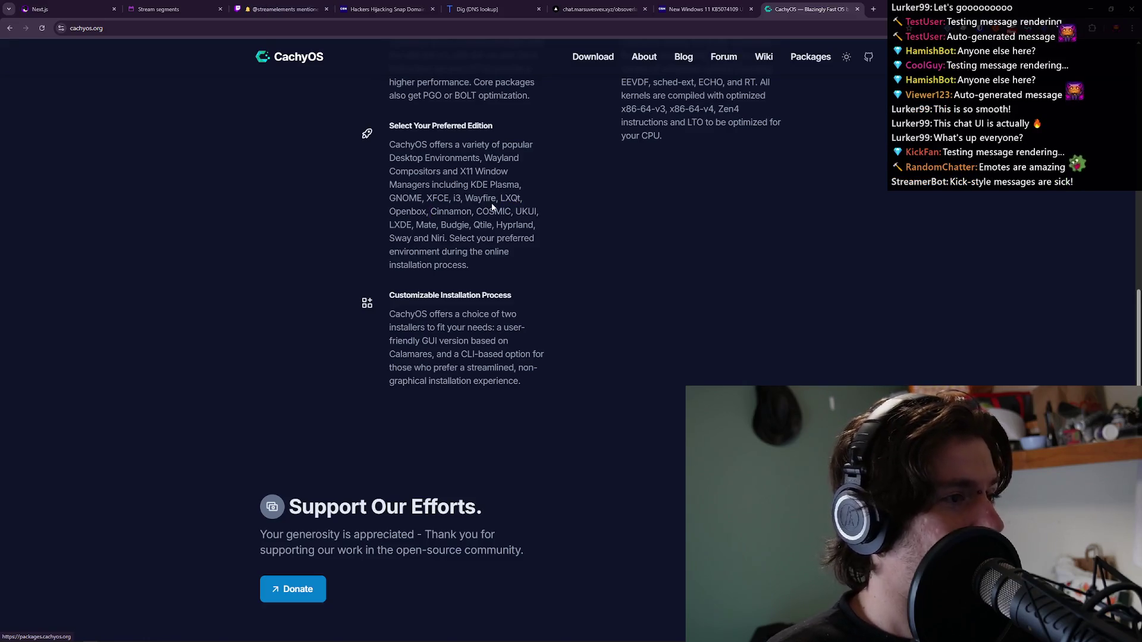
double_click(525, 213)
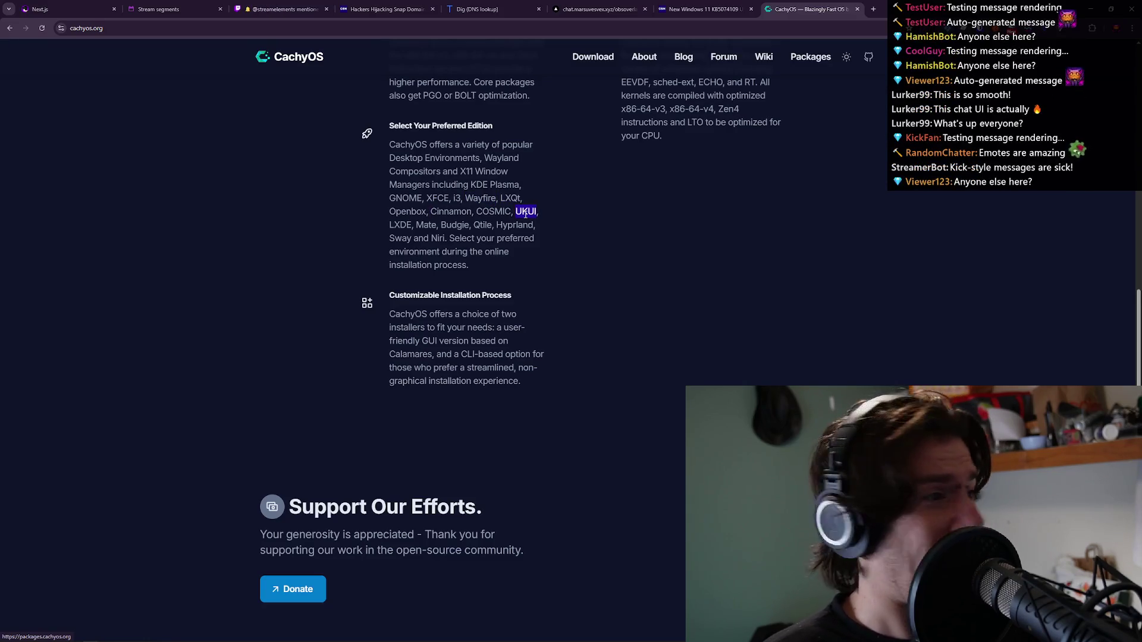
double_click(435, 226)
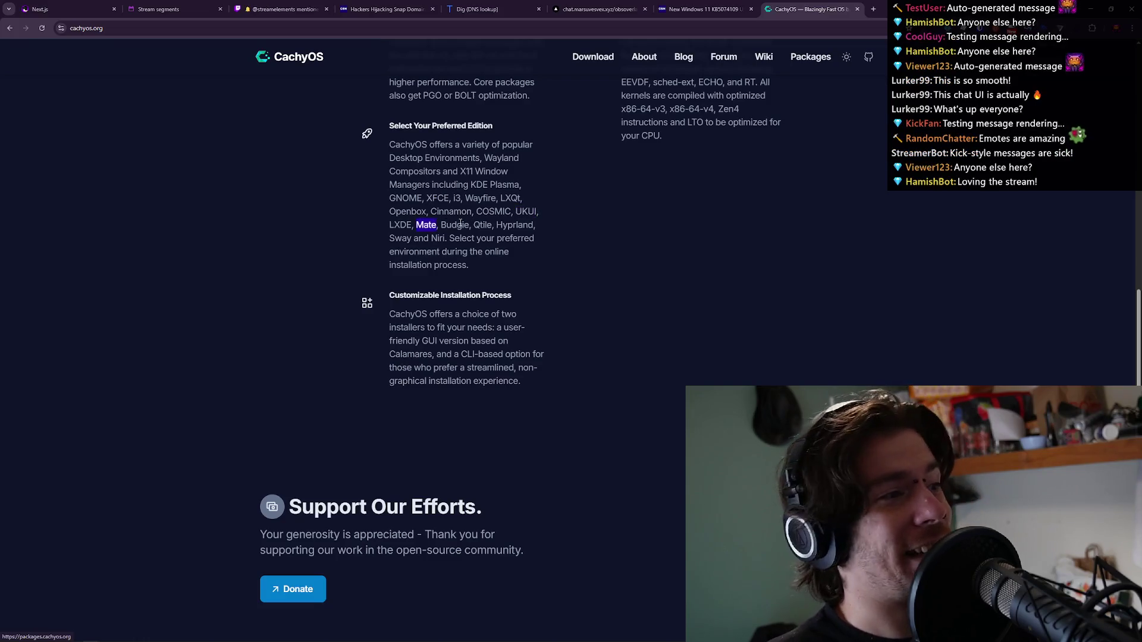
triple_click(460, 224)
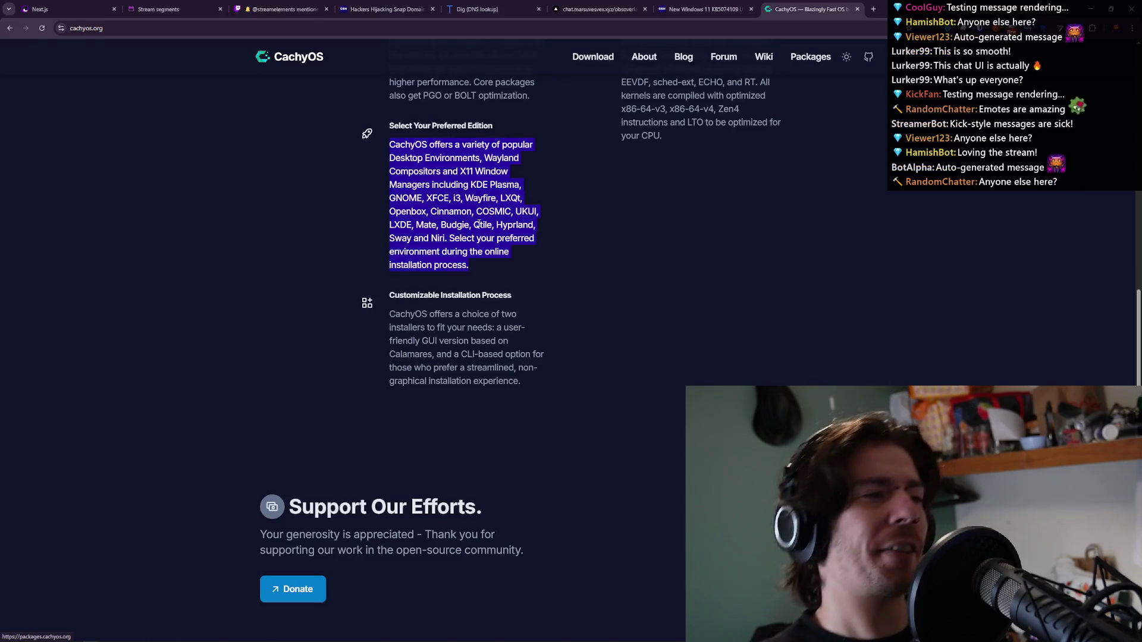
Copy the word 'Qtile' and search Google for it in a new tab.
double_click(479, 224)
key(ctrl+c)
key(ctrl+t)
key(ctrl+v)
key(Return)
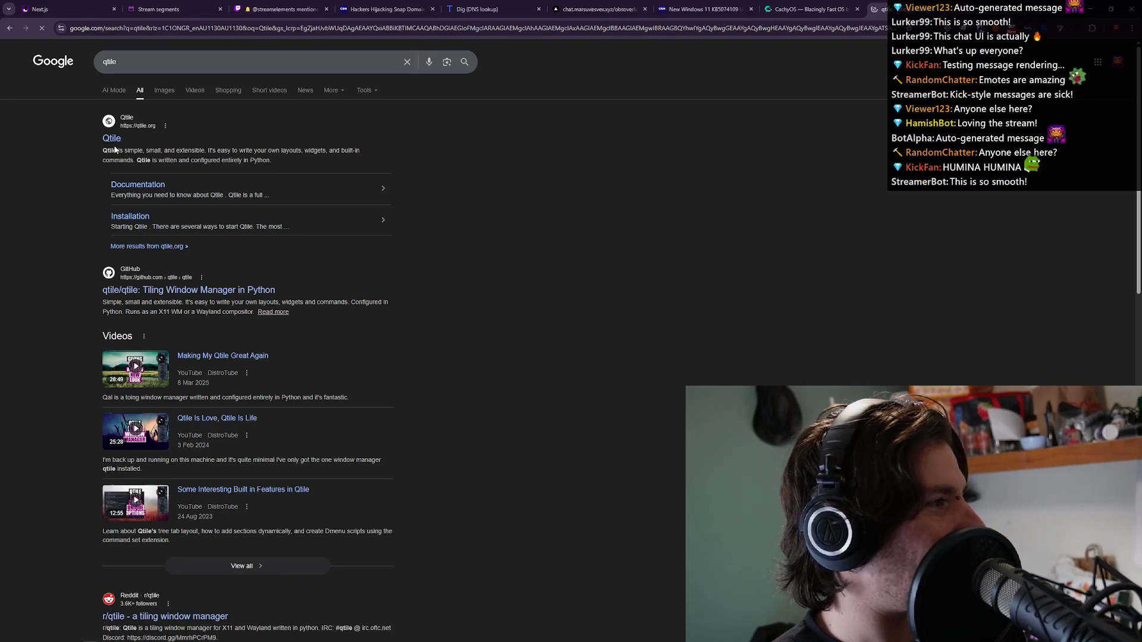
Open the qtile.org homepage, skim it, and close that tab.
click(116, 149)
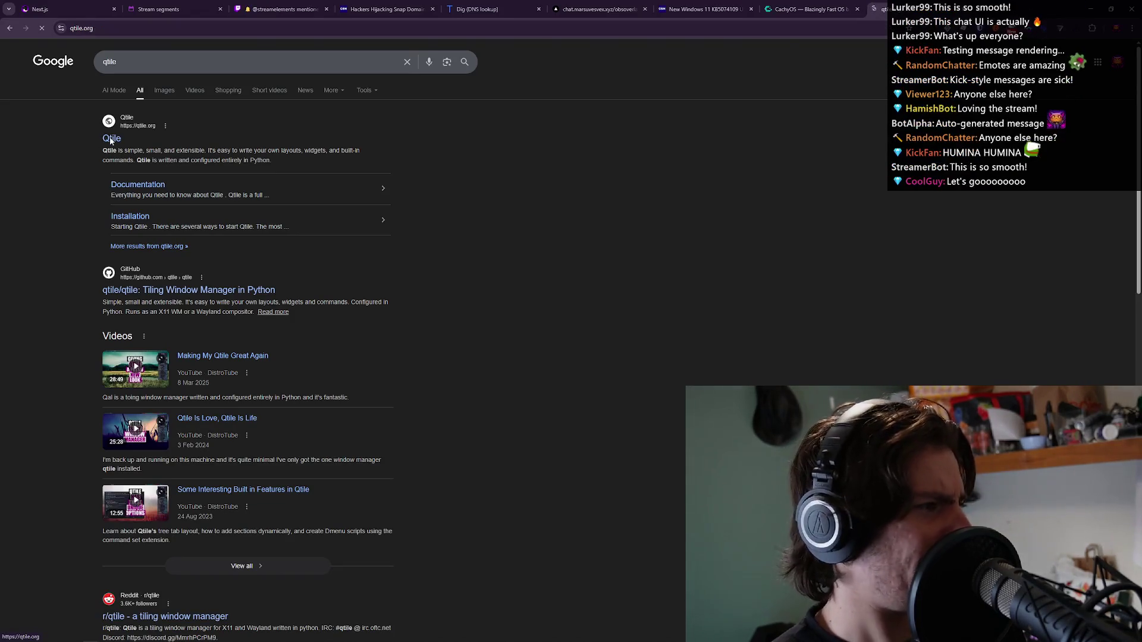
scroll(479, 247, down, 3)
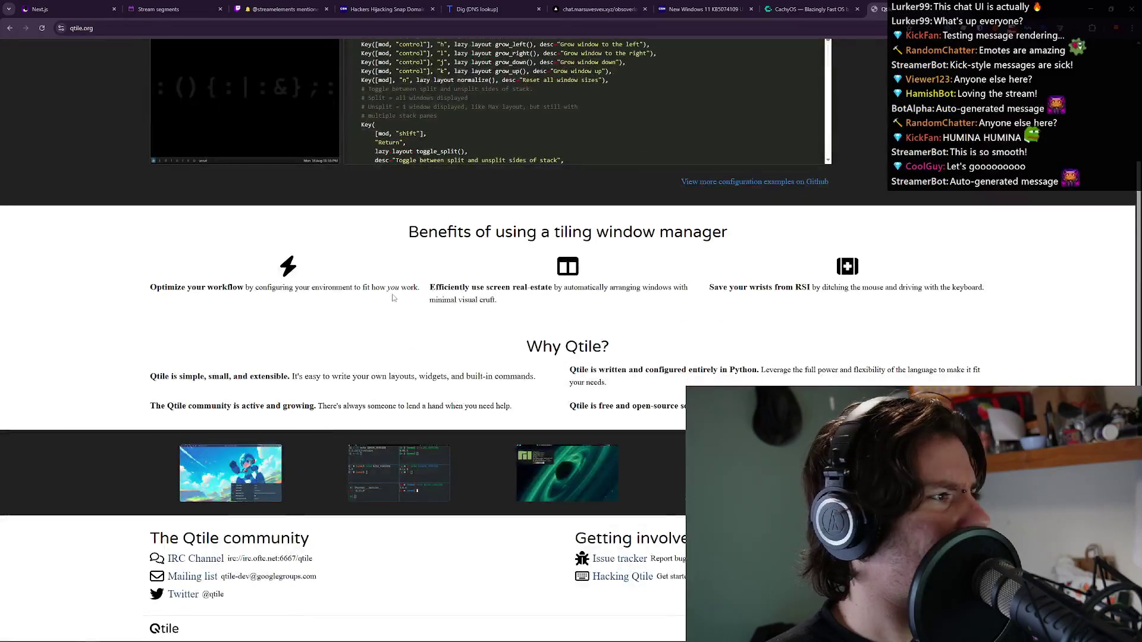
key(ctrl+w)
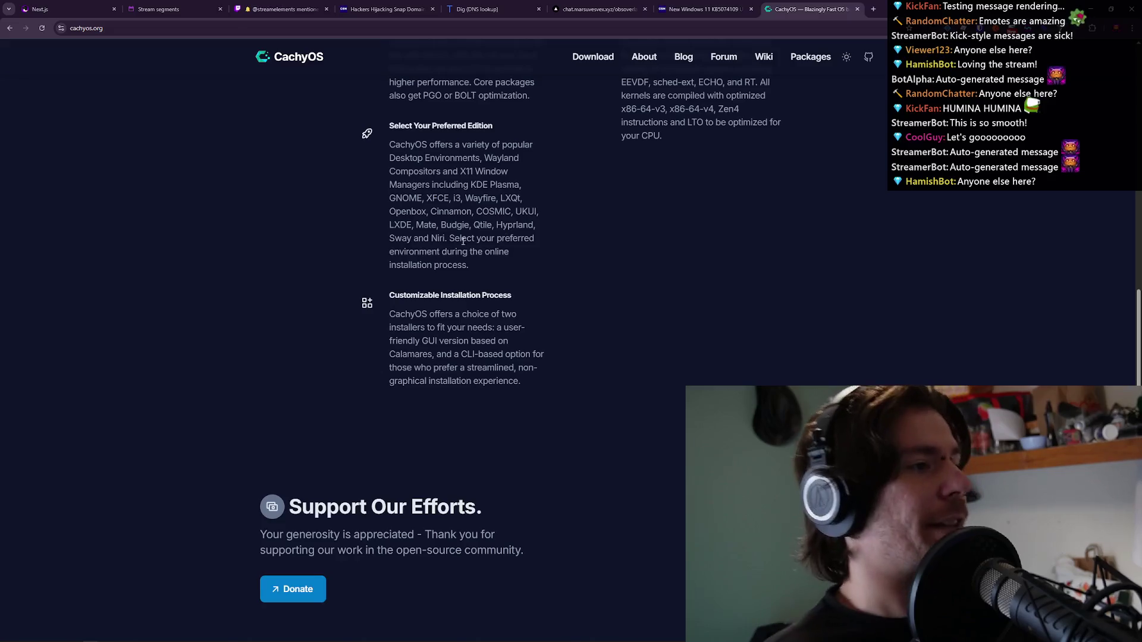
Scroll the CachyOS page and highlight the BORE Scheduler kernel paragraph.
scroll(436, 211, down, 2)
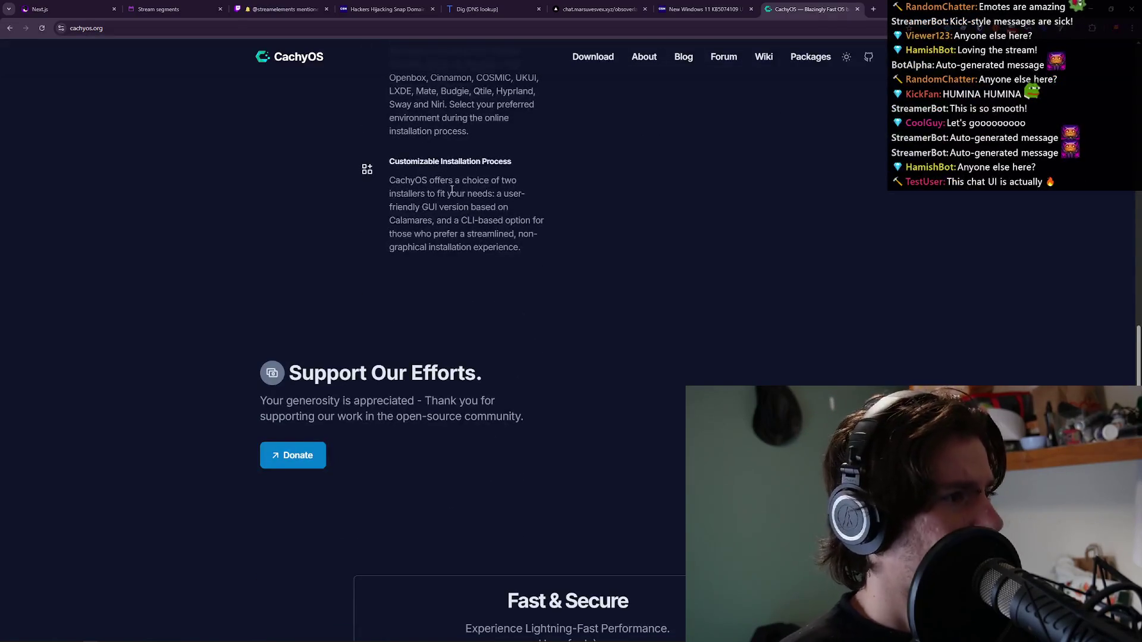
scroll(452, 190, up, 1)
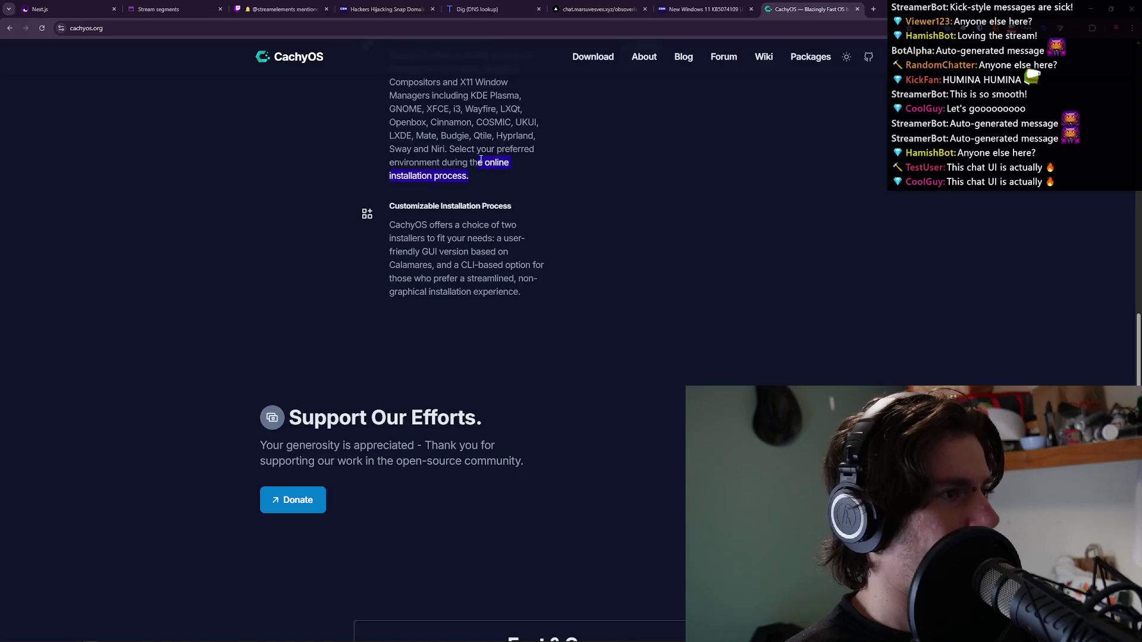
scroll(602, 331, up, 5)
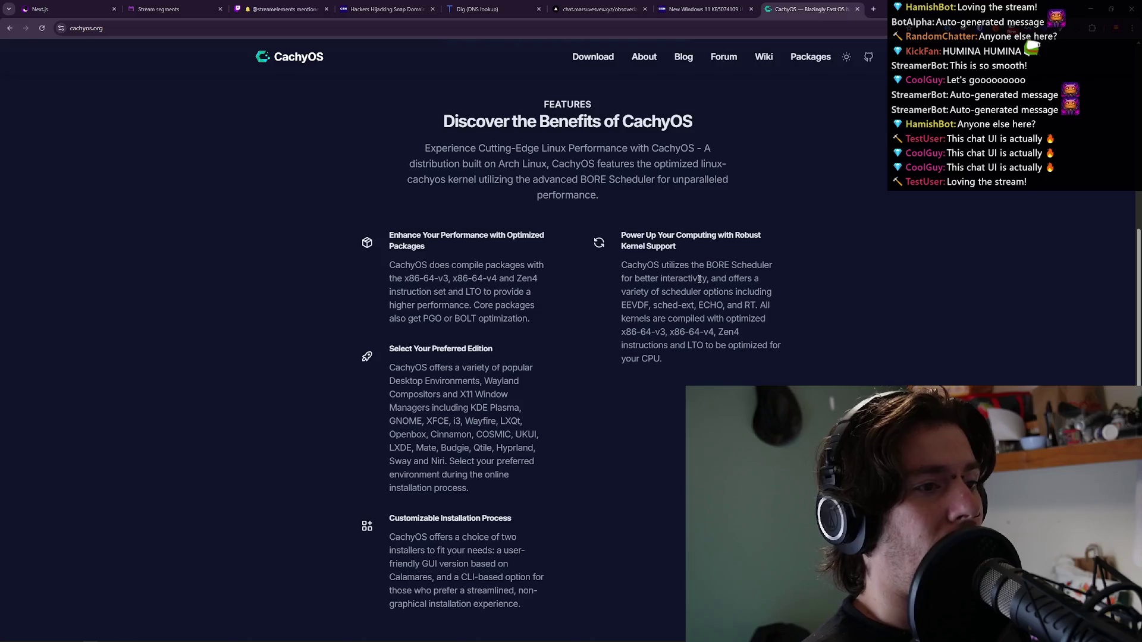
scroll(779, 283, down, 2)
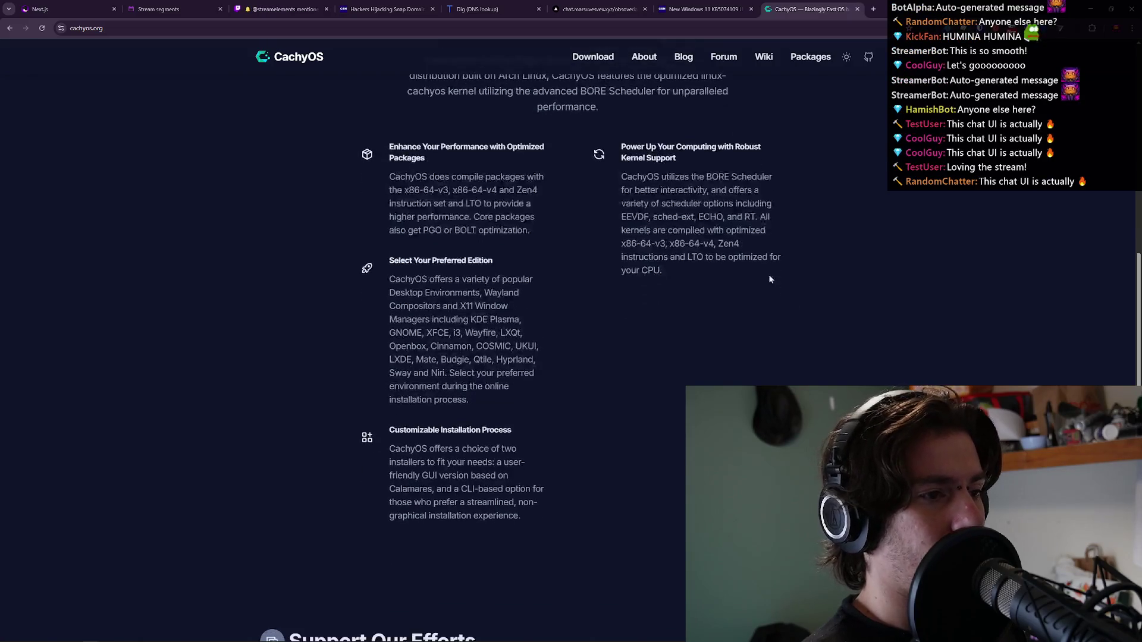
triple_click(695, 216)
click(694, 216)
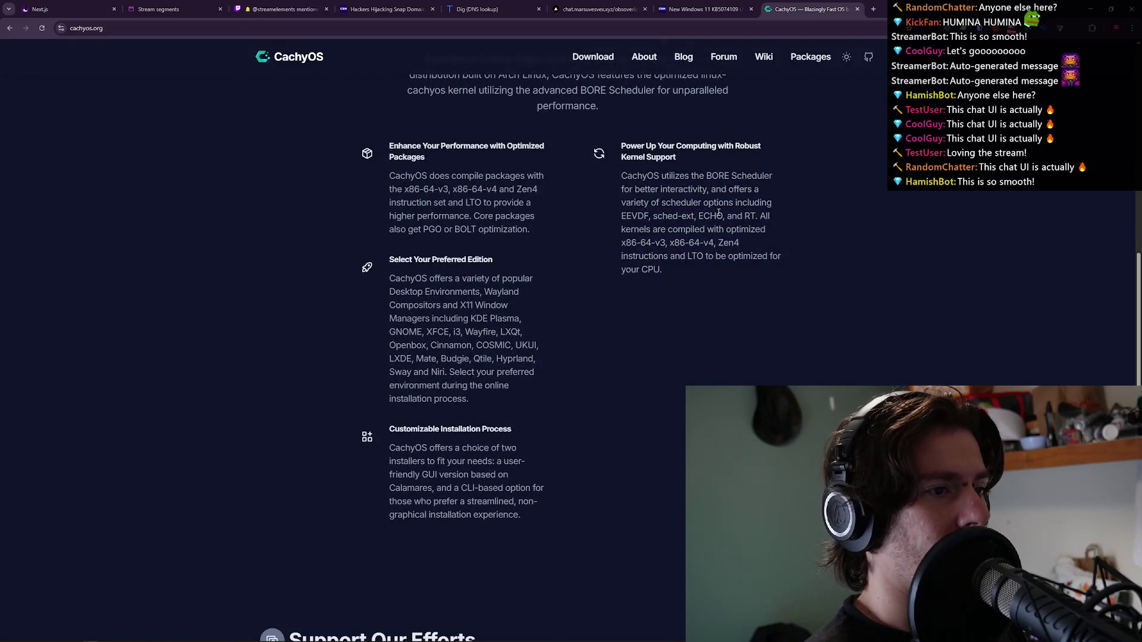
scroll(701, 191, down, 3)
scroll(702, 191, down, 3)
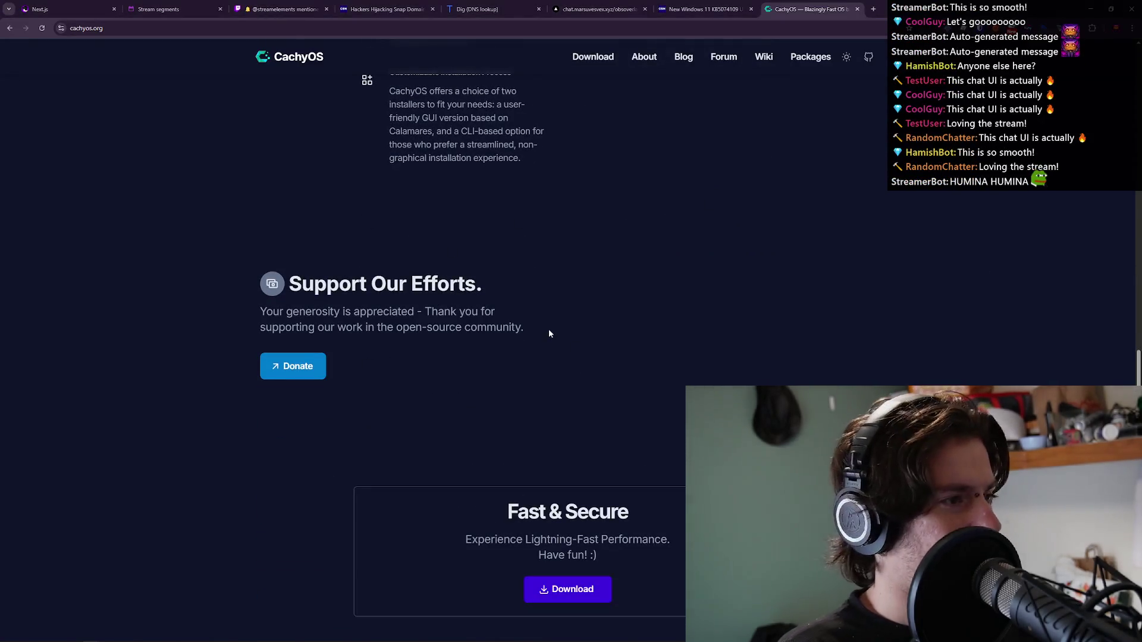
scroll(548, 330, up, 7)
scroll(617, 366, up, 11)
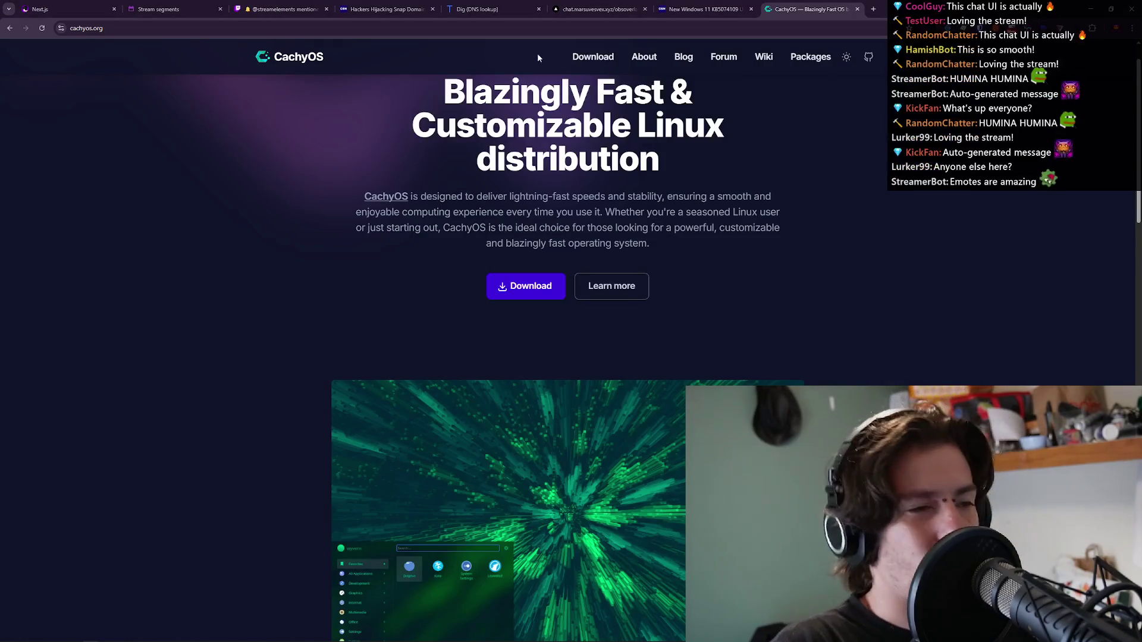
Highlight the 'Blazingly Fast' headline, the intro paragraph and the word 'distribution'.
triple_click(617, 190)
drag(618, 190, 616, 176)
triple_click(616, 176)
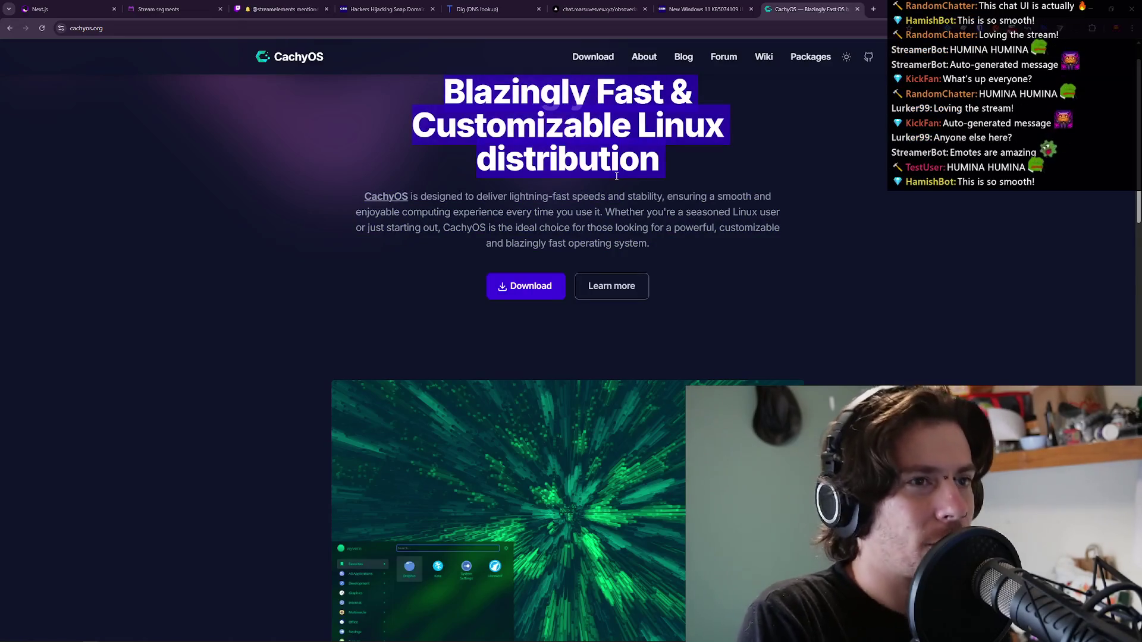
click(616, 176)
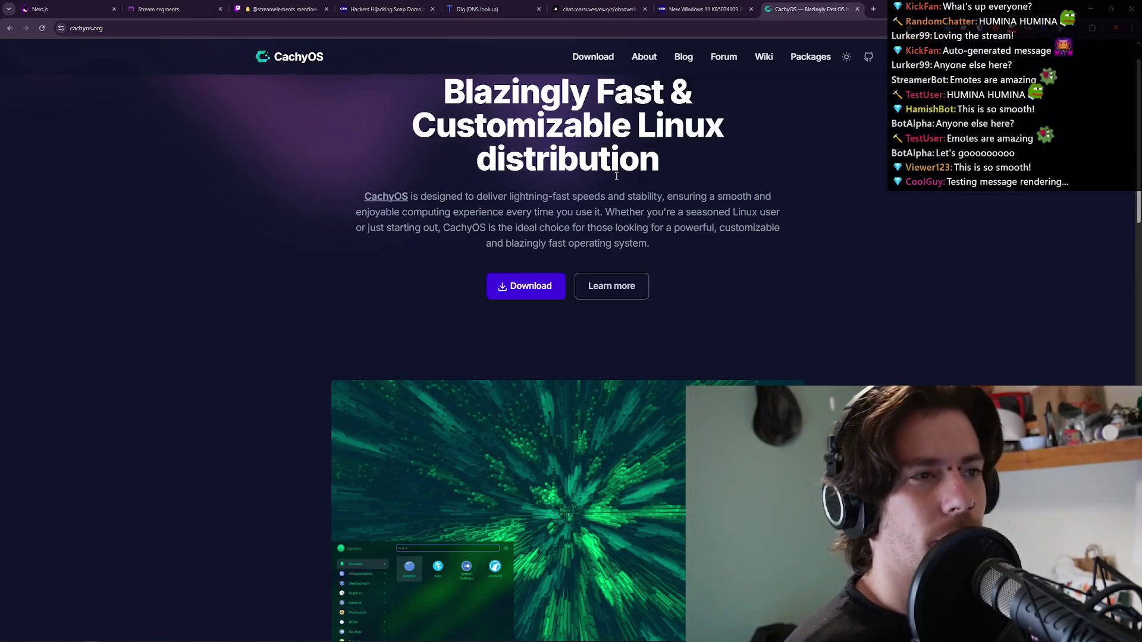
triple_click(676, 195)
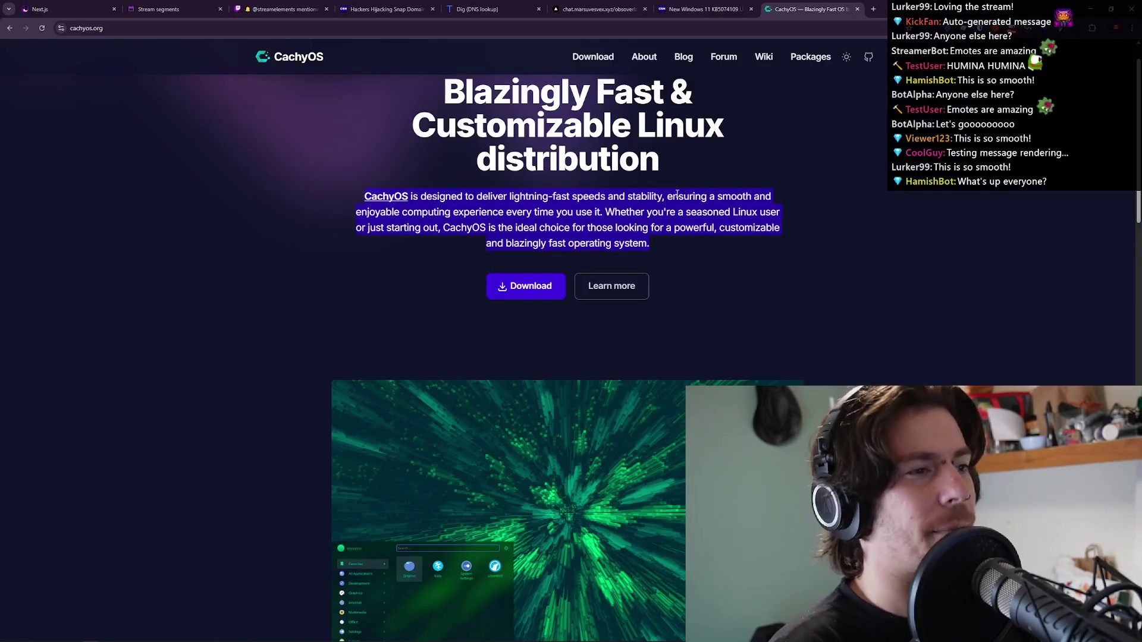
click(676, 195)
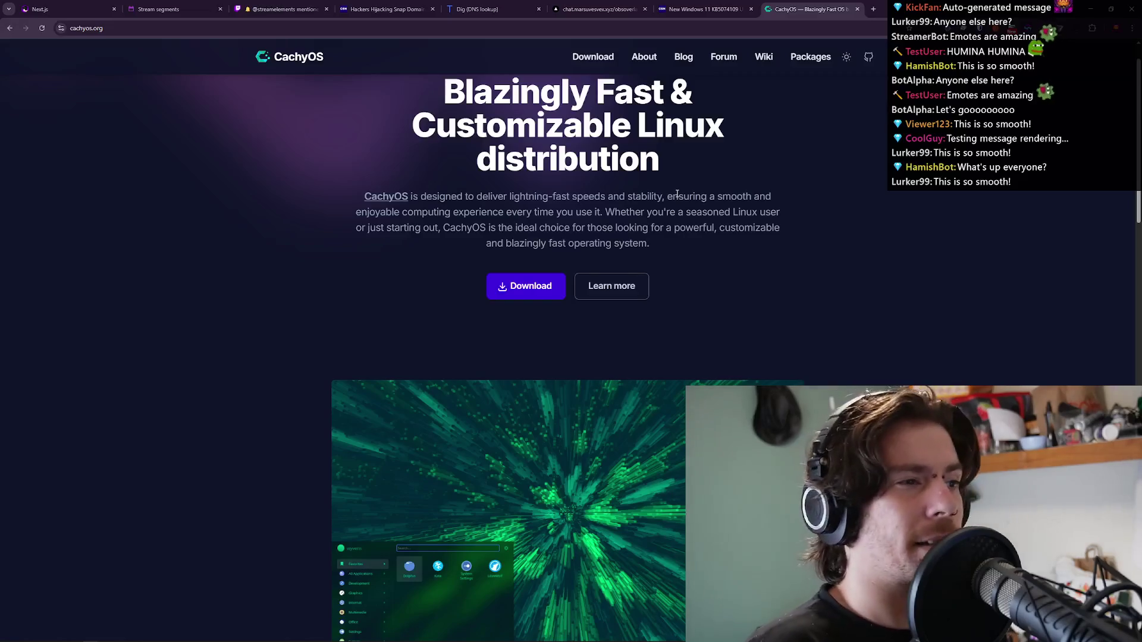
mouse_move(260, 4)
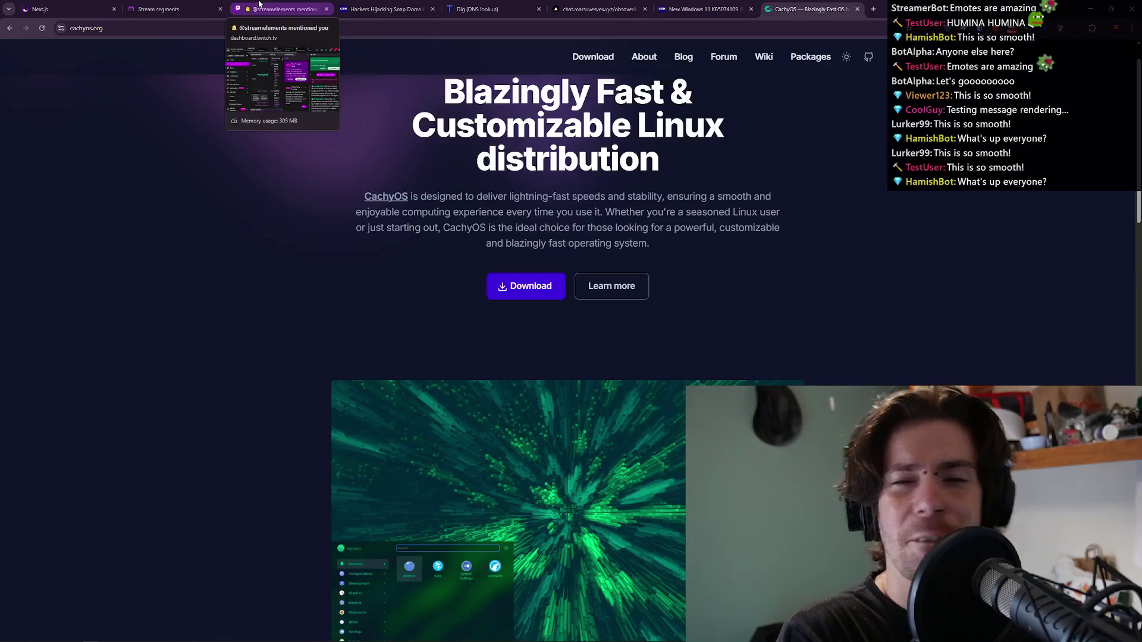
triple_click(582, 168)
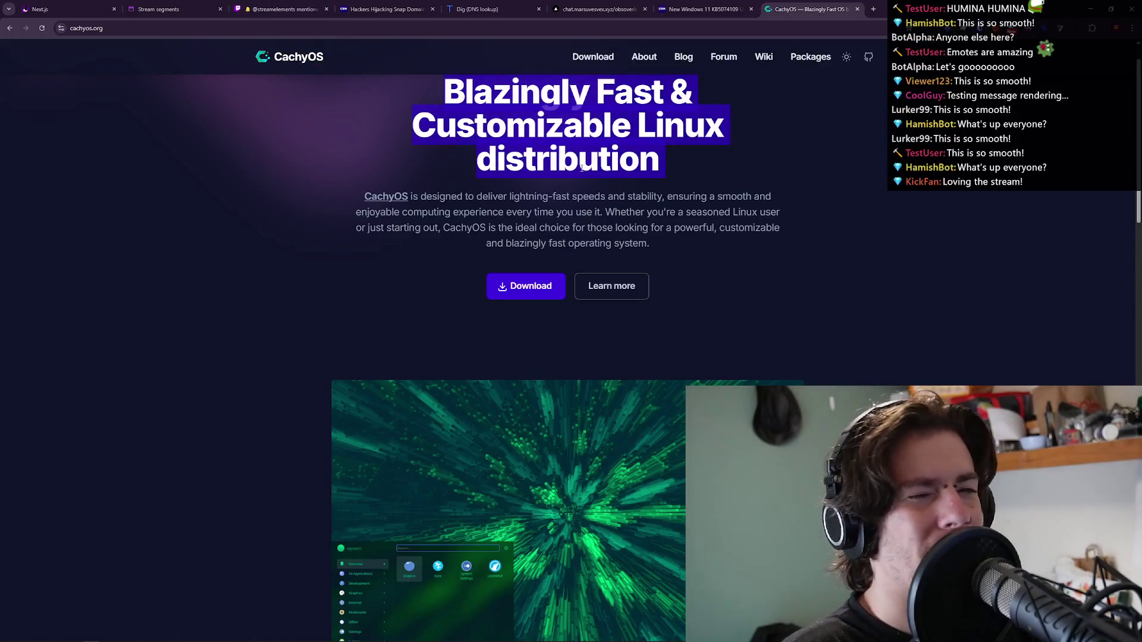
double_click(582, 168)
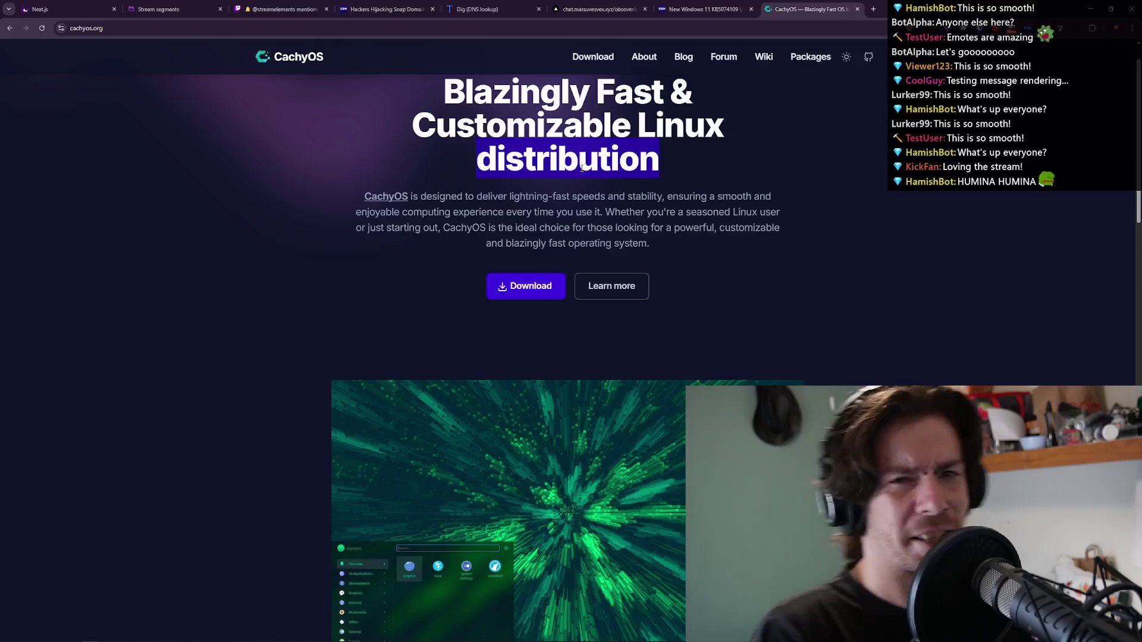
Scroll the CachyOS page once more and close its tab.
scroll(819, 243, down, 9)
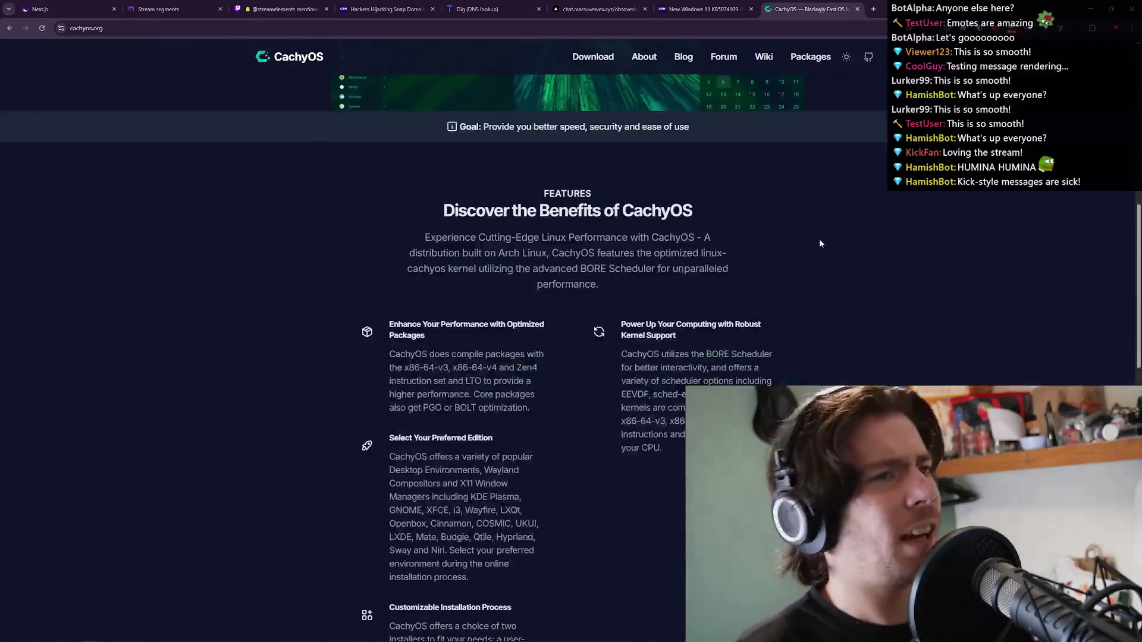
scroll(819, 241, down, 13)
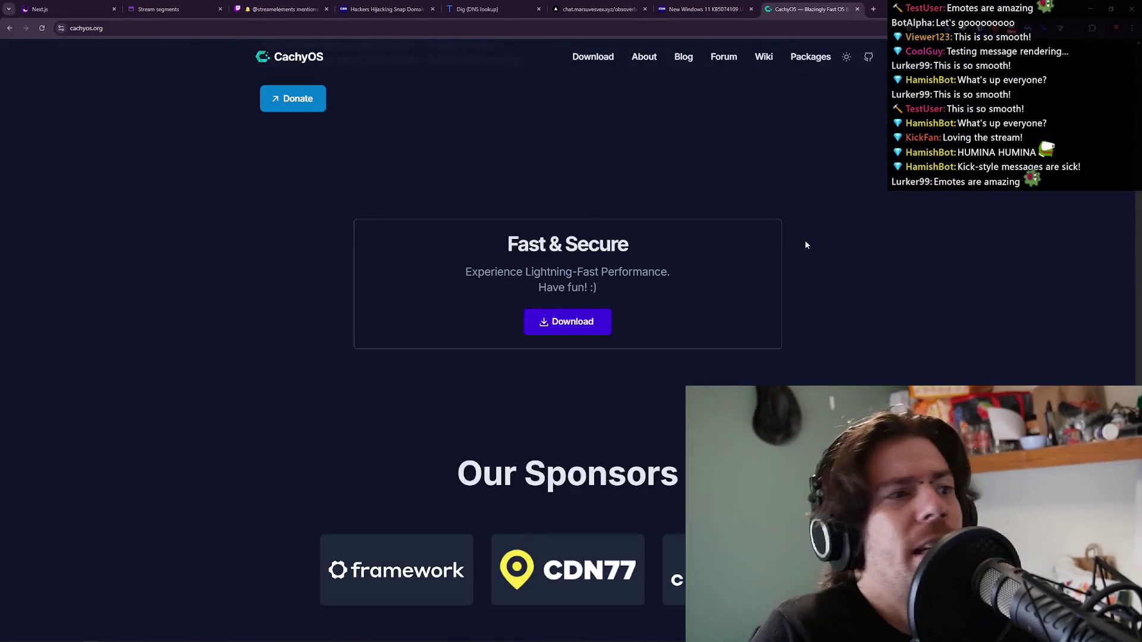
scroll(805, 244, up, 5)
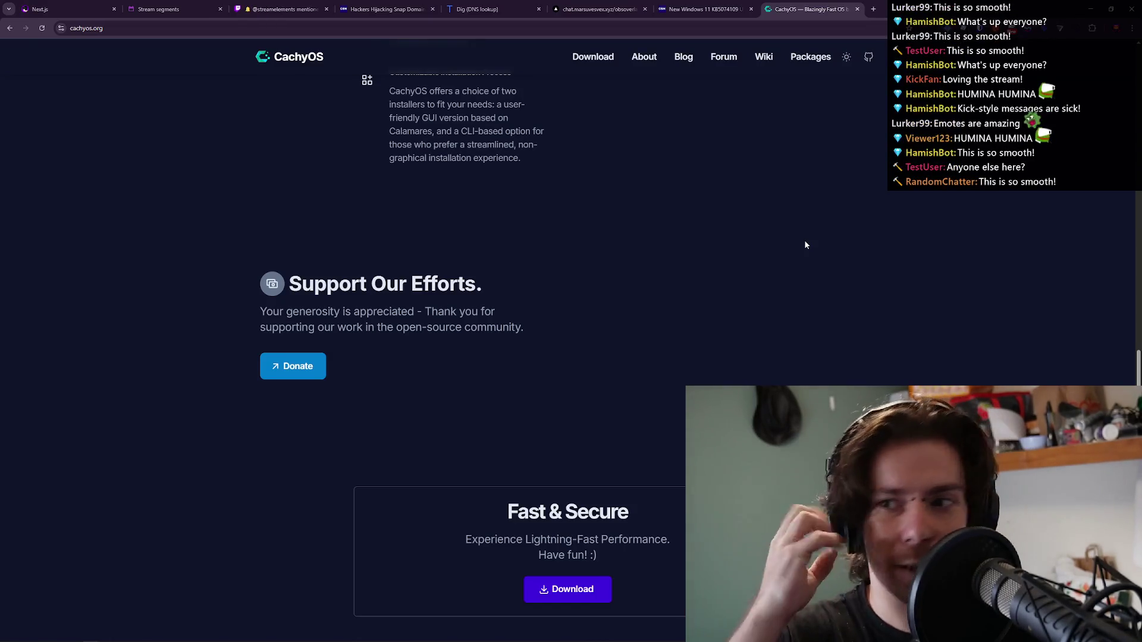
scroll(805, 244, up, 4)
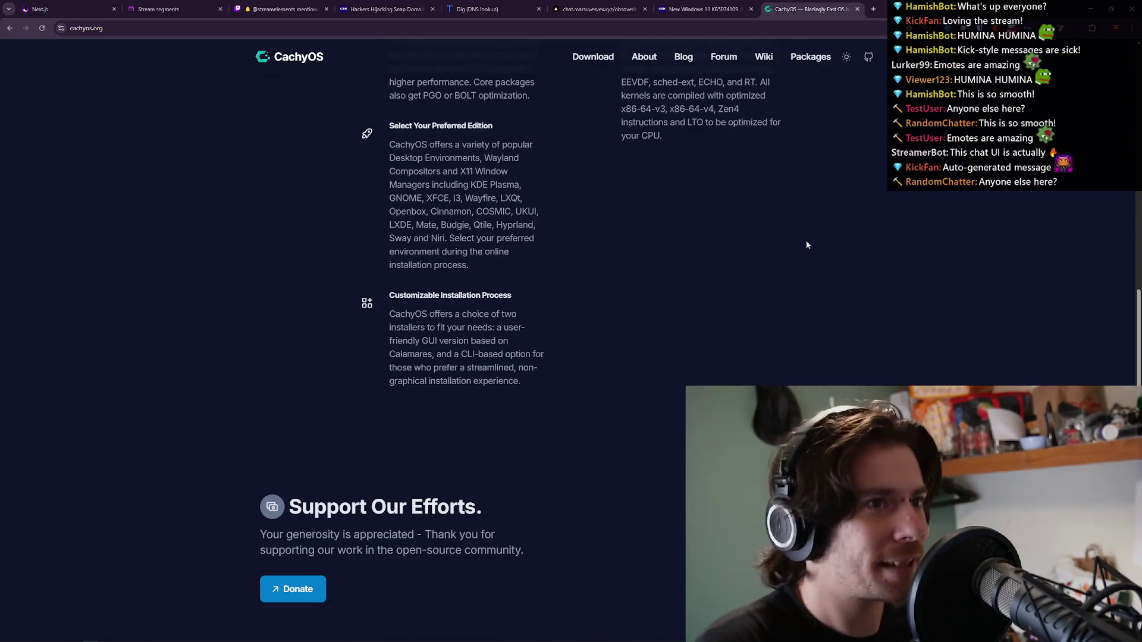
click(855, 9)
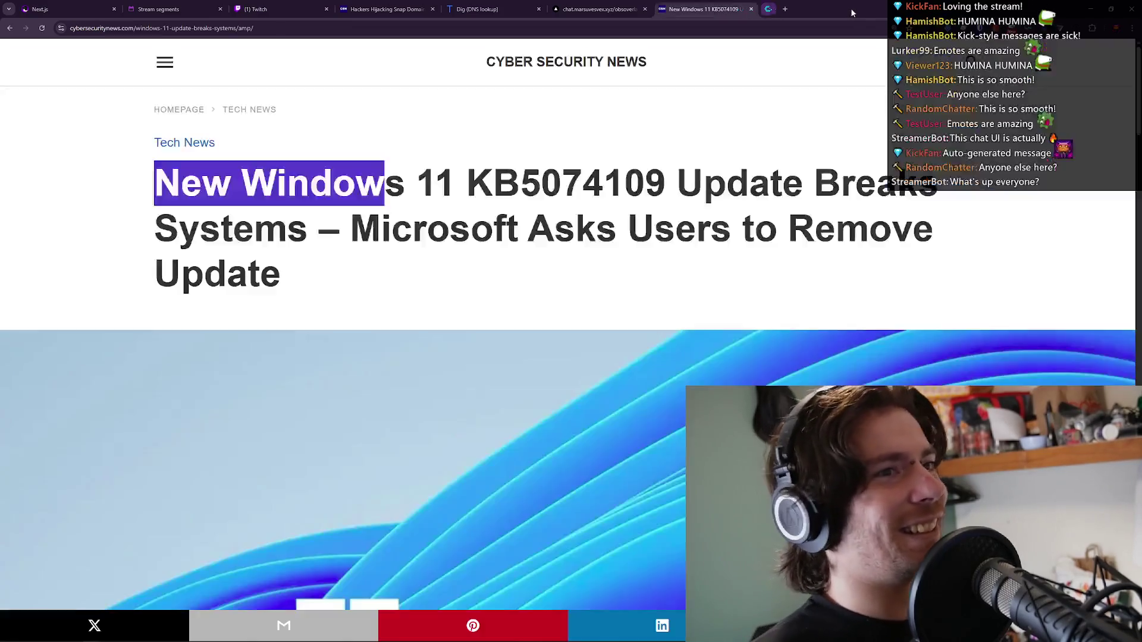
Highlight parts of the headline, including 'Microsoft Asks Users to Remove Update', then scroll to the body.
click(683, 167)
triple_click(682, 167)
click(248, 208)
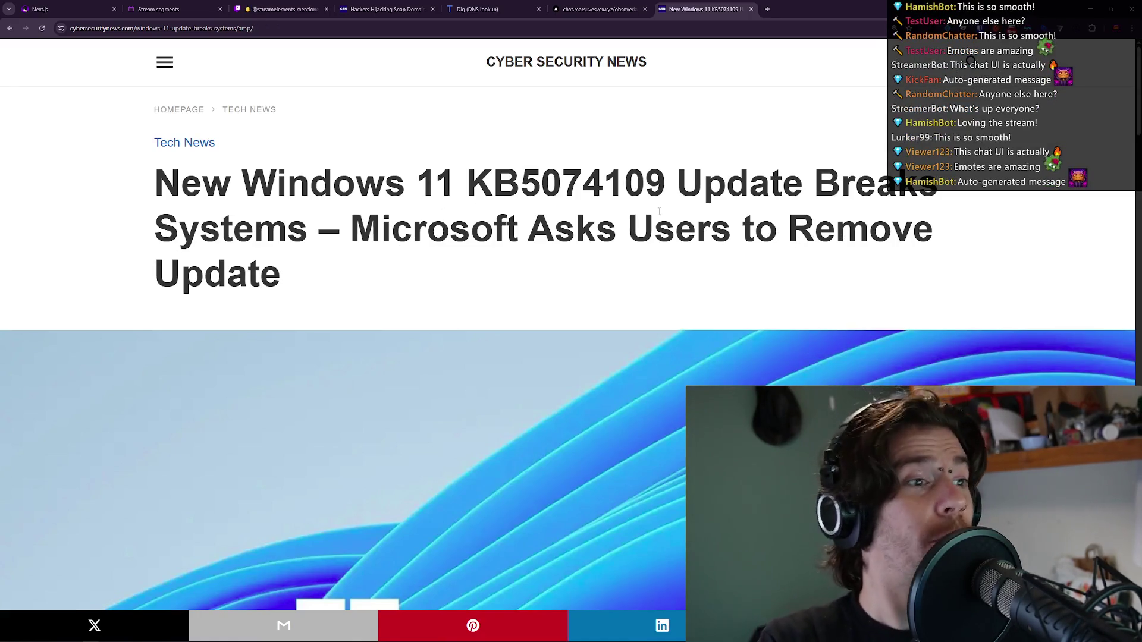
drag(351, 233, 365, 259)
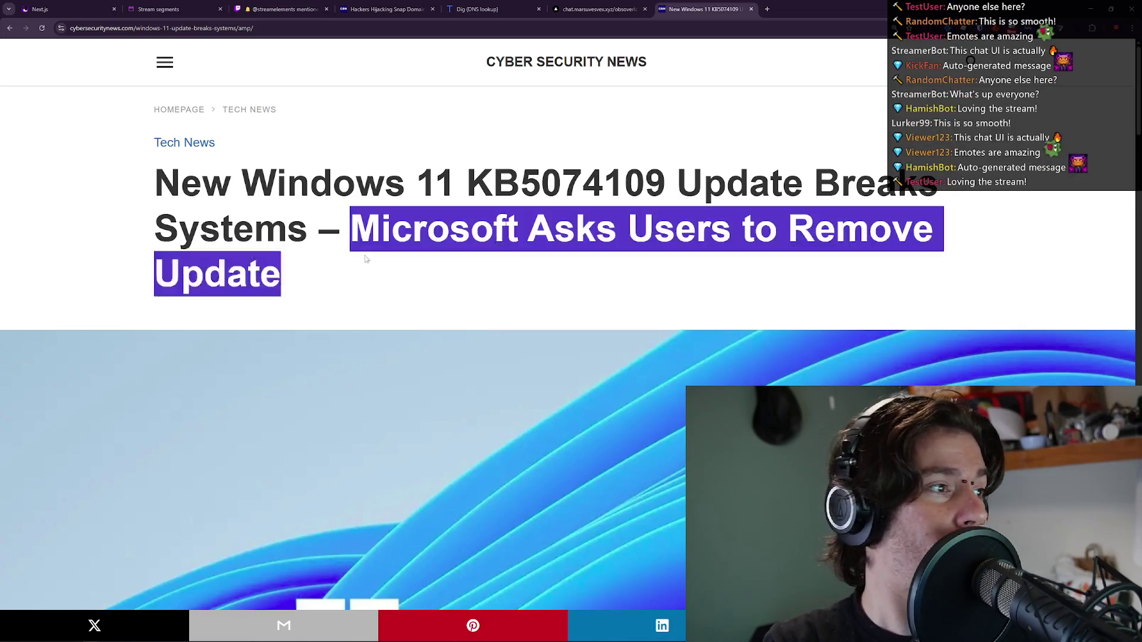
click(653, 208)
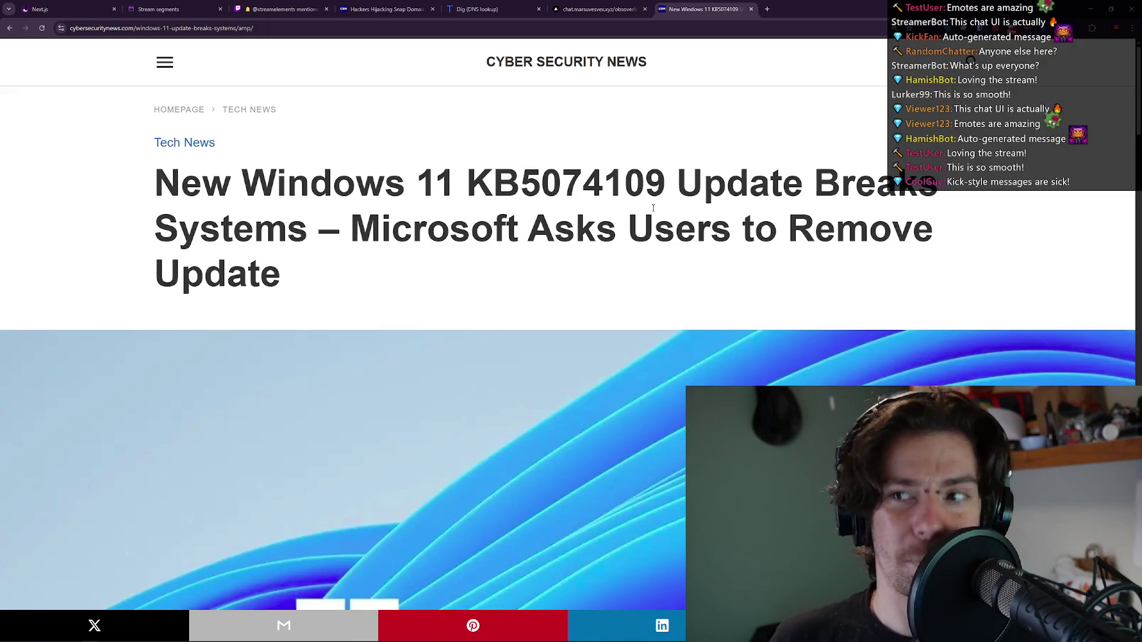
mouse_move(436, 189)
mouse_down()
mouse_move(455, 189)
mouse_move(466, 227)
mouse_move(439, 189)
mouse_up()
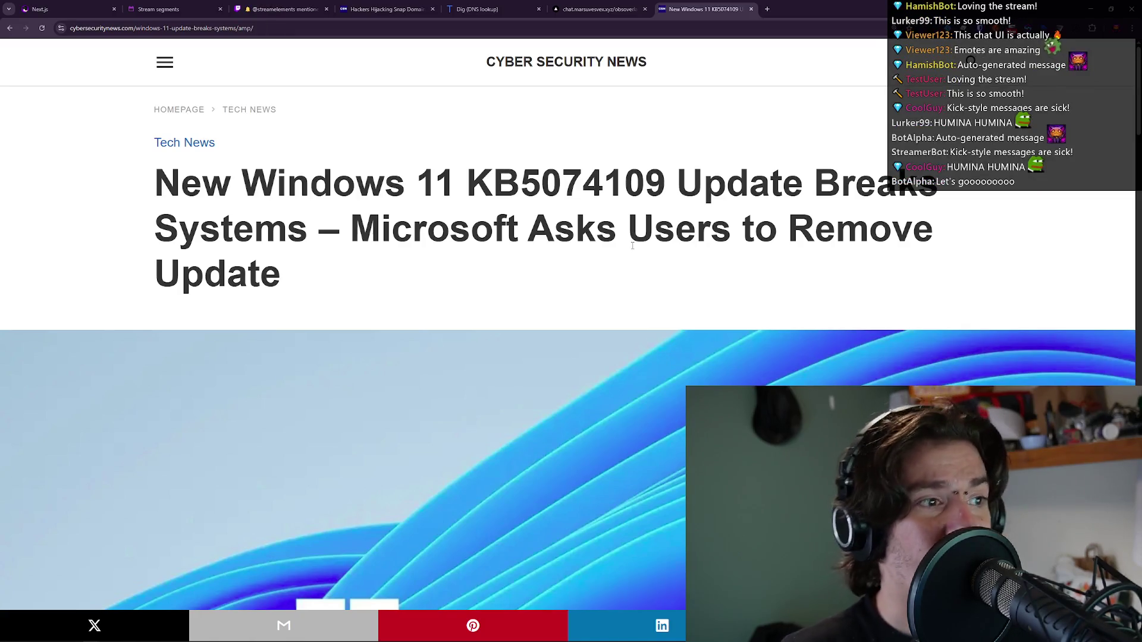
scroll(538, 173, down, 10)
scroll(538, 174, down, 8)
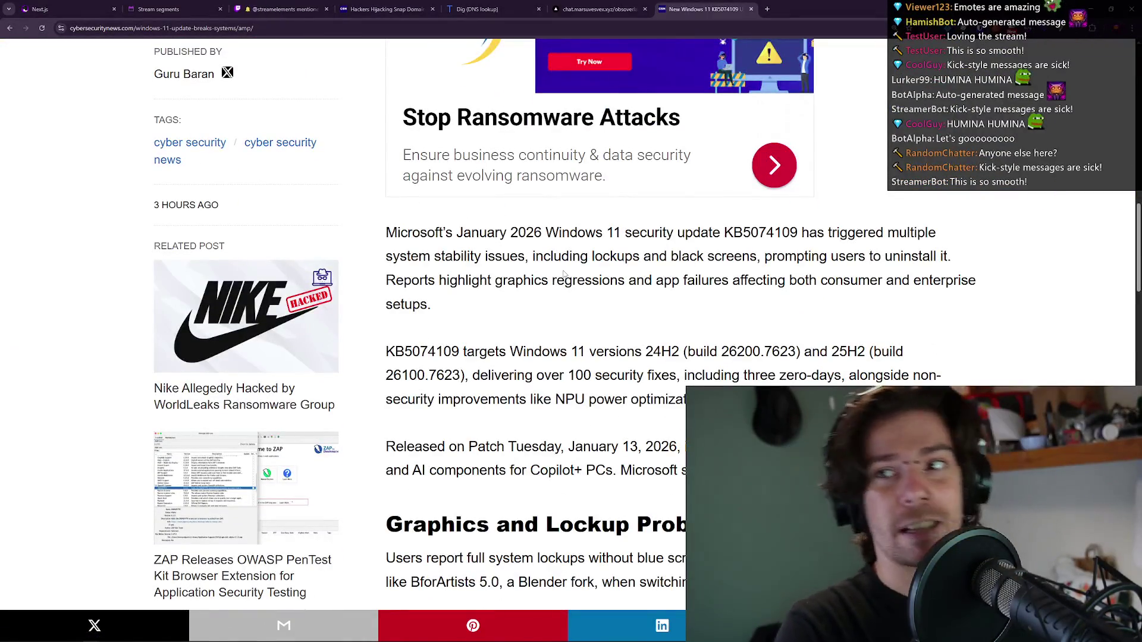
Scroll down and highlight the sentence about graphics regressions, then clear it.
scroll(632, 328, up, 10)
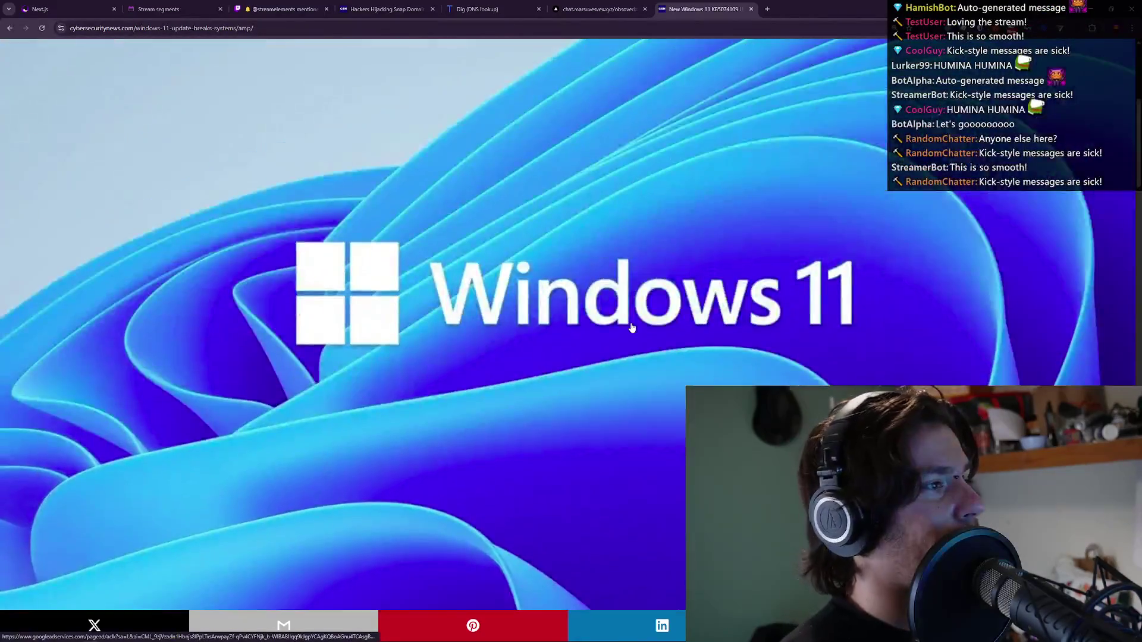
scroll(632, 327, down, 5)
scroll(669, 243, down, 5)
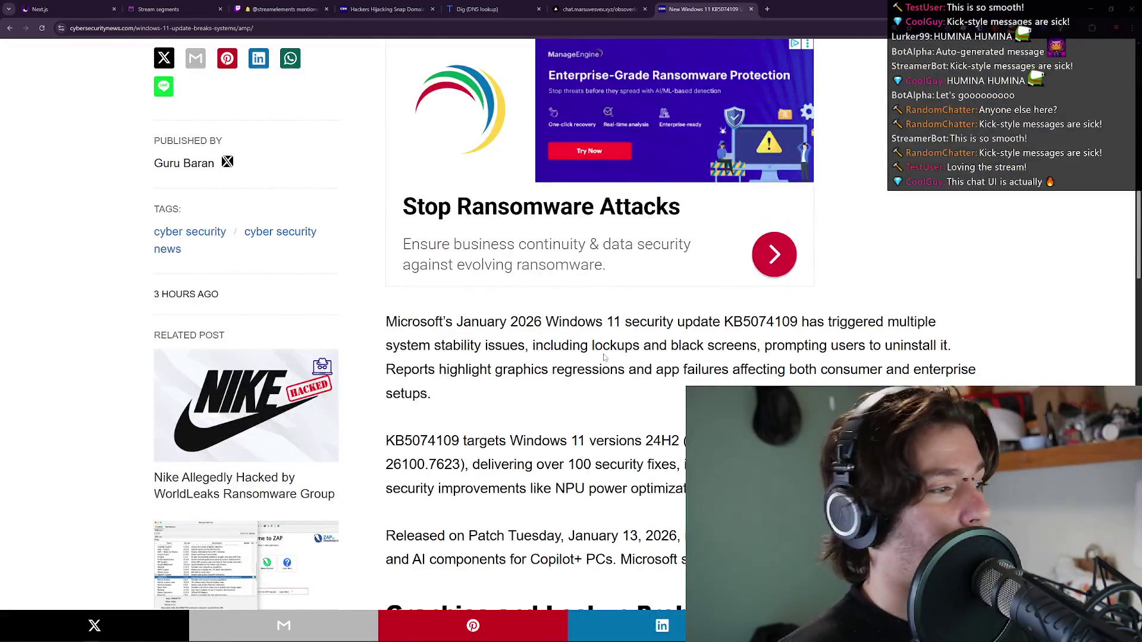
scroll(569, 296, down, 1)
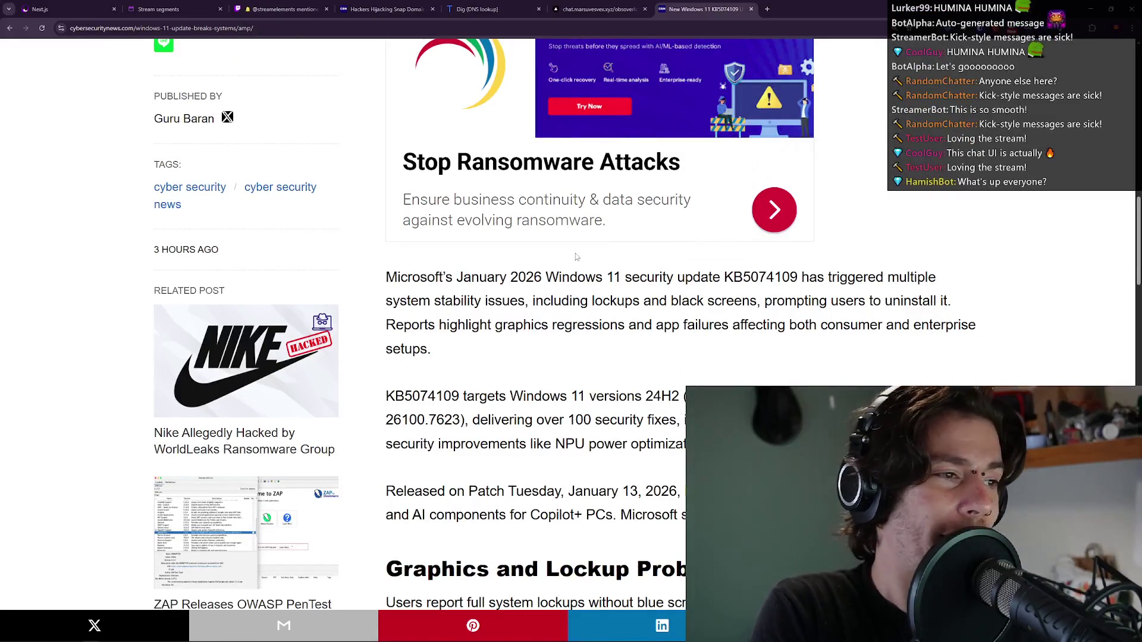
scroll(575, 257, down, 3)
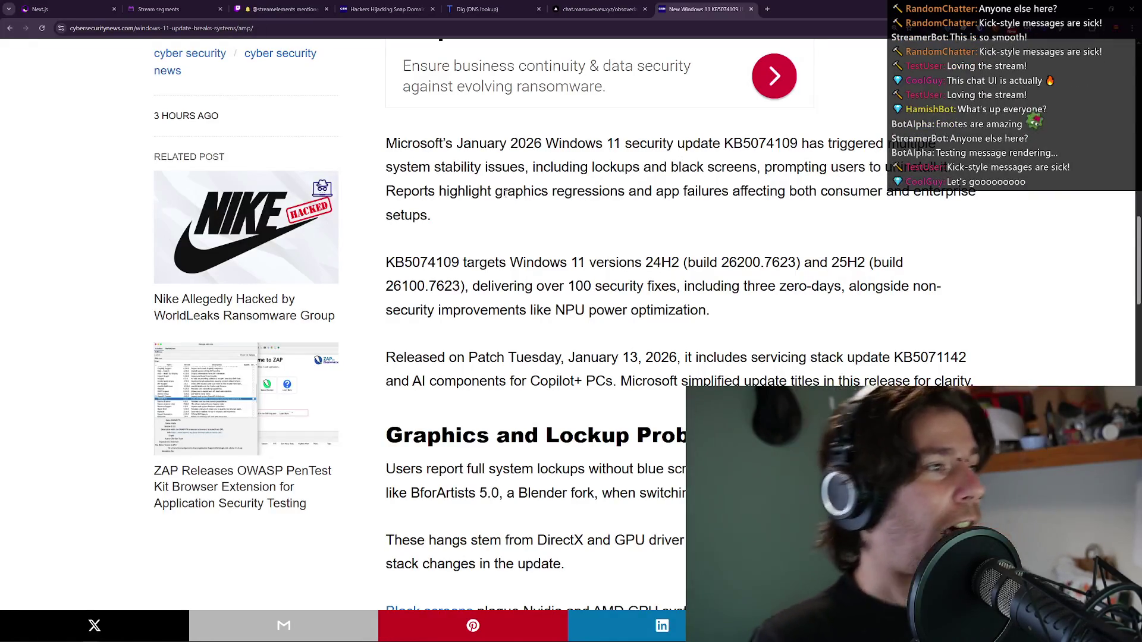
drag(428, 191, 710, 198)
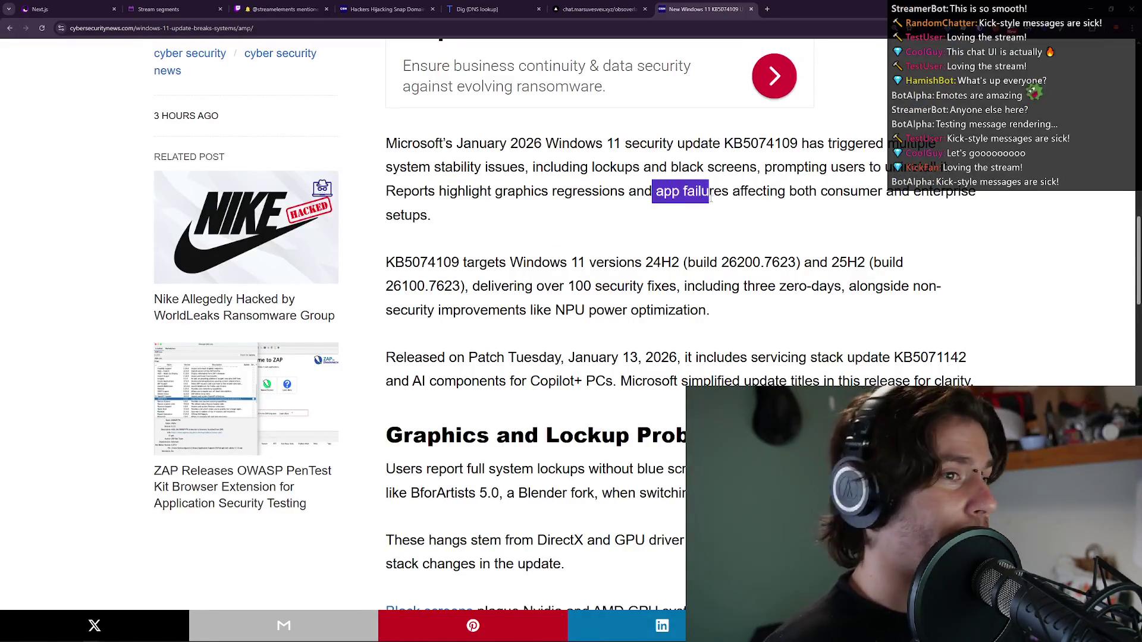
click(823, 188)
right_click(819, 185)
click(725, 191)
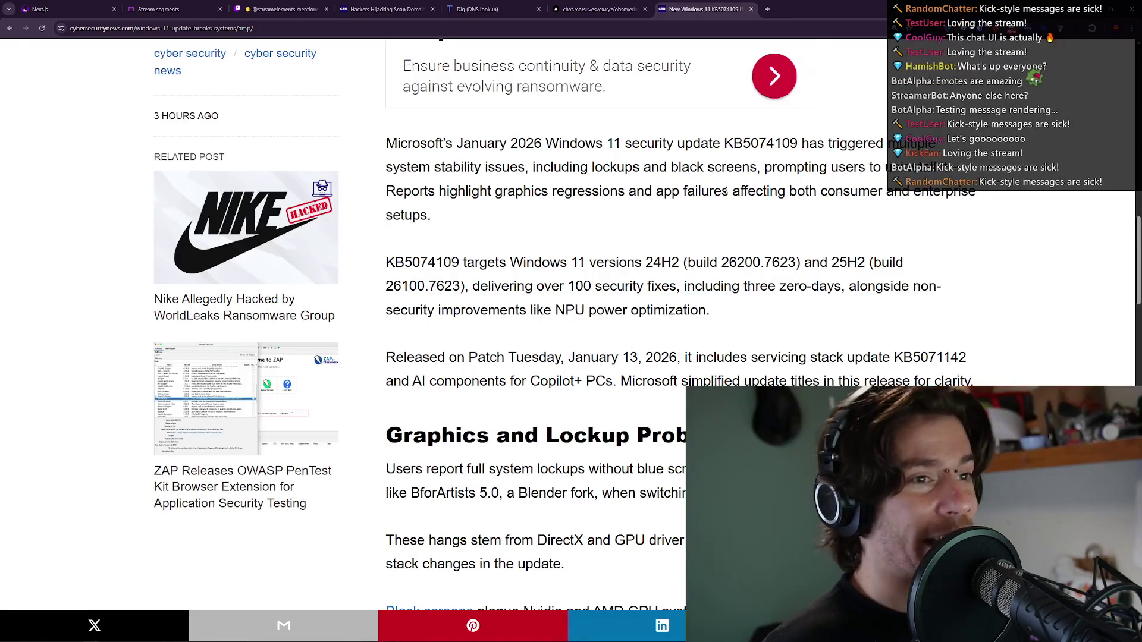
Highlight the KB5074109 targets paragraph and the version name 25H2, then keep scrolling.
scroll(728, 170, down, 2)
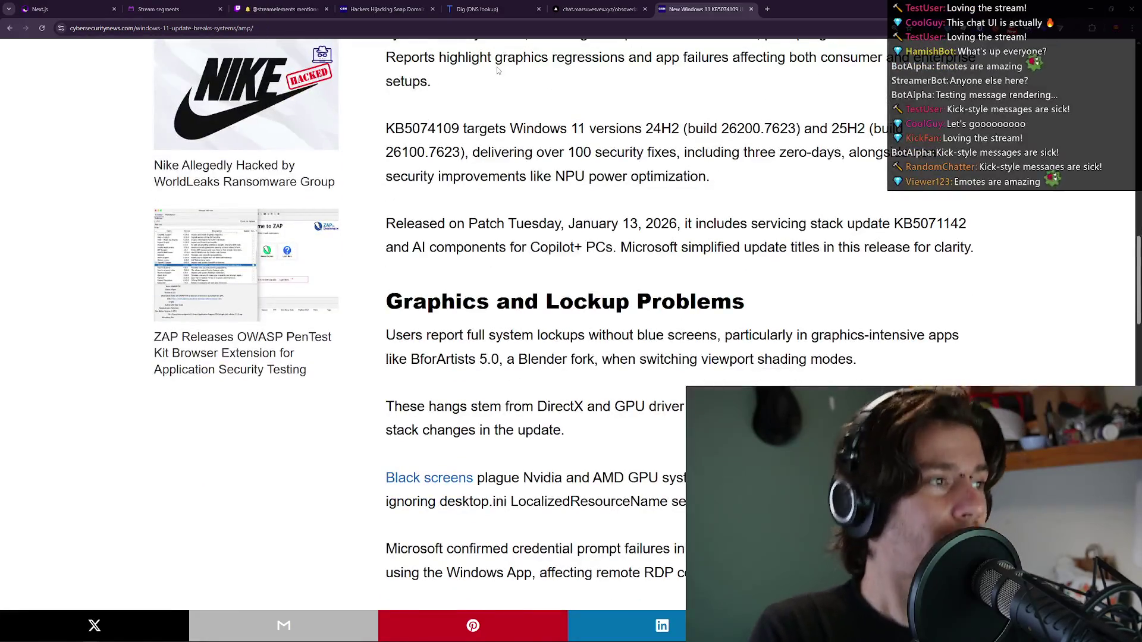
triple_click(440, 129)
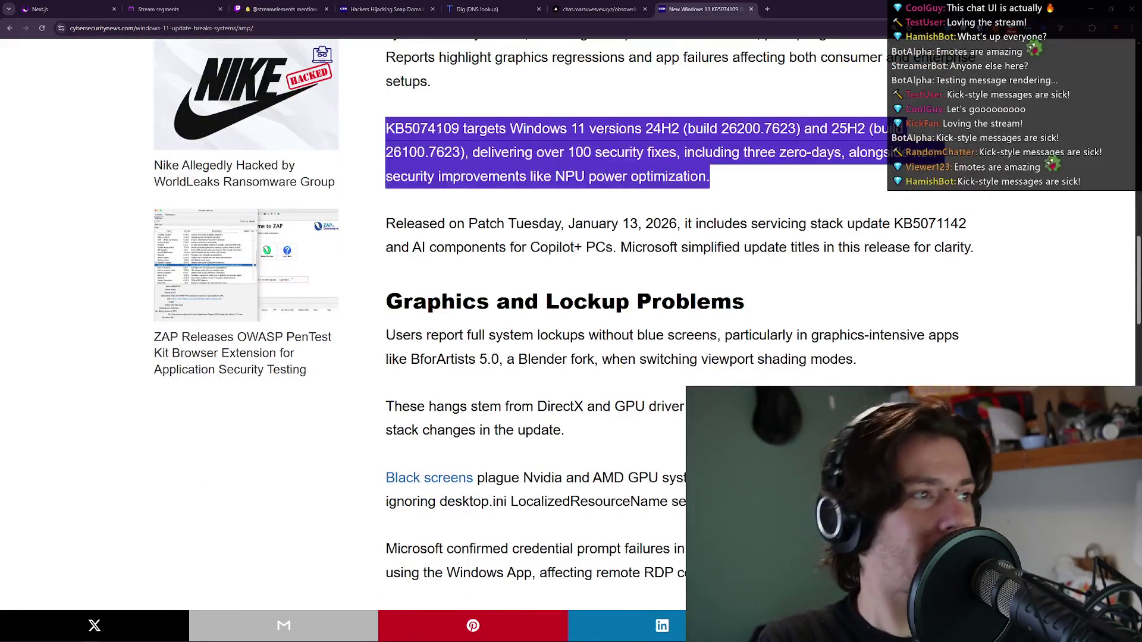
click(439, 128)
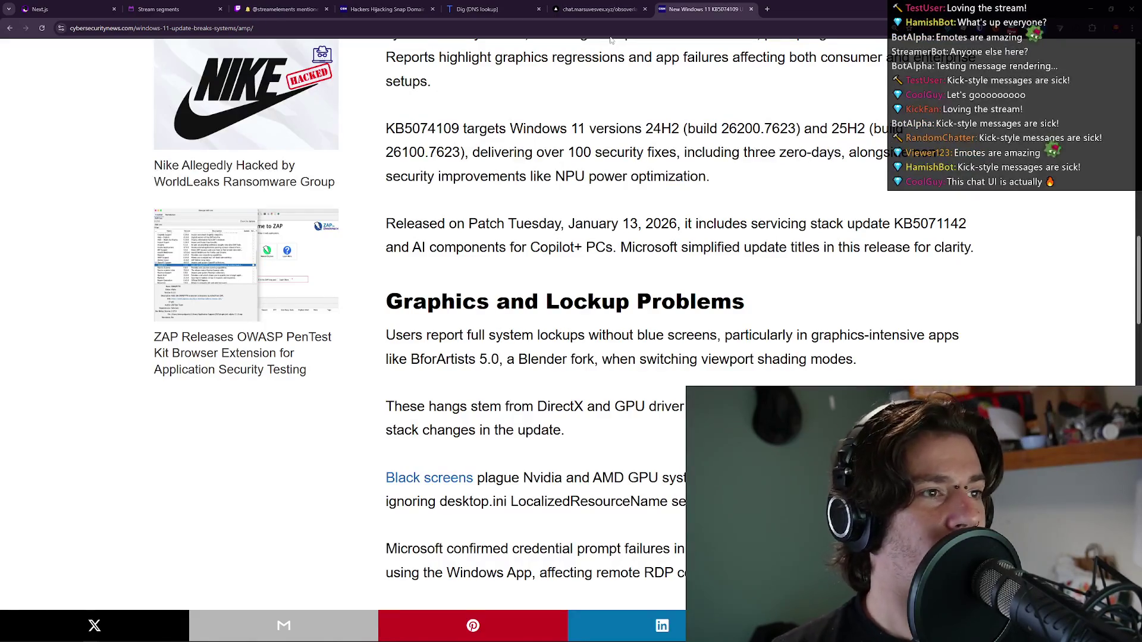
double_click(847, 129)
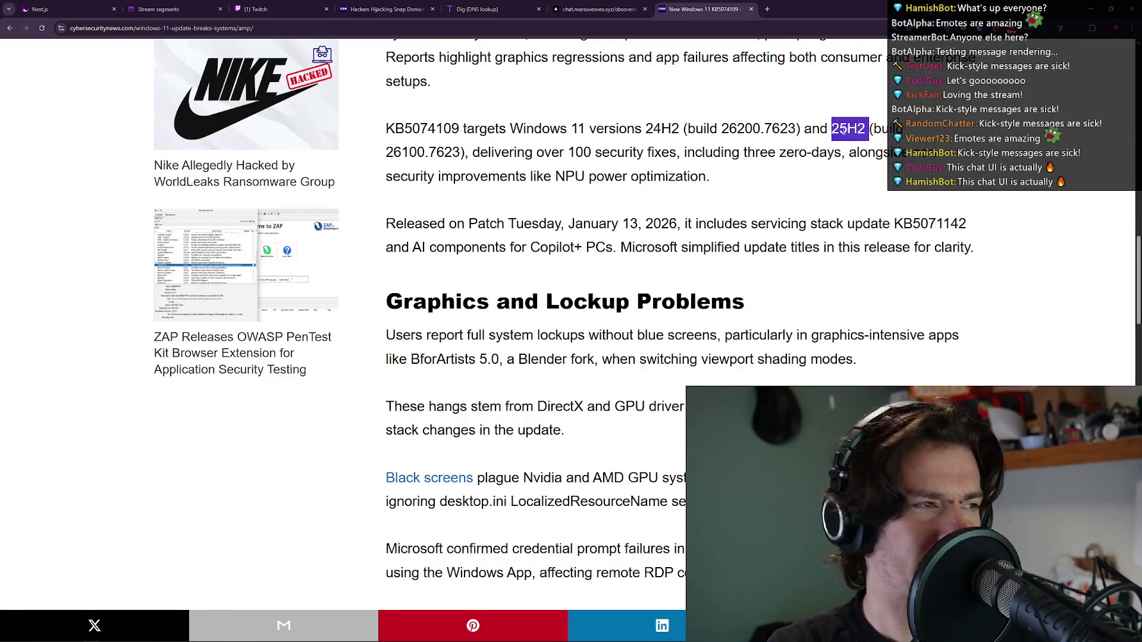
click(564, 144)
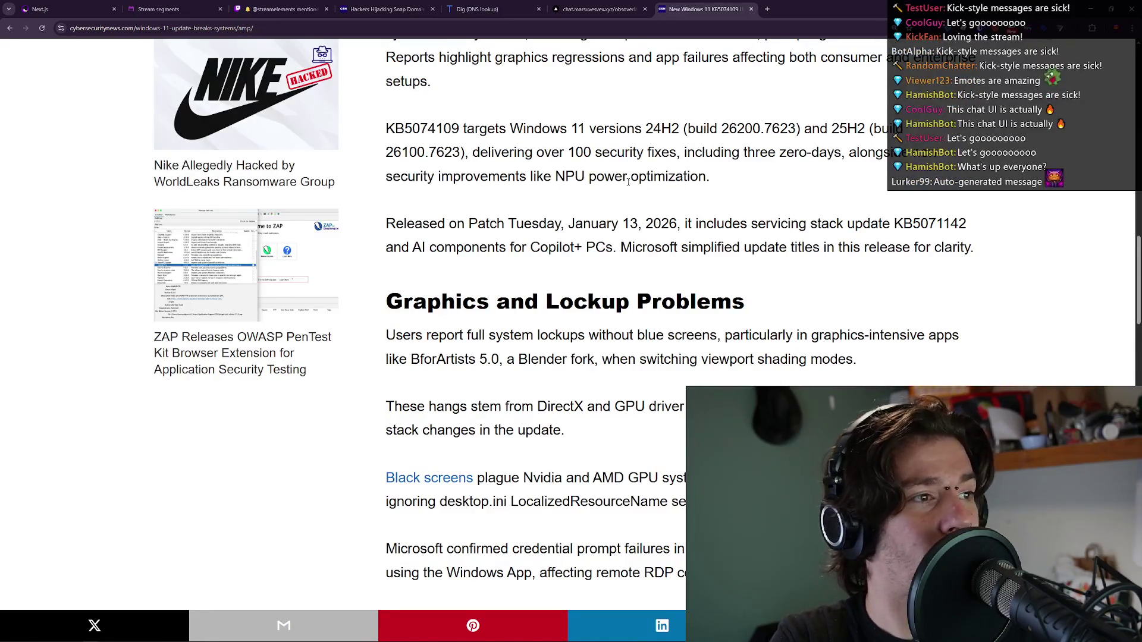
scroll(562, 181, down, 2)
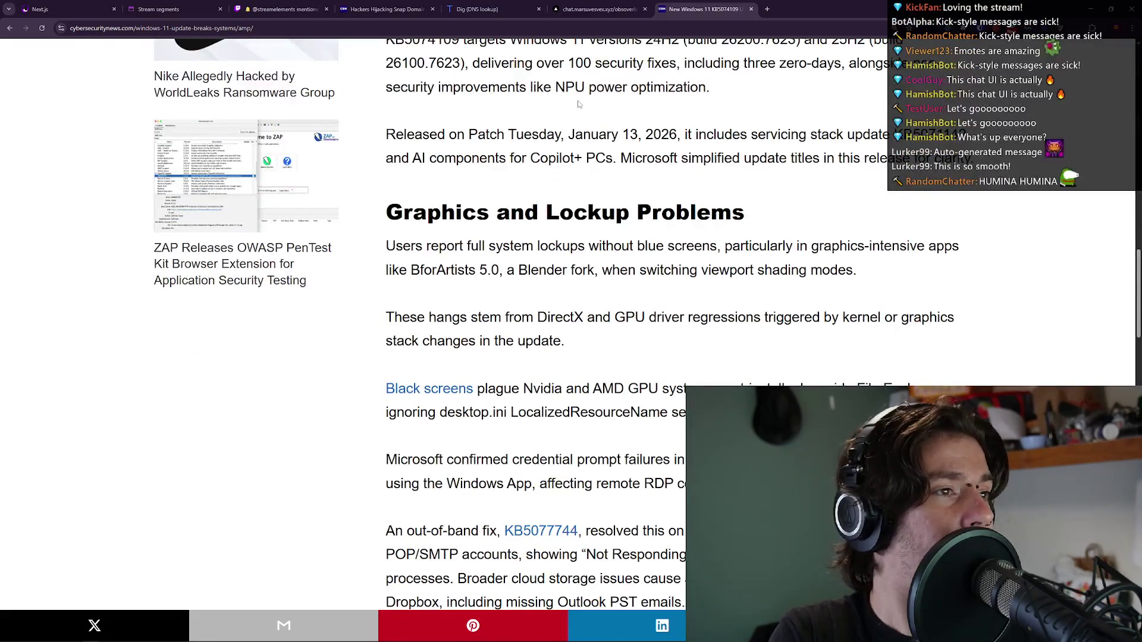
drag(575, 132, 639, 130)
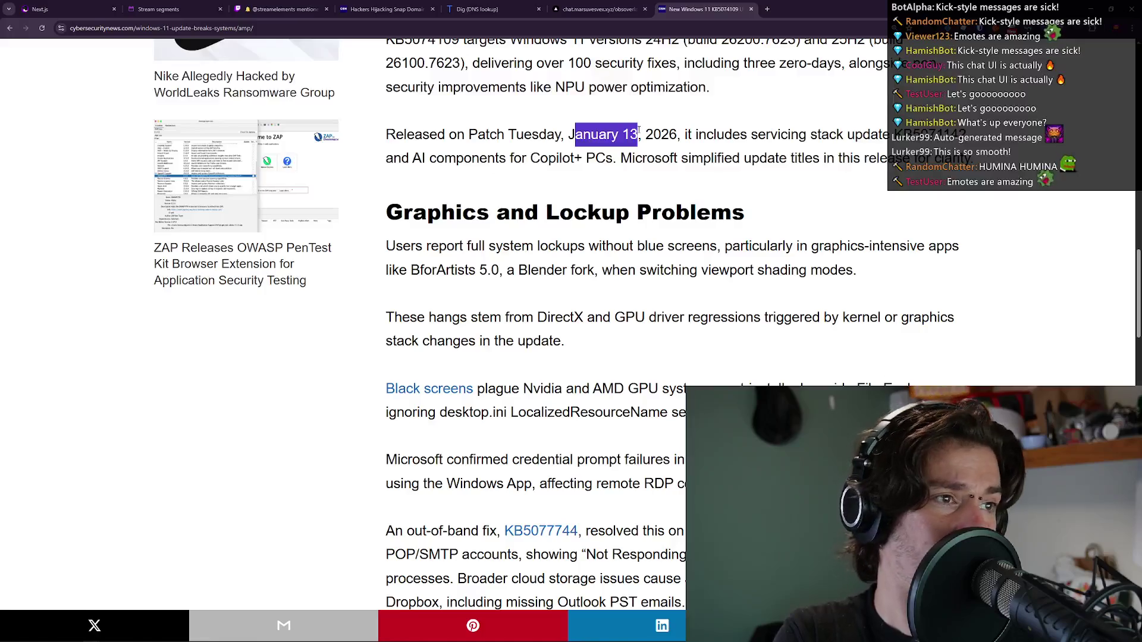
click(835, 141)
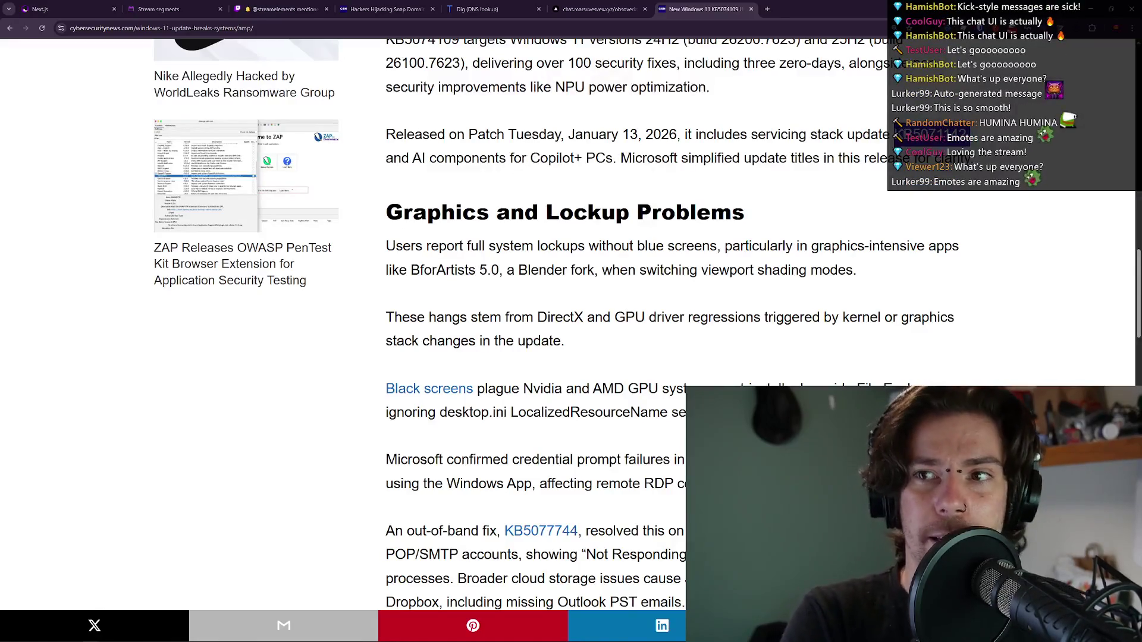
scroll(833, 109, down, 2)
scroll(832, 119, up, 4)
double_click(931, 223)
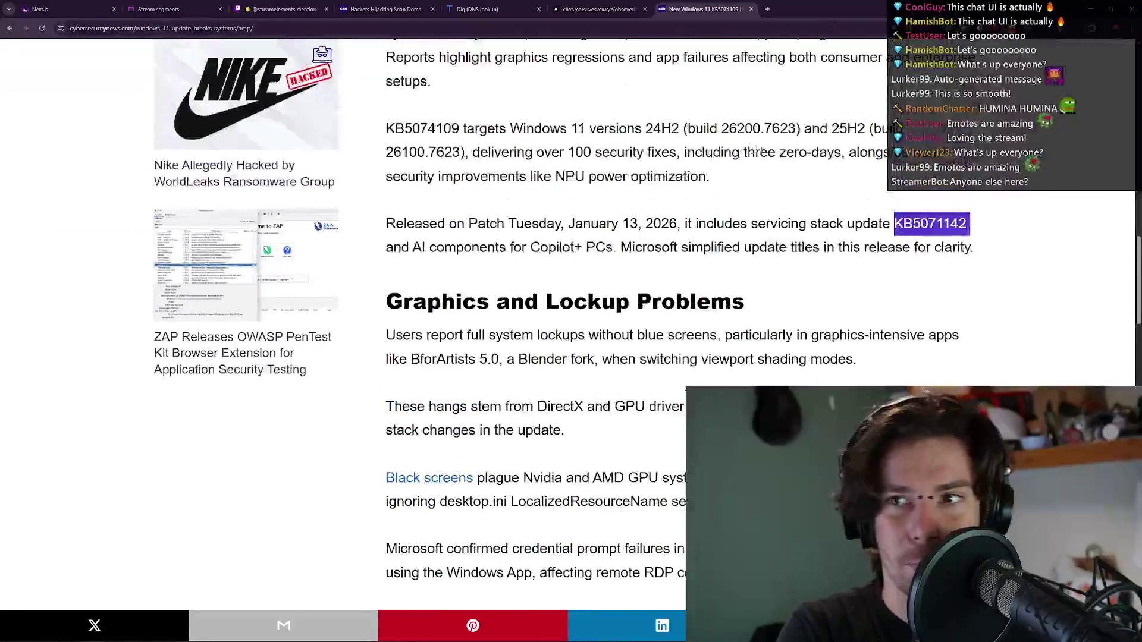
click(865, 190)
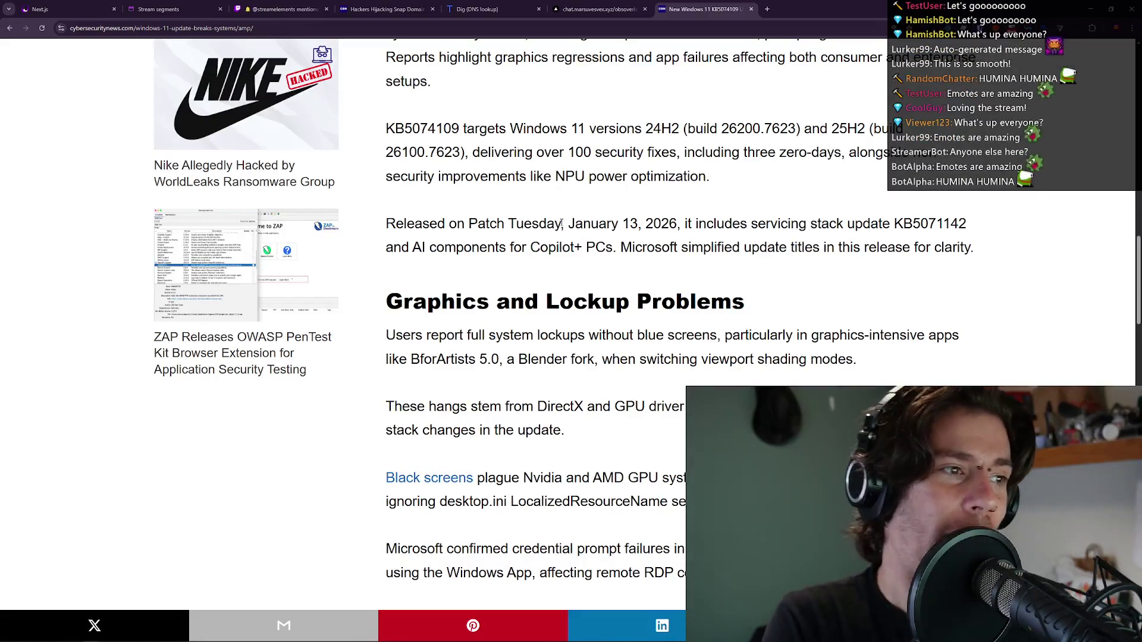
scroll(712, 149, down, 1)
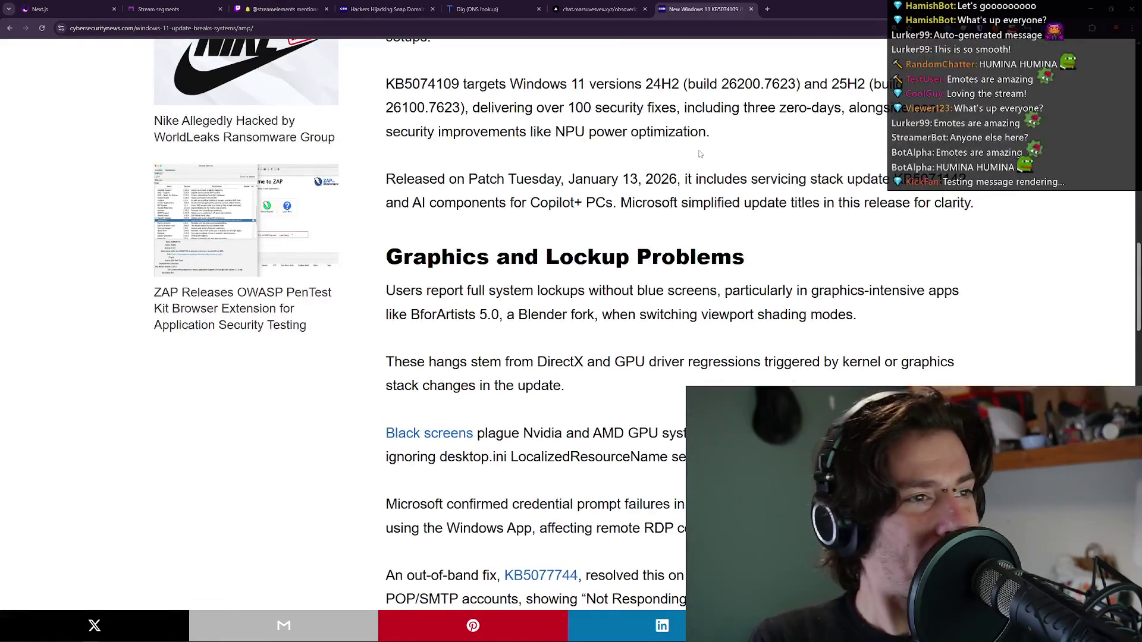
scroll(712, 148, down, 1)
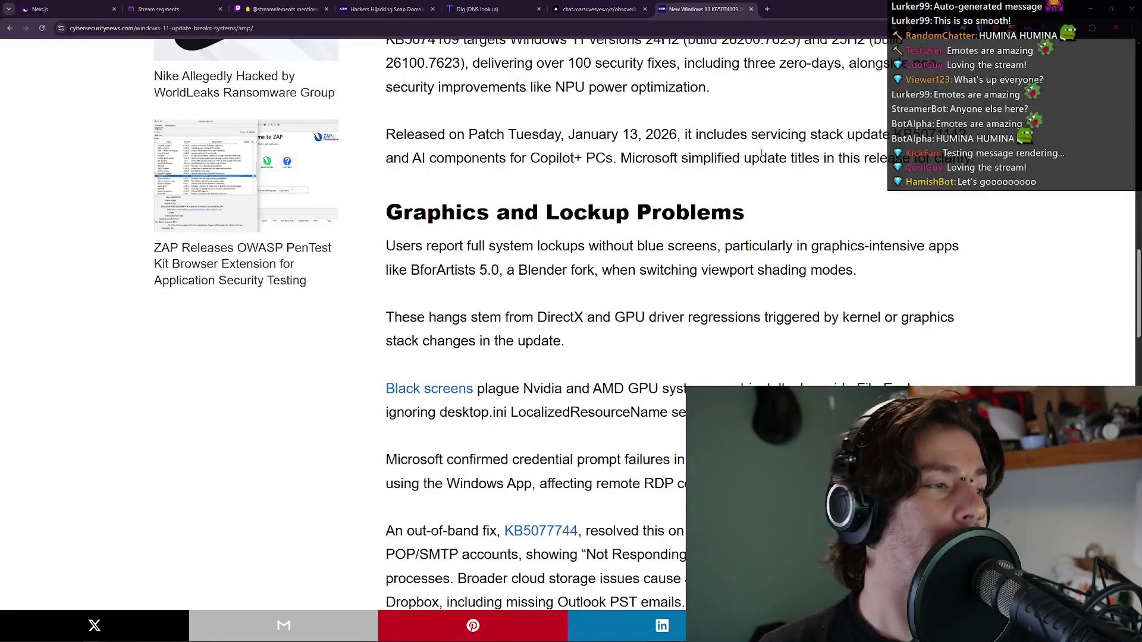
scroll(761, 153, down, 1)
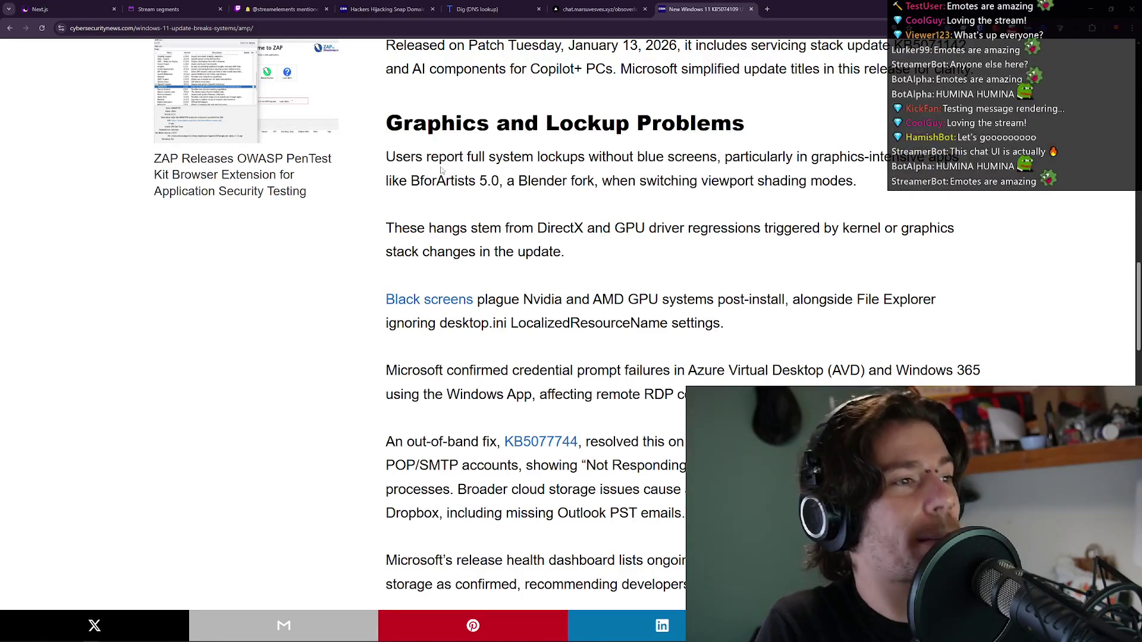
drag(587, 156, 720, 152)
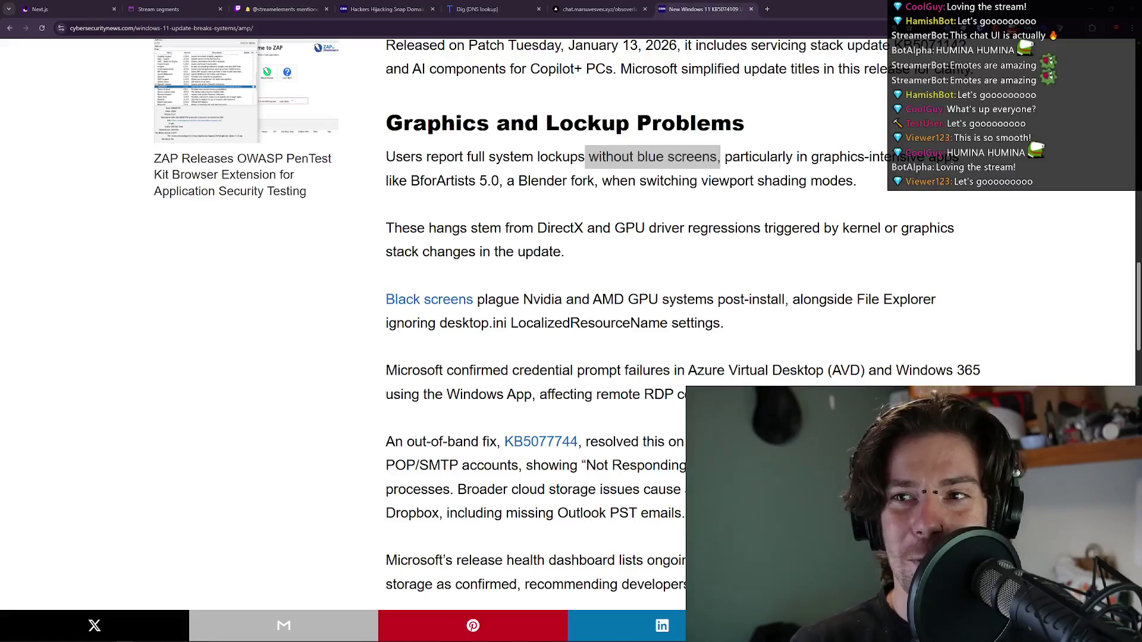
double_click(627, 208)
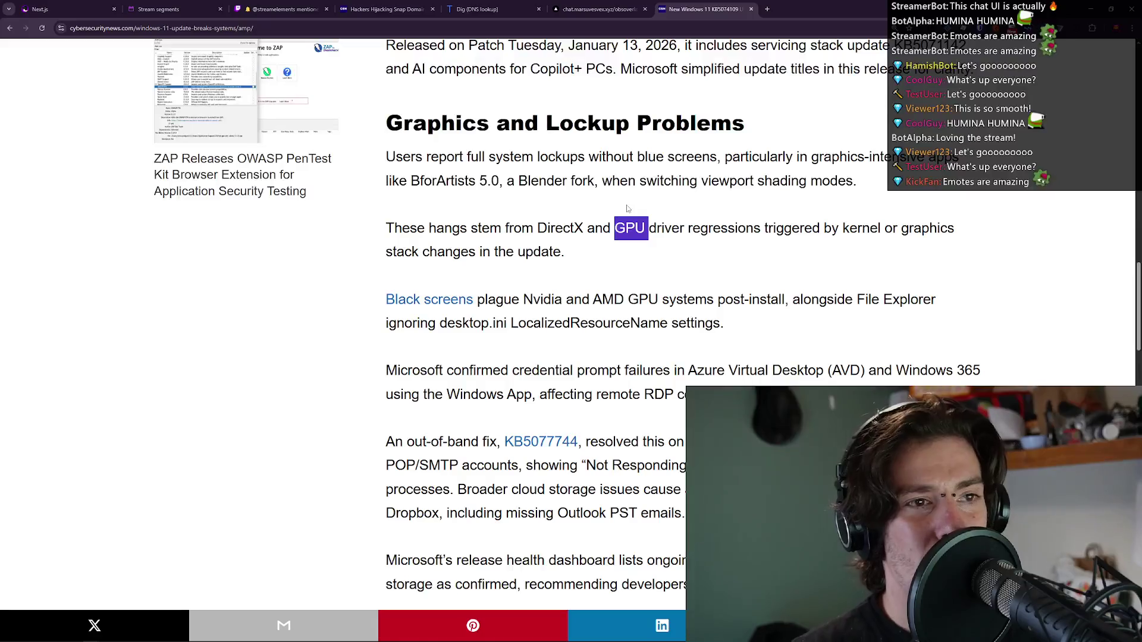
triple_click(627, 182)
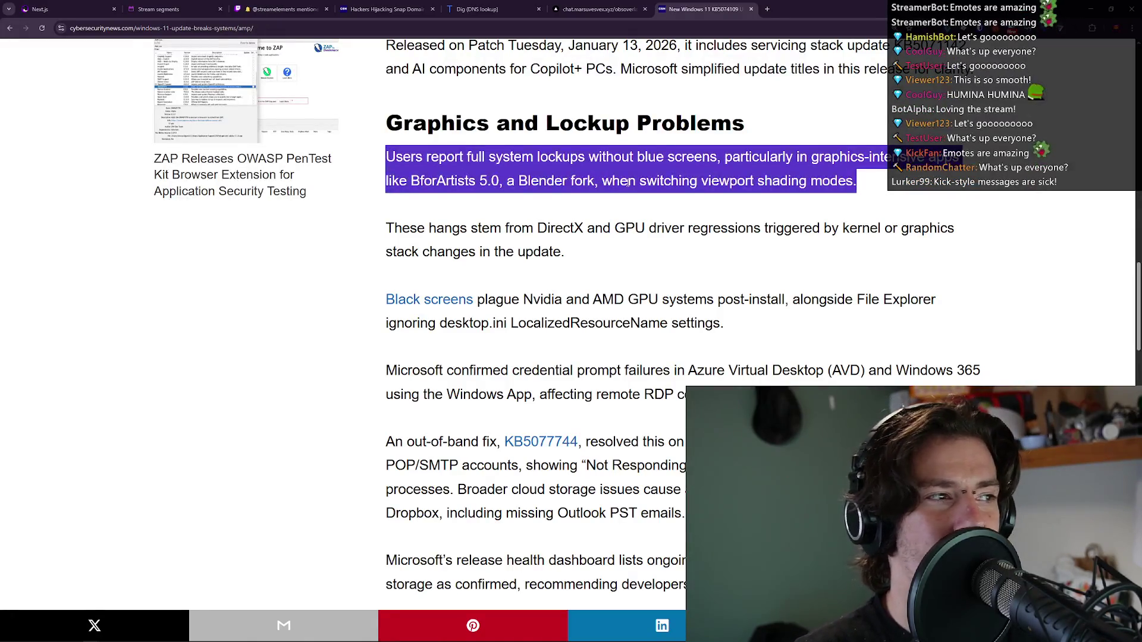
click(627, 182)
double_click(628, 183)
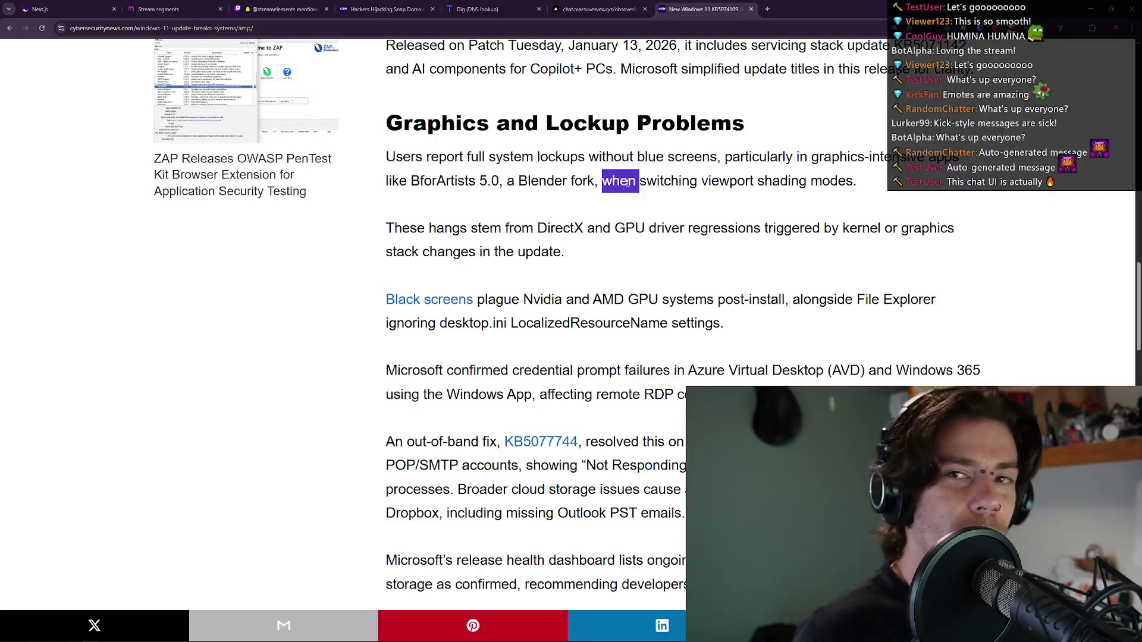
triple_click(627, 183)
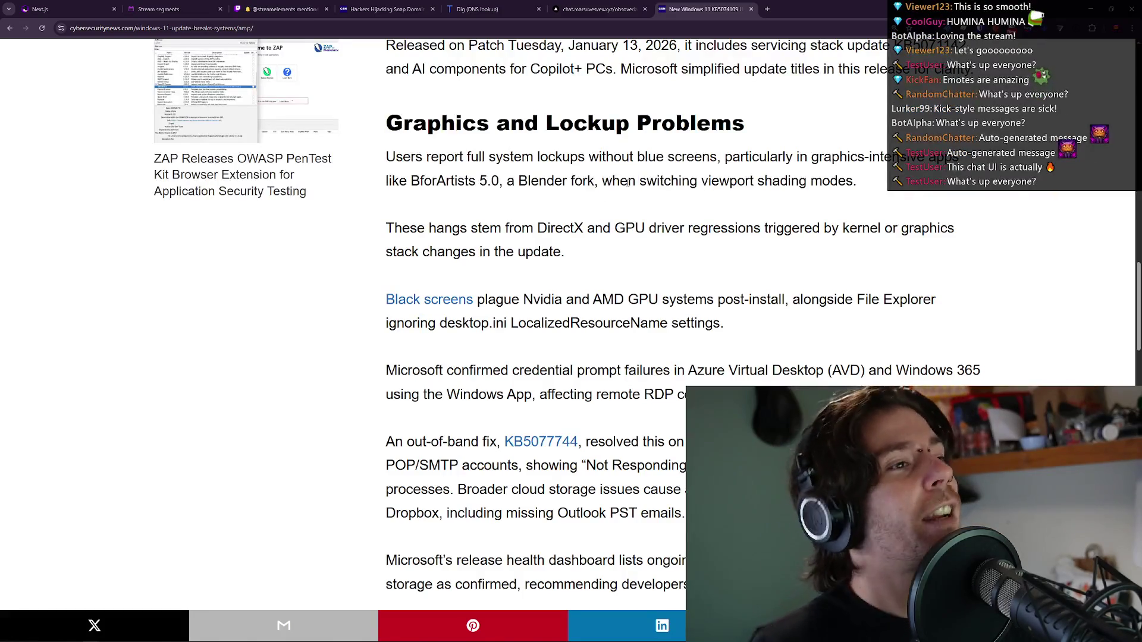
double_click(626, 183)
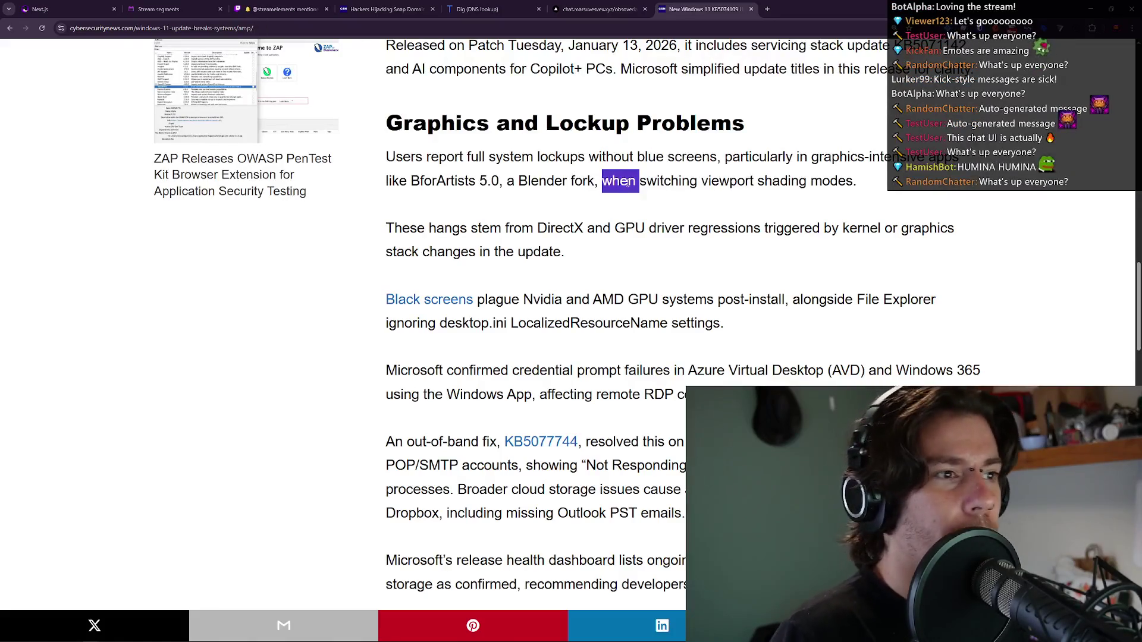
double_click(627, 183)
click(627, 183)
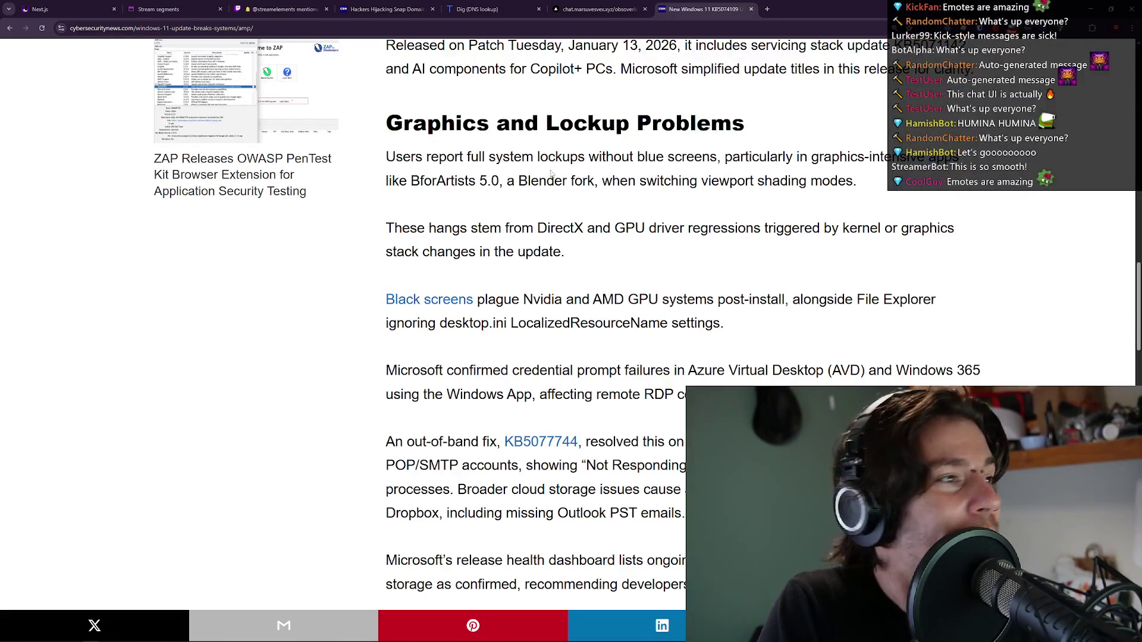
double_click(430, 181)
click(452, 182)
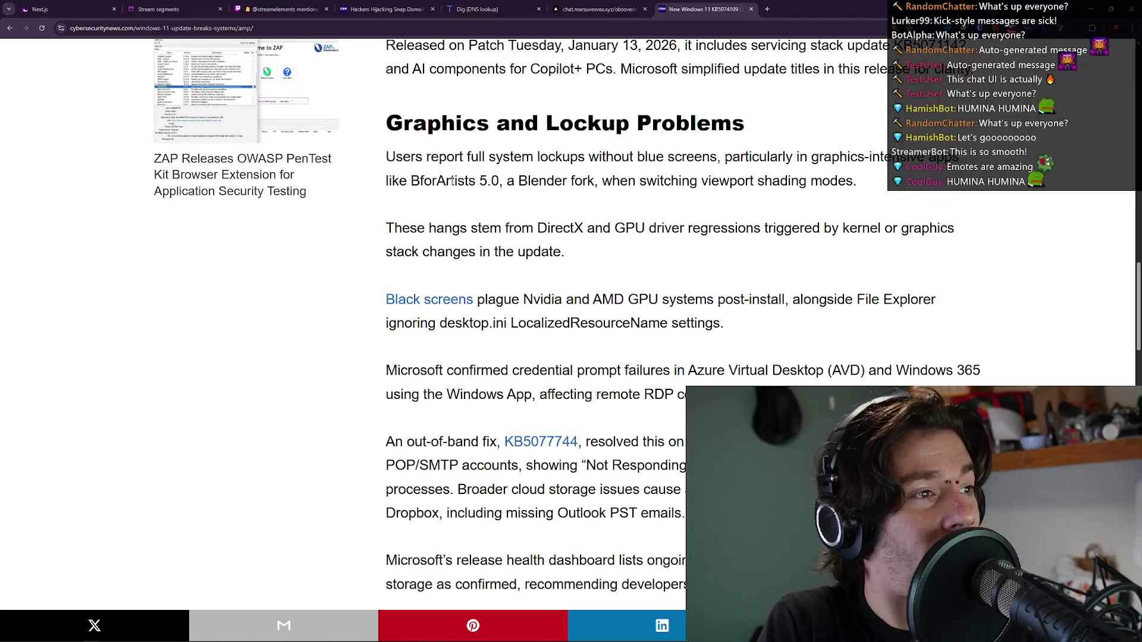
drag(519, 183, 595, 175)
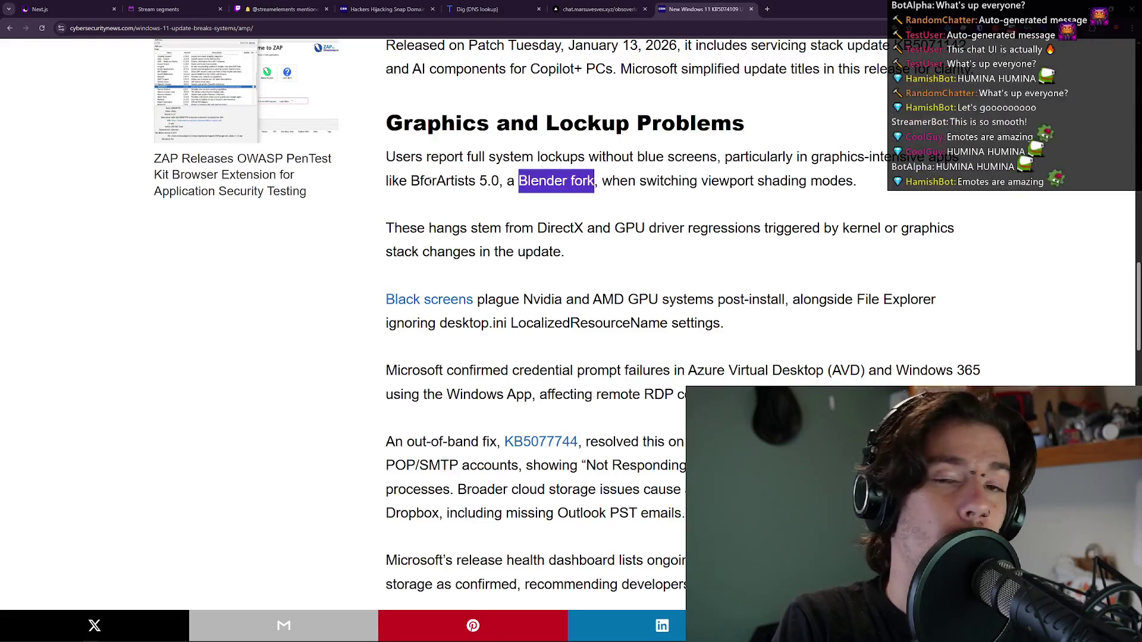
click(567, 176)
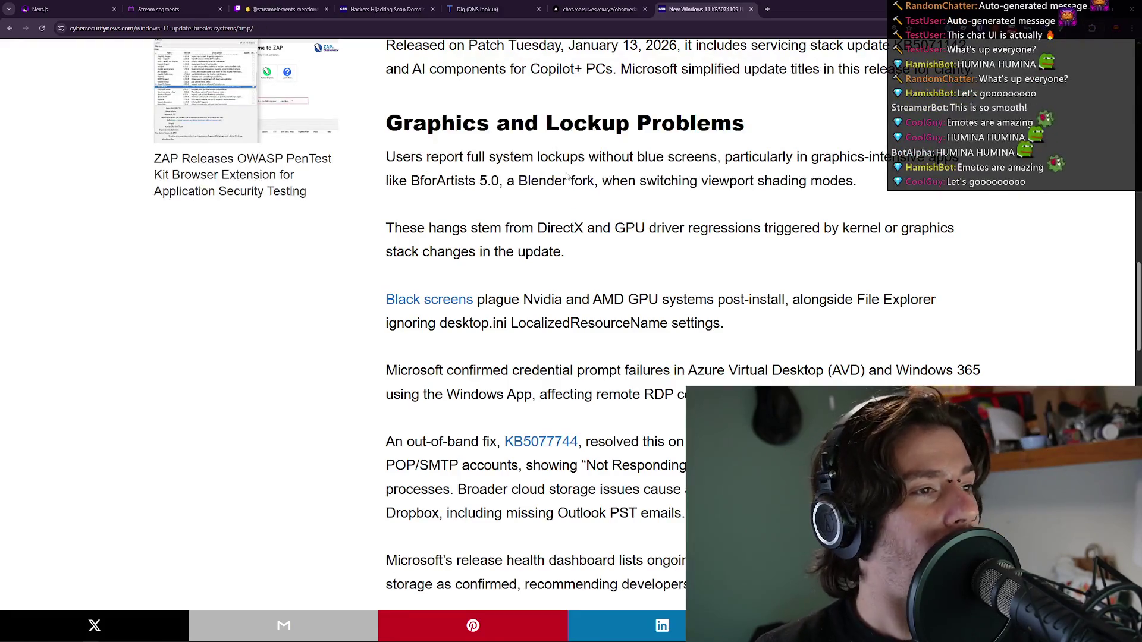
scroll(702, 137, down, 1)
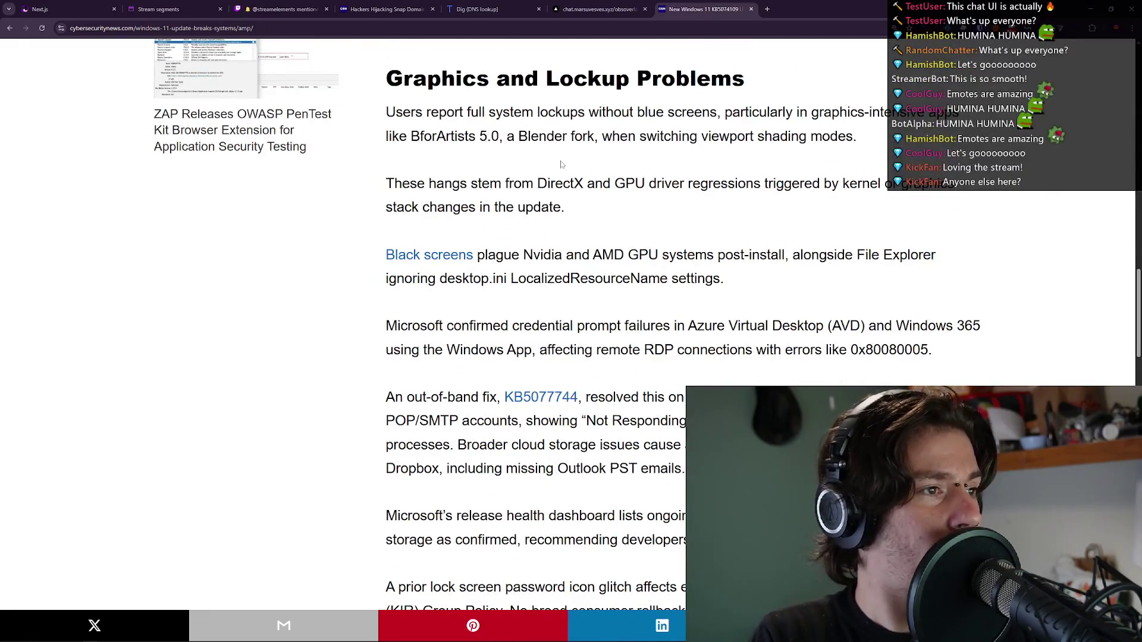
scroll(657, 126, down, 2)
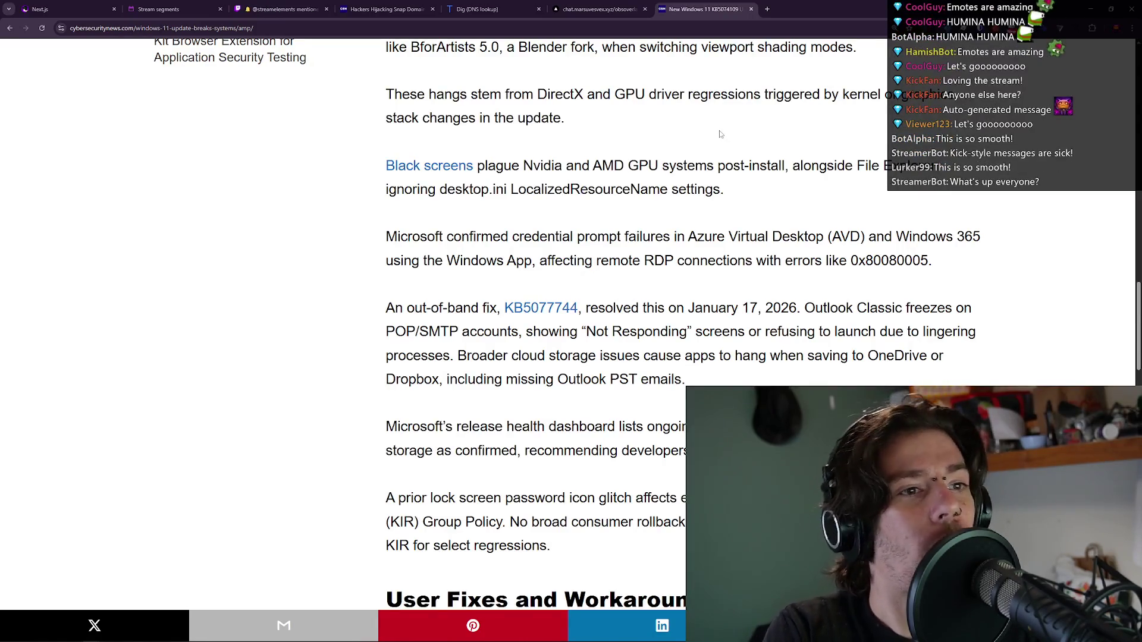
drag(440, 189, 510, 193)
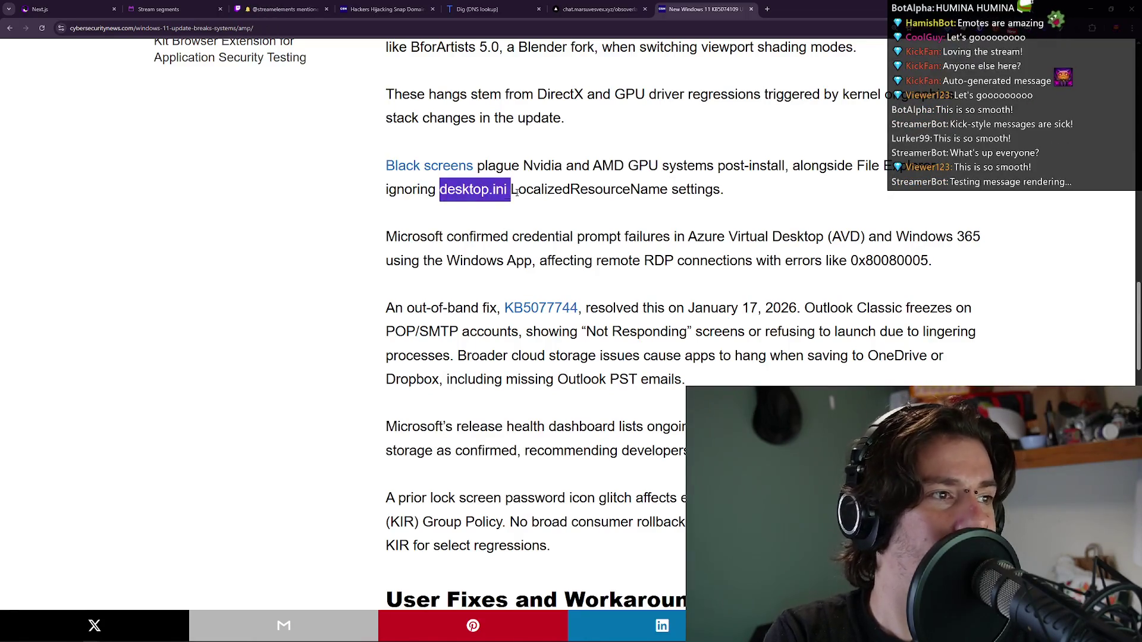
double_click(516, 190)
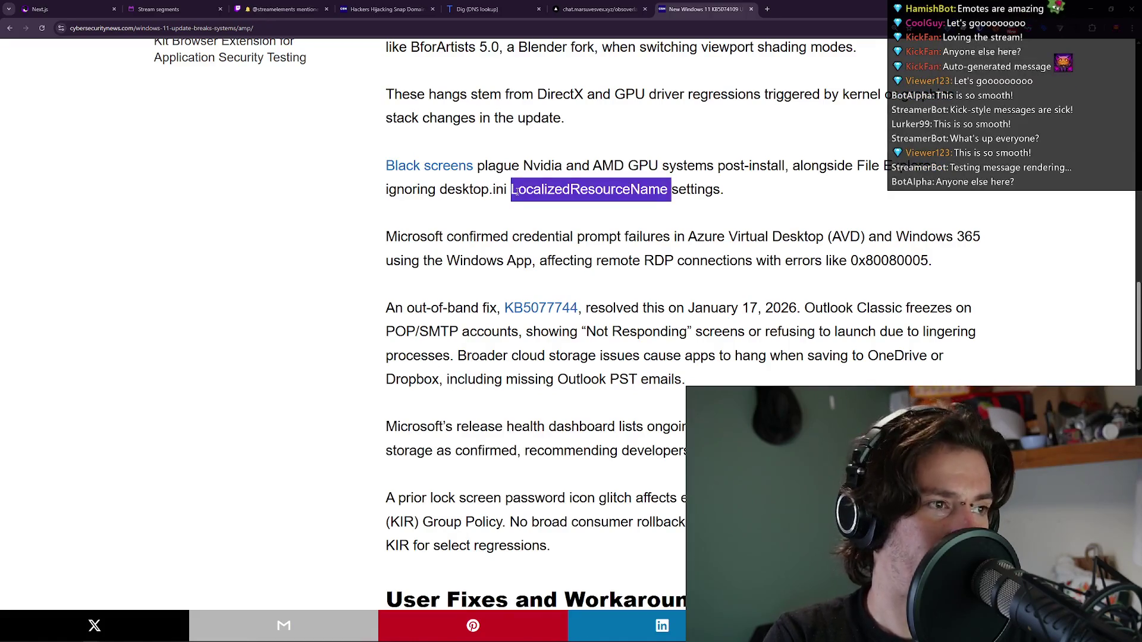
click(516, 191)
mouse_move(668, 189)
mouse_down()
mouse_move(489, 191)
mouse_move(773, 589)
mouse_move(880, 146)
mouse_up()
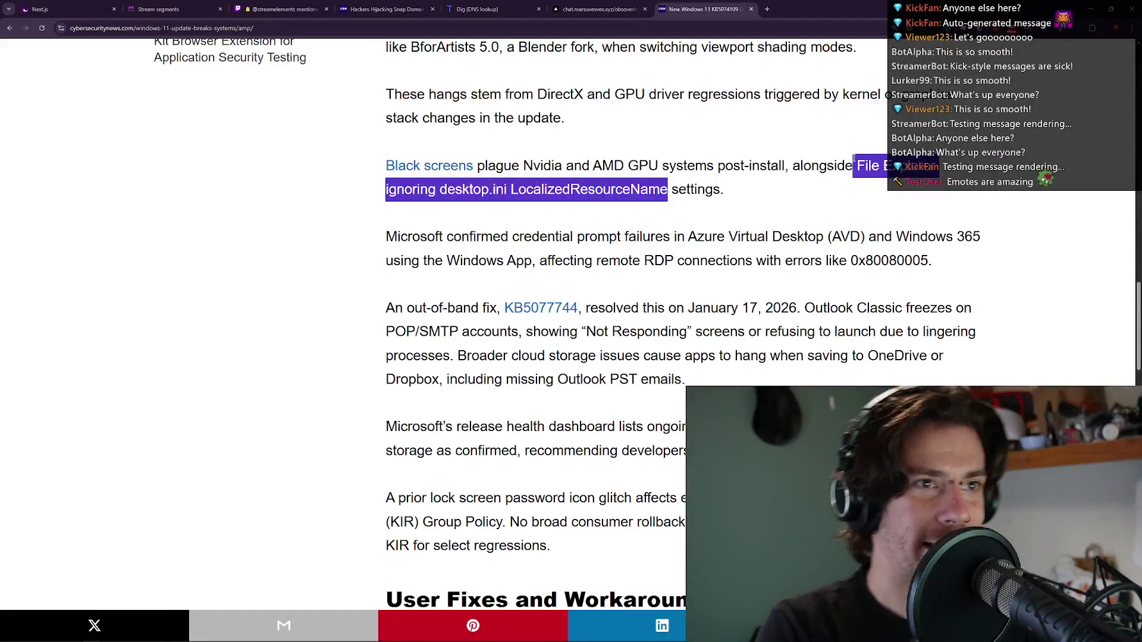
mouse_move(855, 165)
mouse_down()
mouse_move(865, 167)
mouse_move(729, 189)
mouse_move(511, 185)
mouse_up()
click(860, 166)
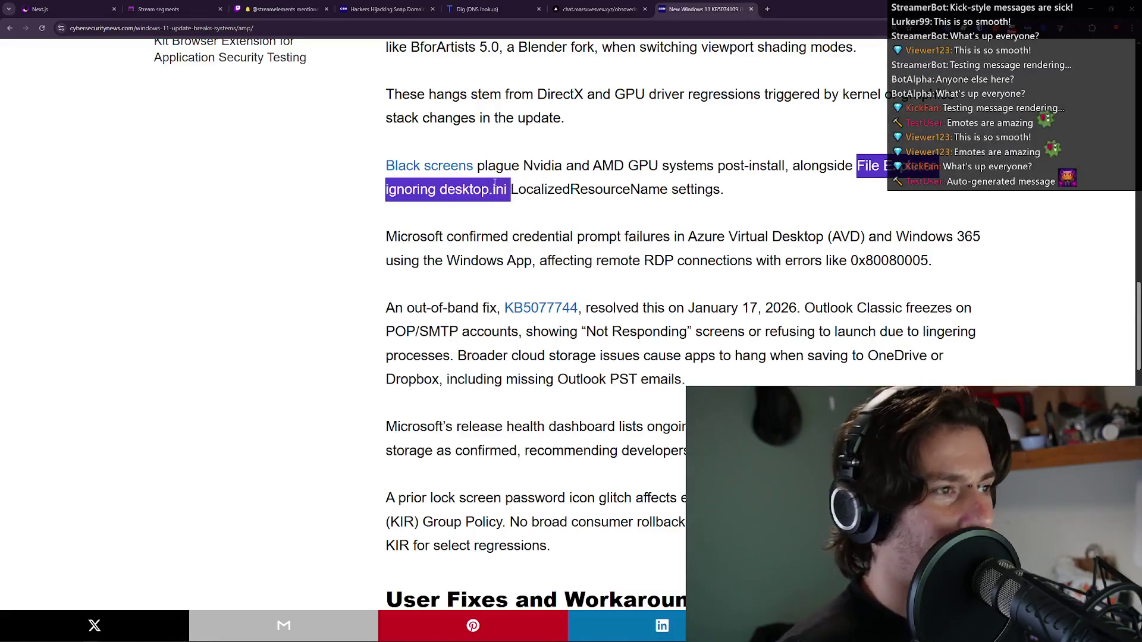
click(494, 183)
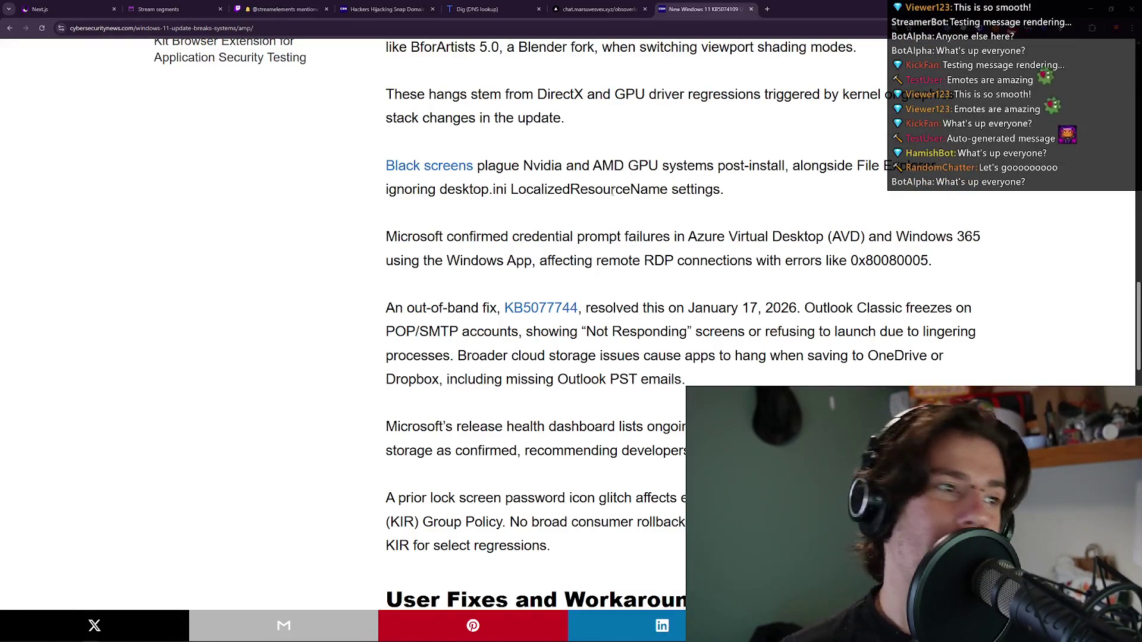
scroll(700, 81, down, 1)
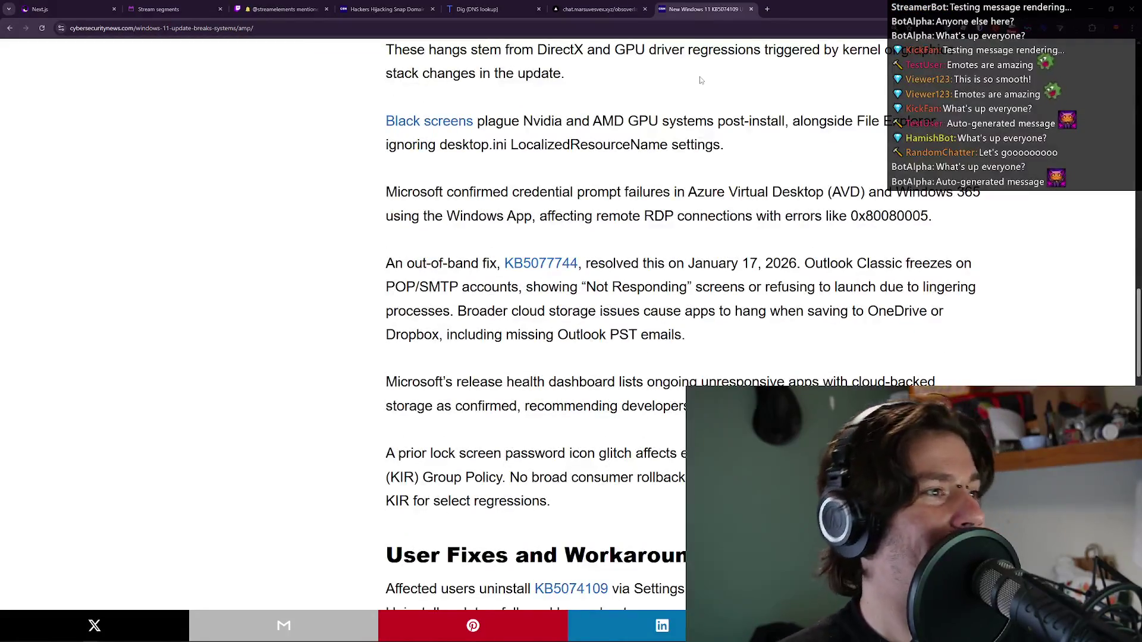
scroll(634, 126, down, 1)
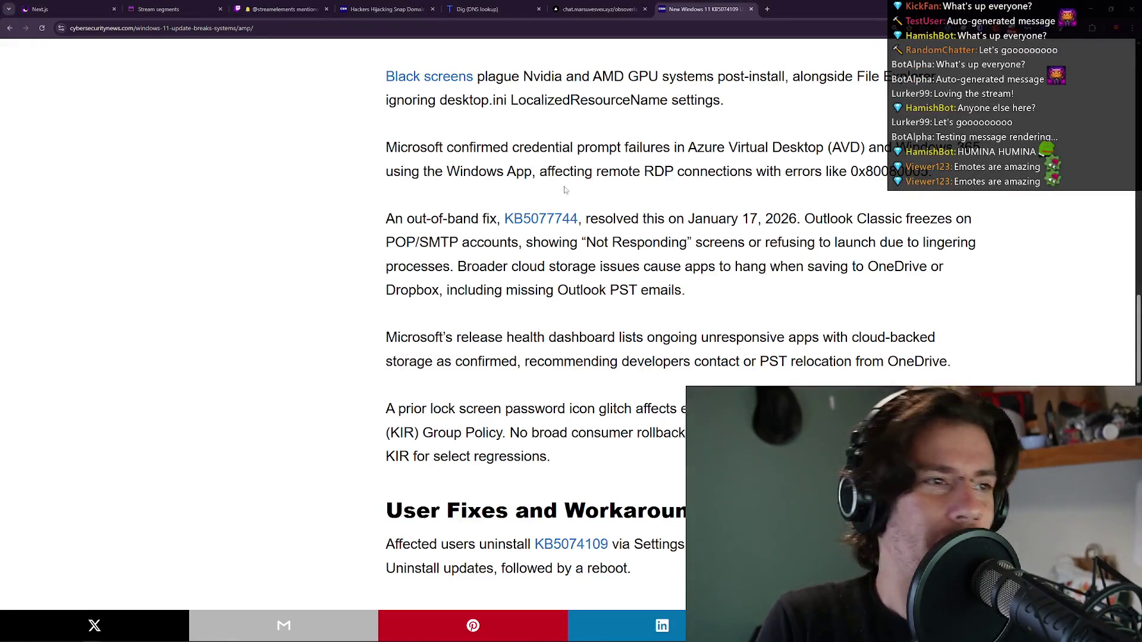
triple_click(547, 173)
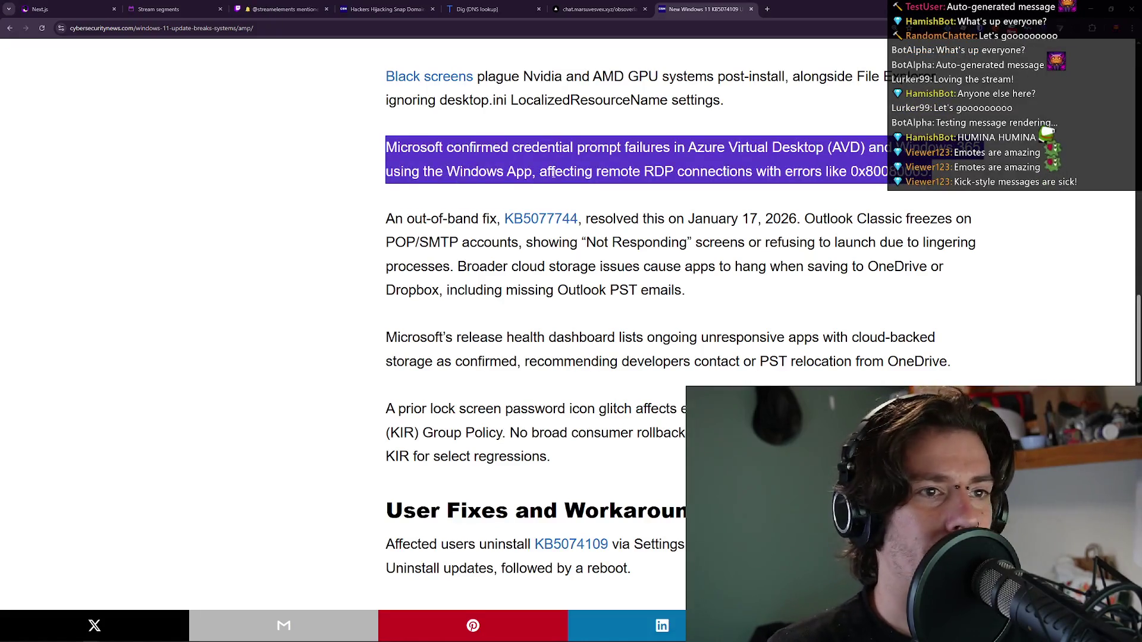
click(553, 173)
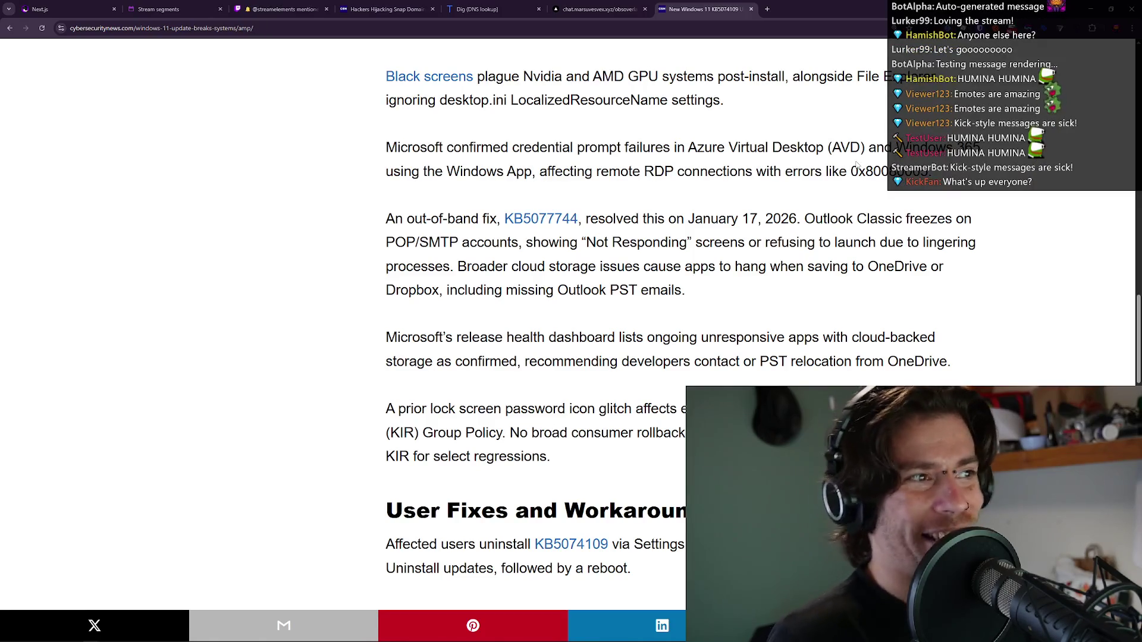
triple_click(597, 181)
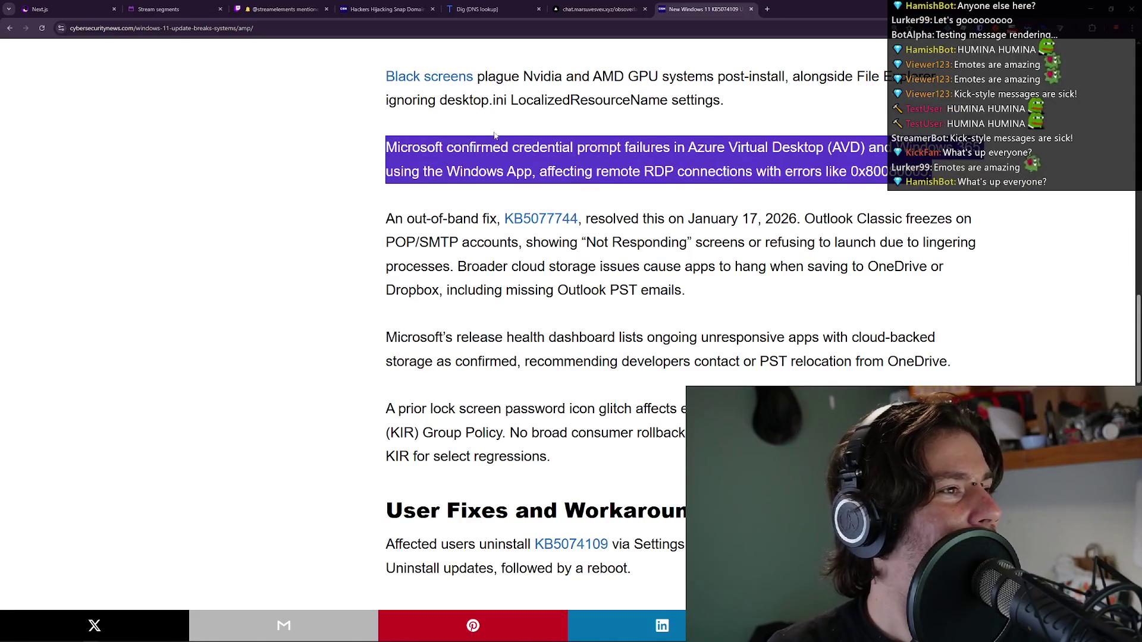
click(624, 139)
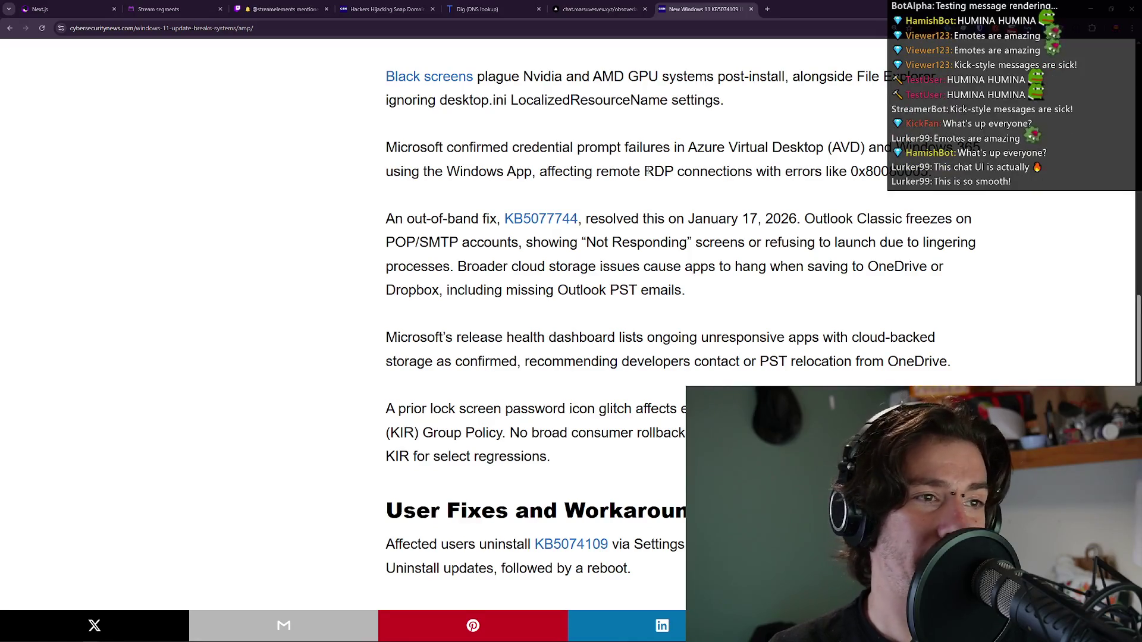
double_click(863, 171)
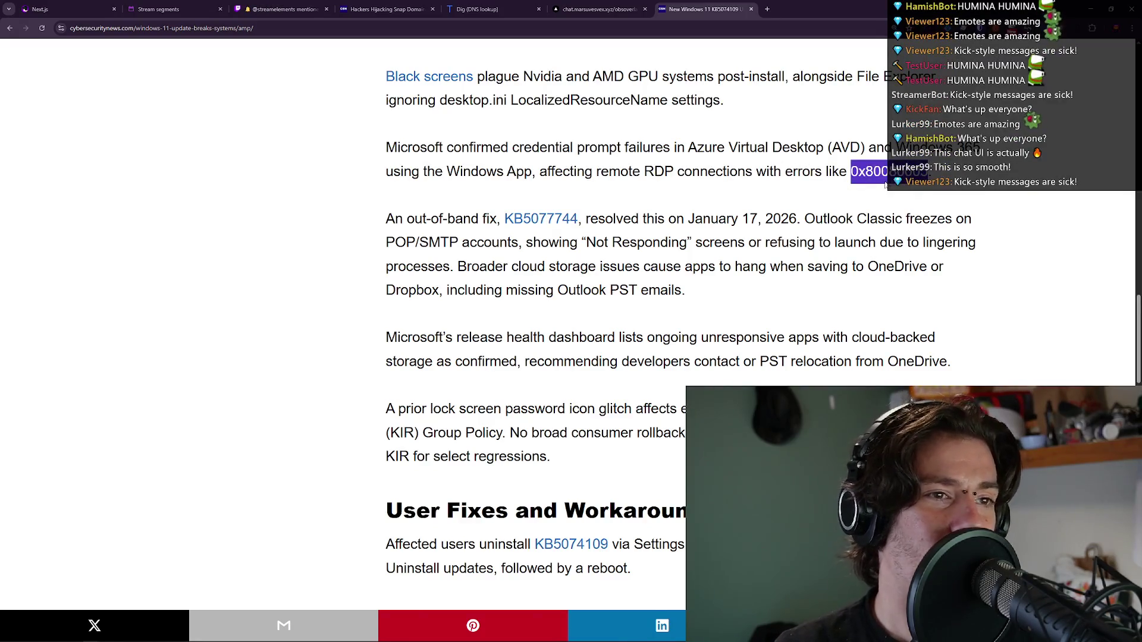
scroll(867, 160, down, 1)
scroll(867, 161, up, 1)
scroll(866, 159, up, 1)
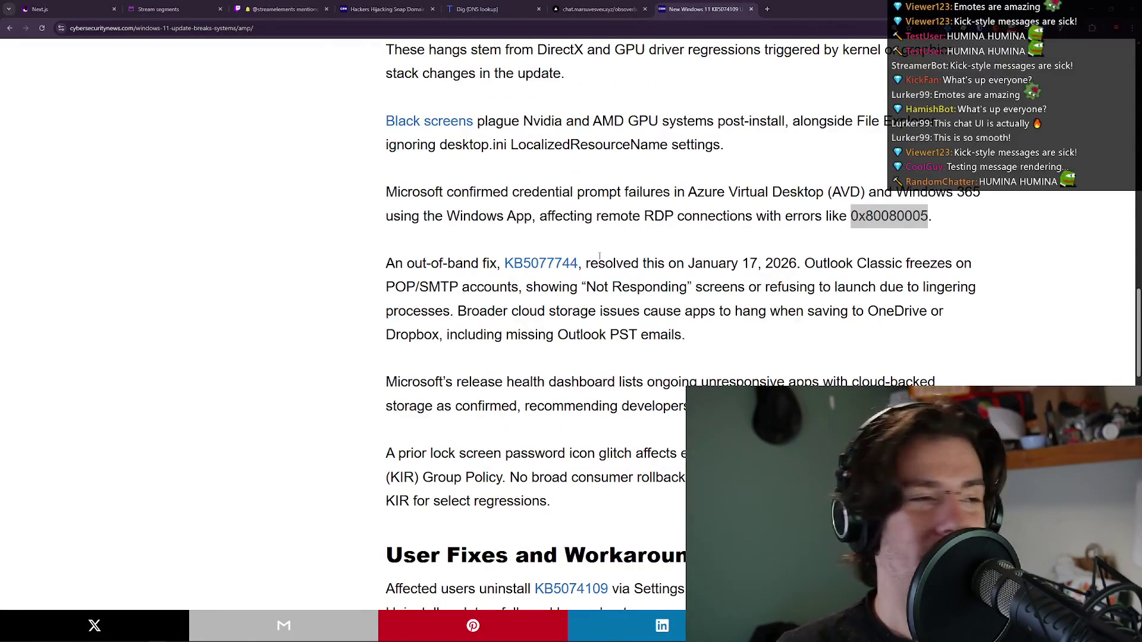
click(880, 153)
scroll(854, 152, down, 1)
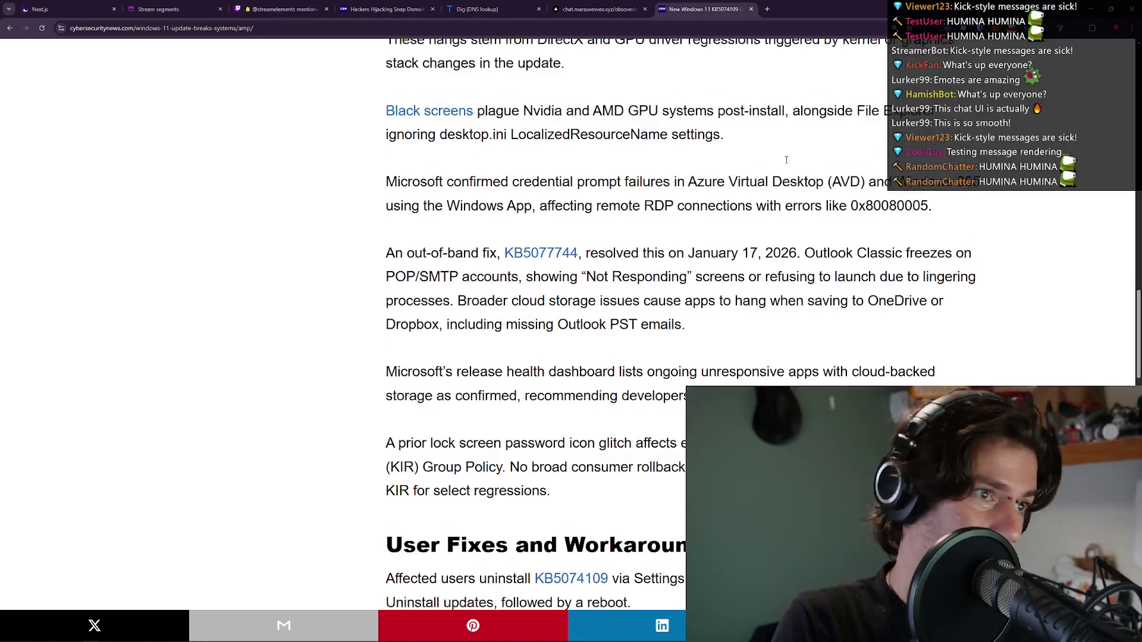
scroll(455, 182, down, 2)
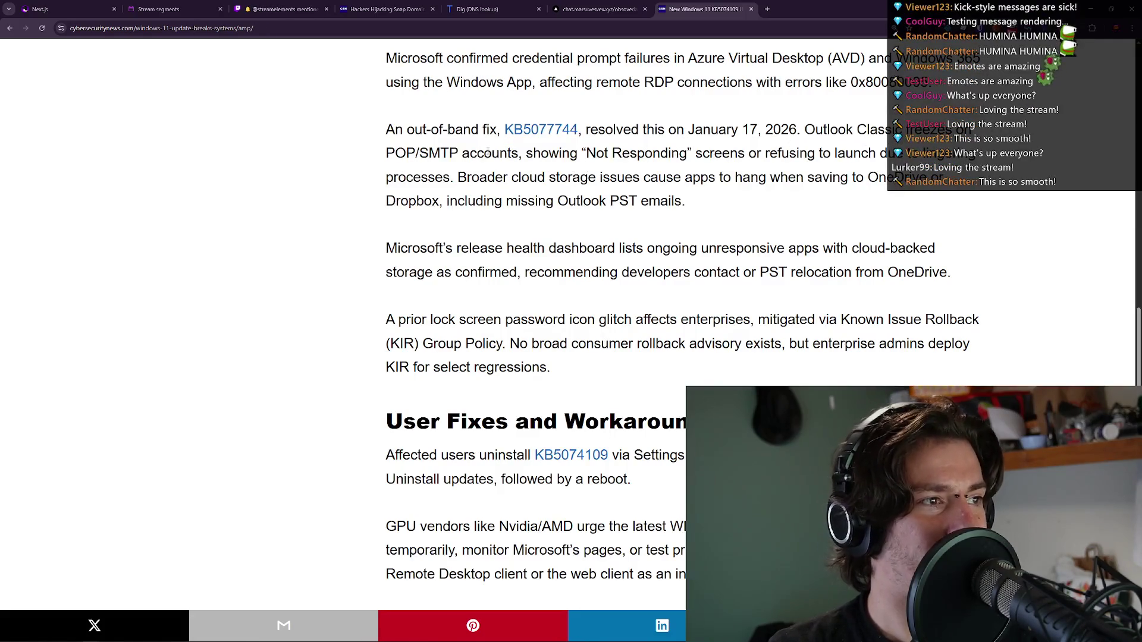
mouse_move(213, 640)
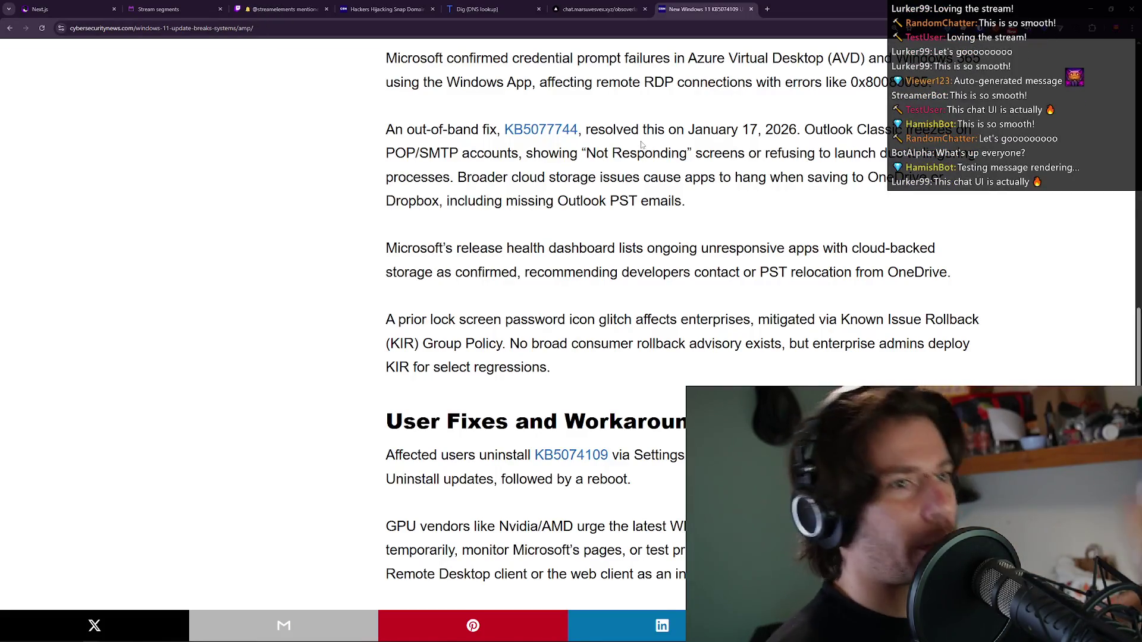
triple_click(659, 154)
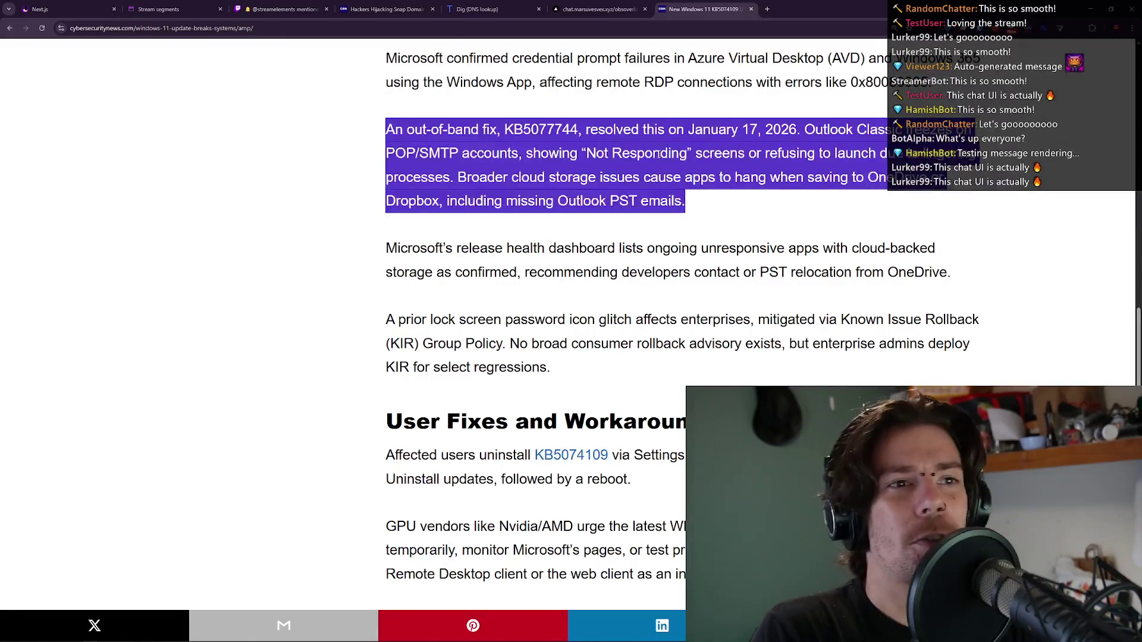
click(658, 154)
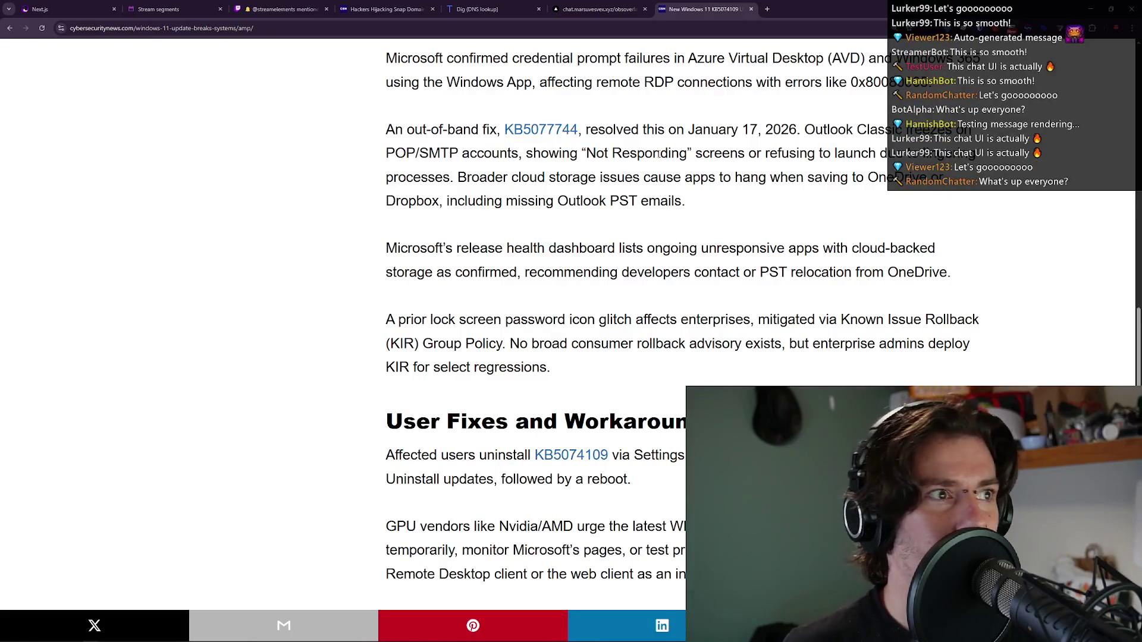
key(super)
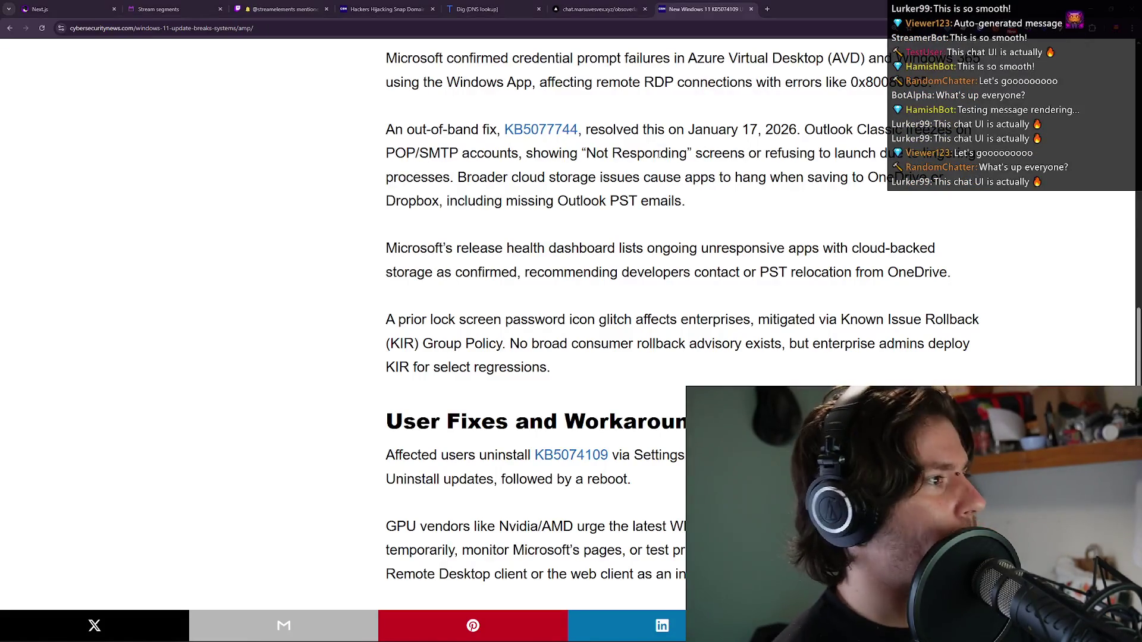
text(email)
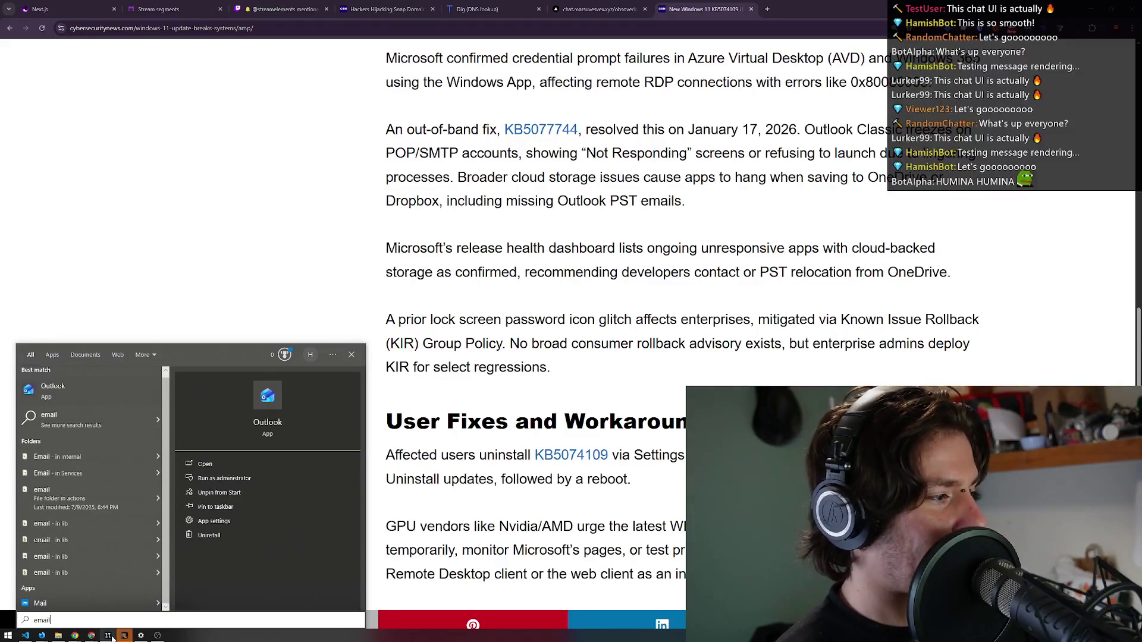
click(211, 635)
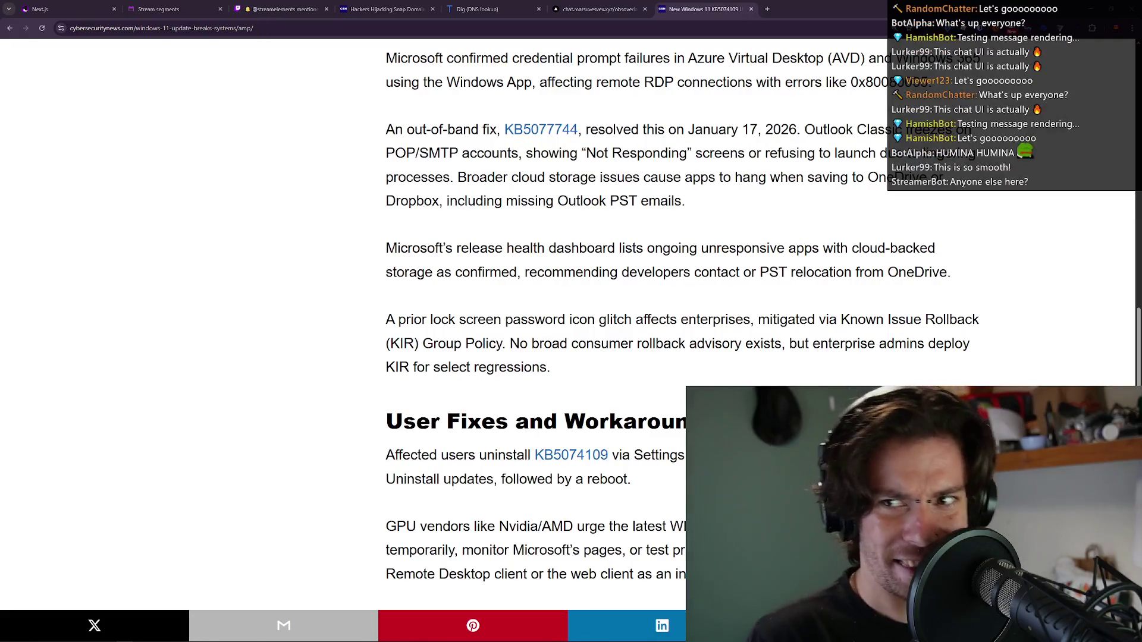
Highlight the out-of-band fix paragraph, the developer recommendation phrase and the word PST.
scroll(874, 126, down, 1)
triple_click(874, 126)
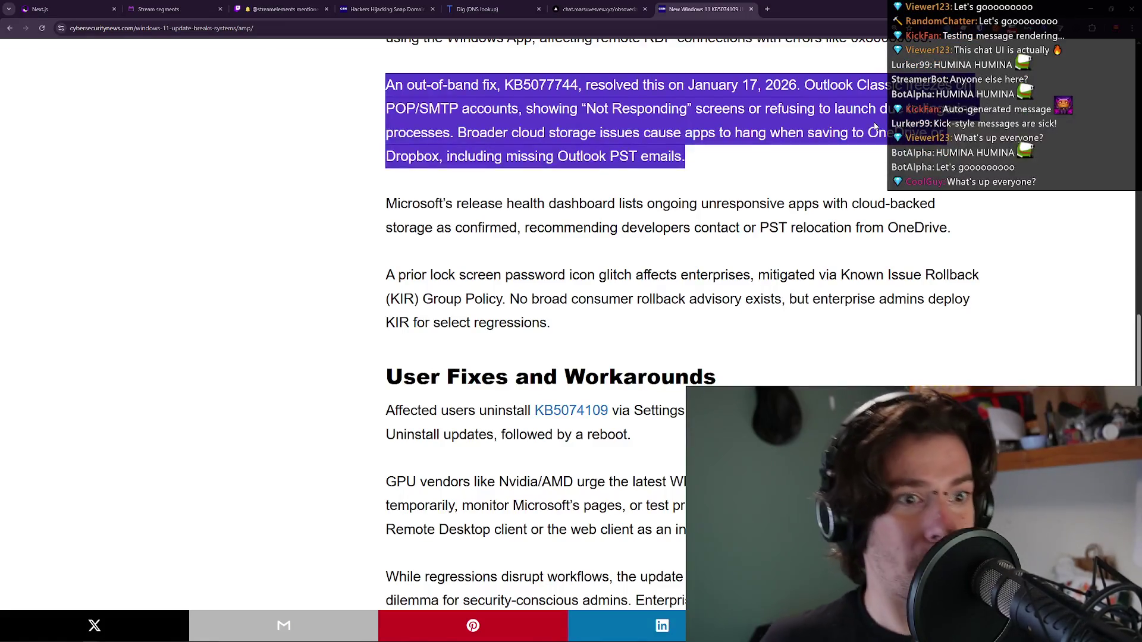
click(658, 180)
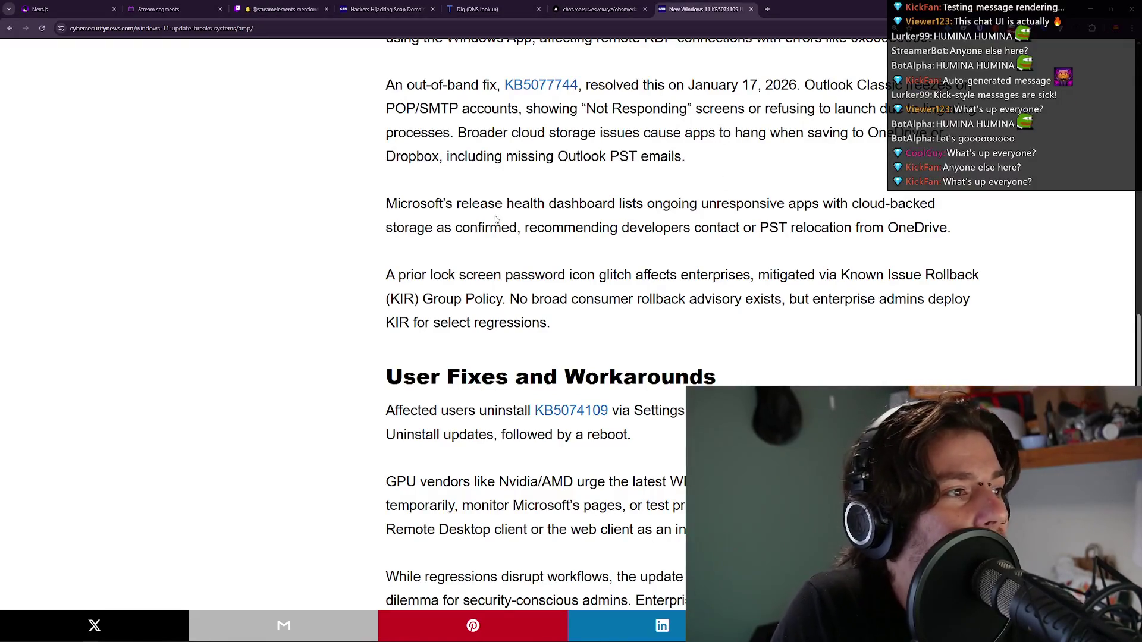
scroll(501, 205, down, 1)
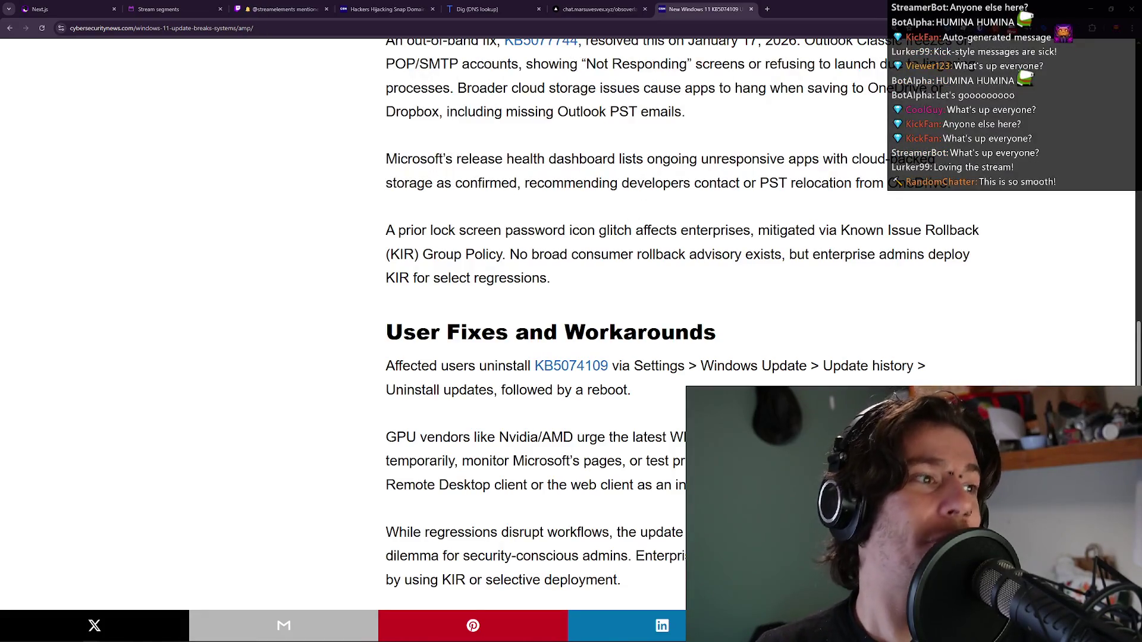
drag(526, 185, 728, 184)
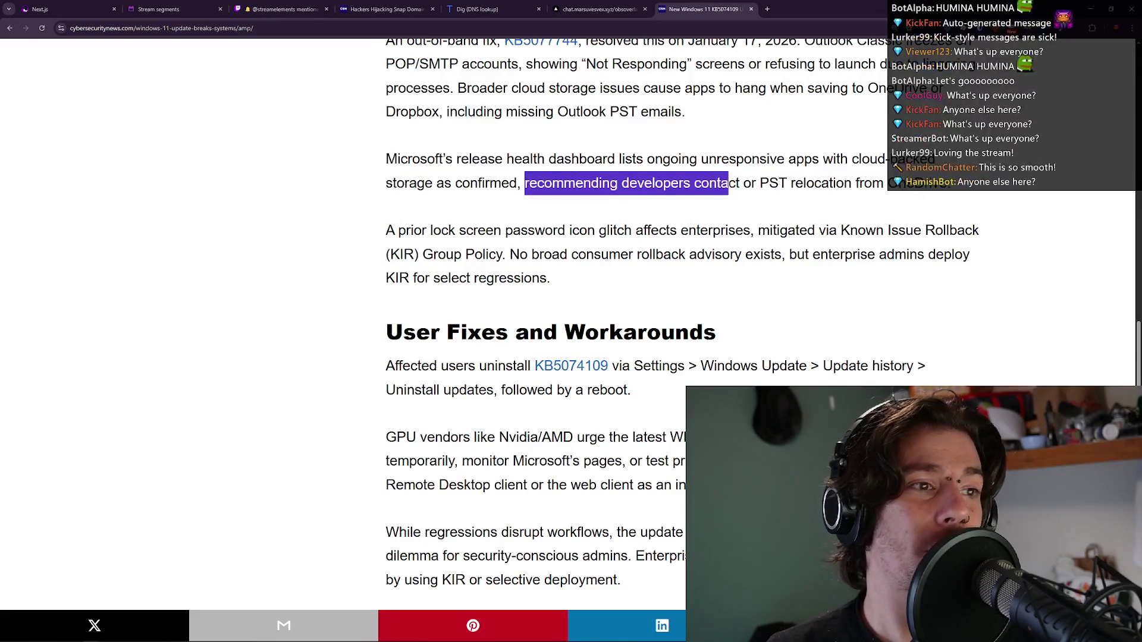
double_click(771, 183)
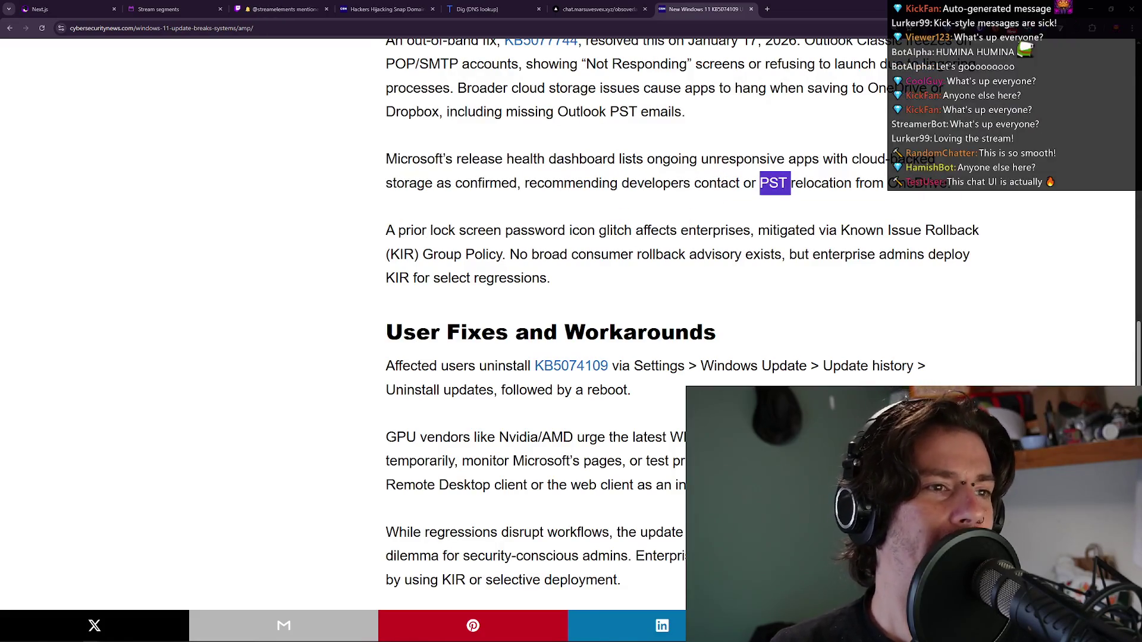
click(771, 183)
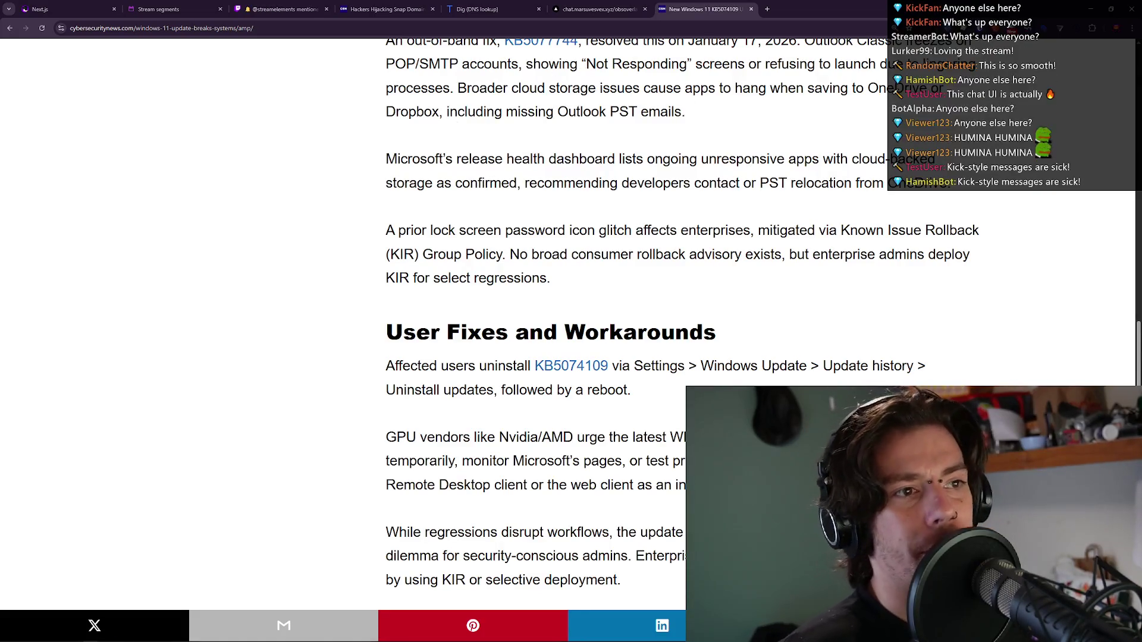
Highlight the word 'enterprises' and the release health dashboard paragraph while reading.
mouse_move(285, 641)
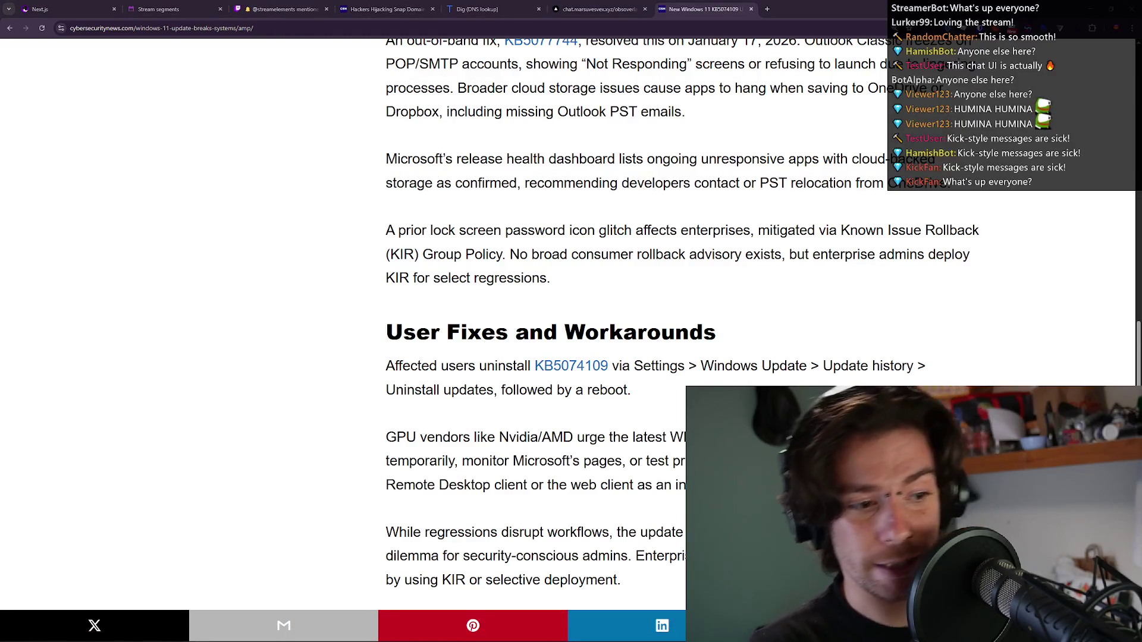
double_click(715, 231)
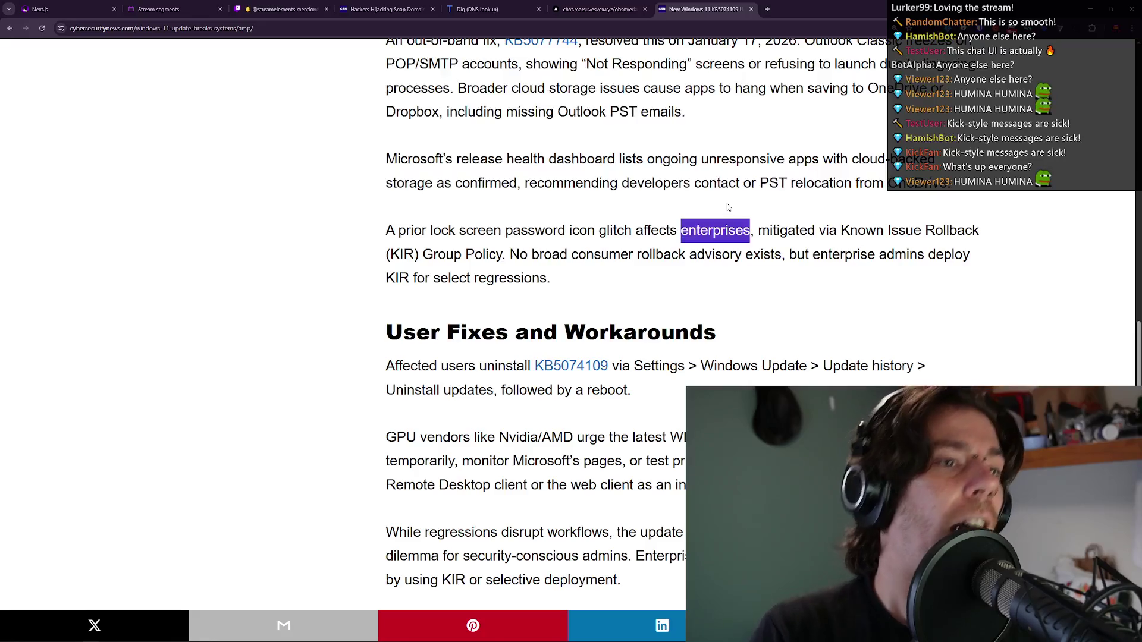
click(725, 205)
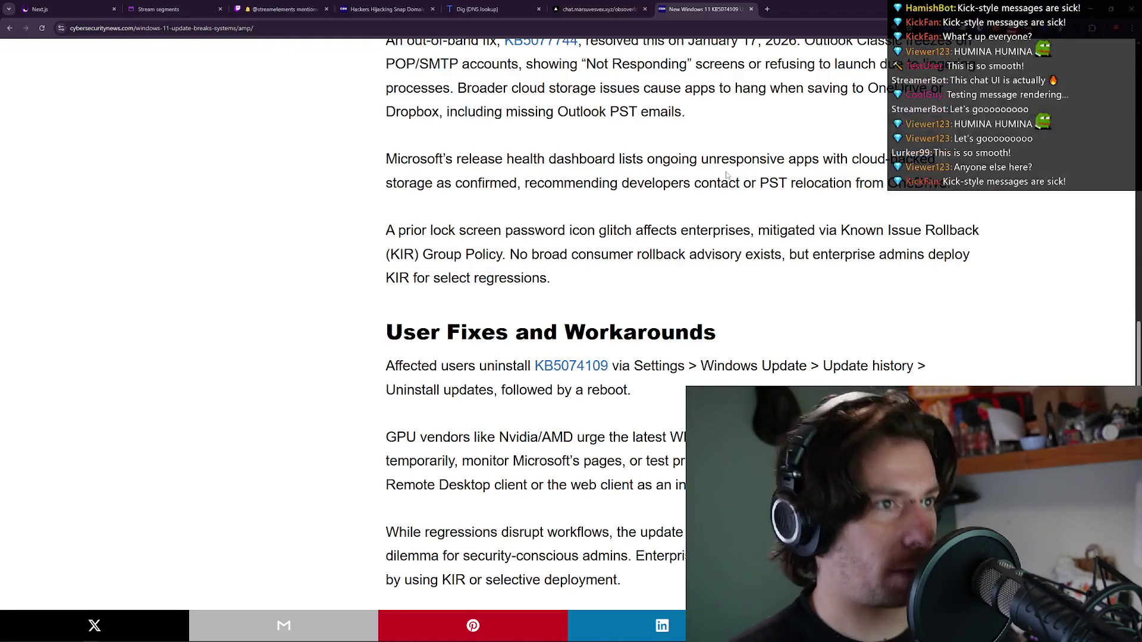
triple_click(683, 153)
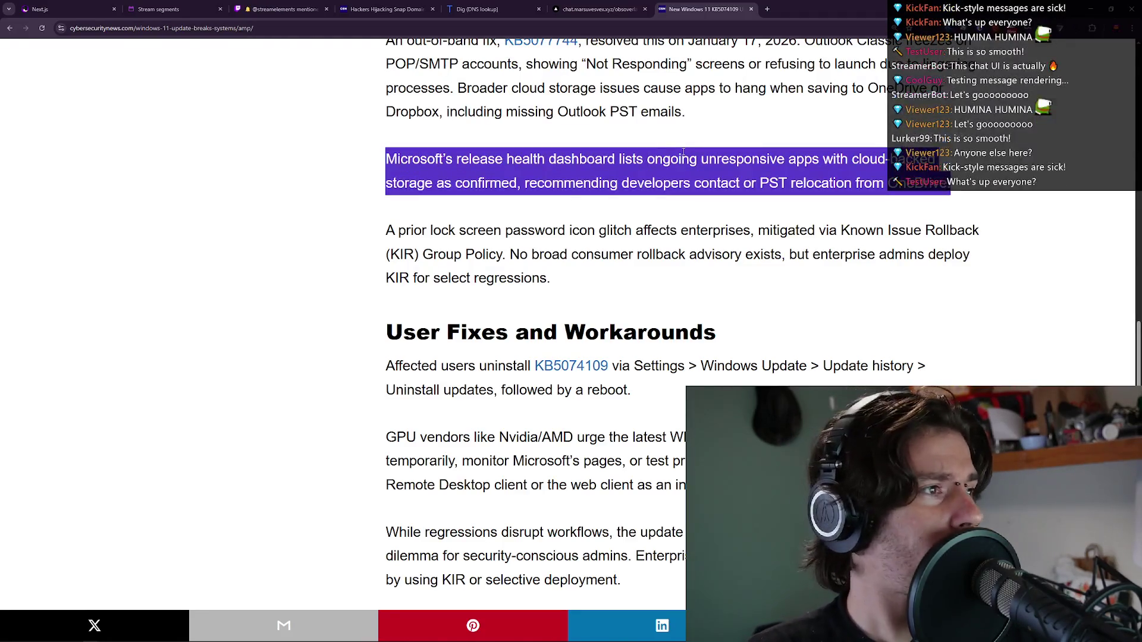
click(683, 151)
triple_click(683, 151)
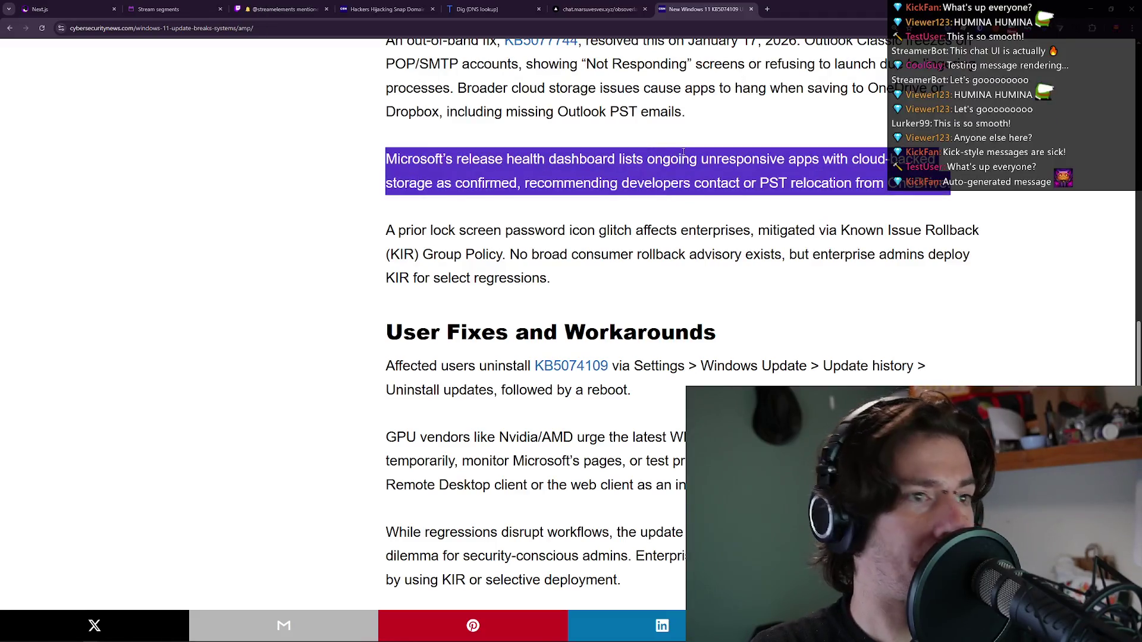
scroll(686, 160, down, 1)
scroll(689, 167, up, 1)
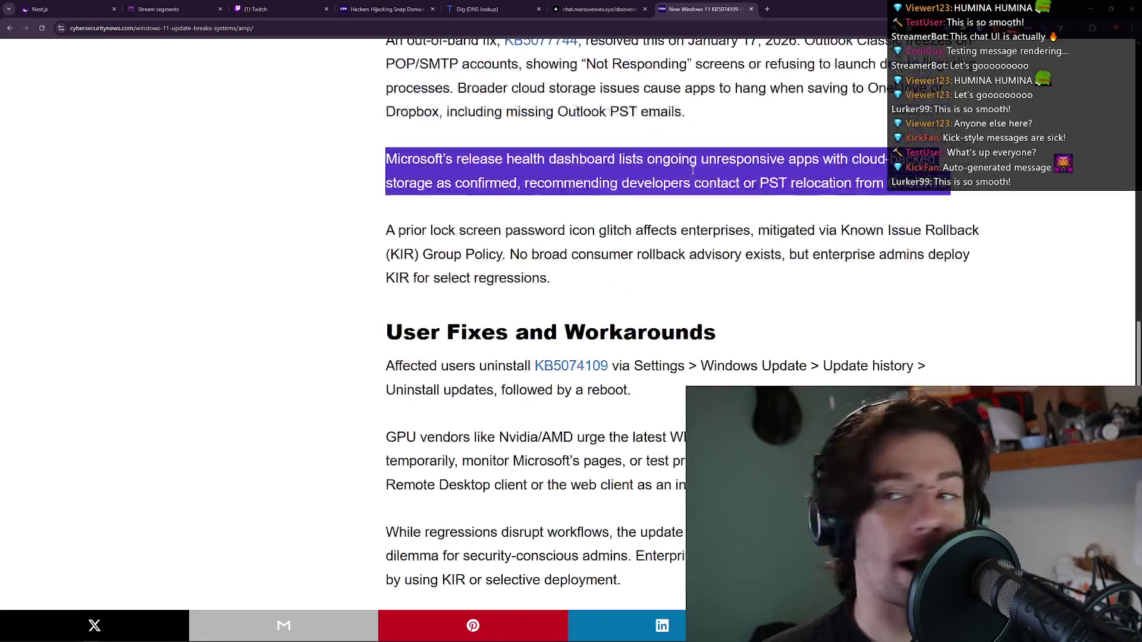
click(604, 213)
Scroll on and highlight the phrase about the lock screen password glitch.
scroll(458, 132, down, 1)
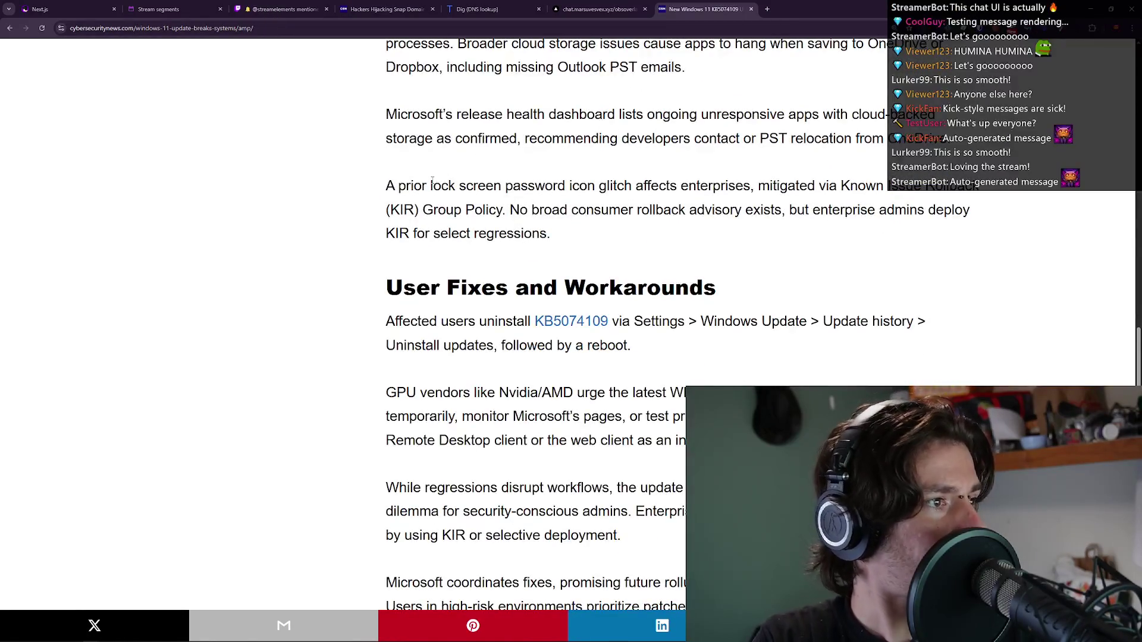
scroll(577, 172, down, 1)
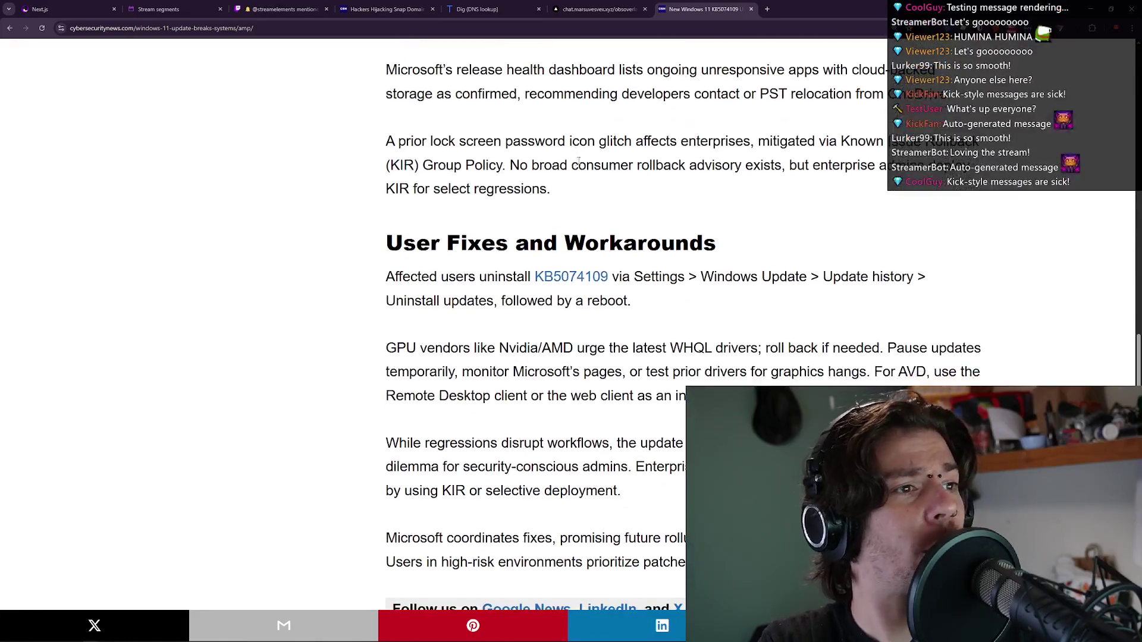
drag(373, 139, 628, 155)
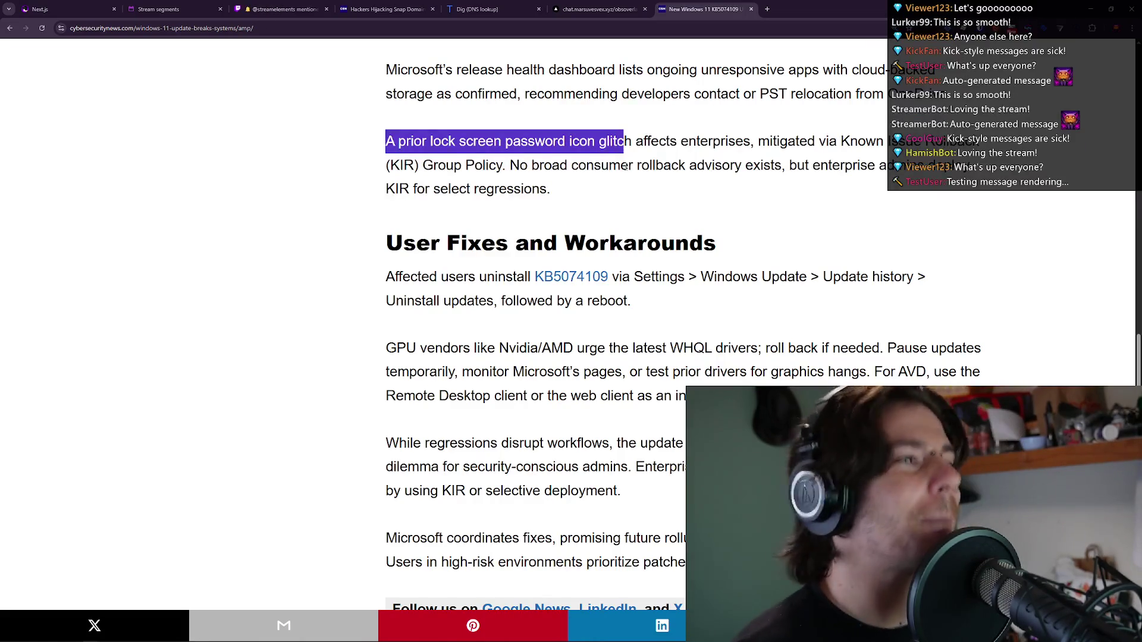
click(632, 165)
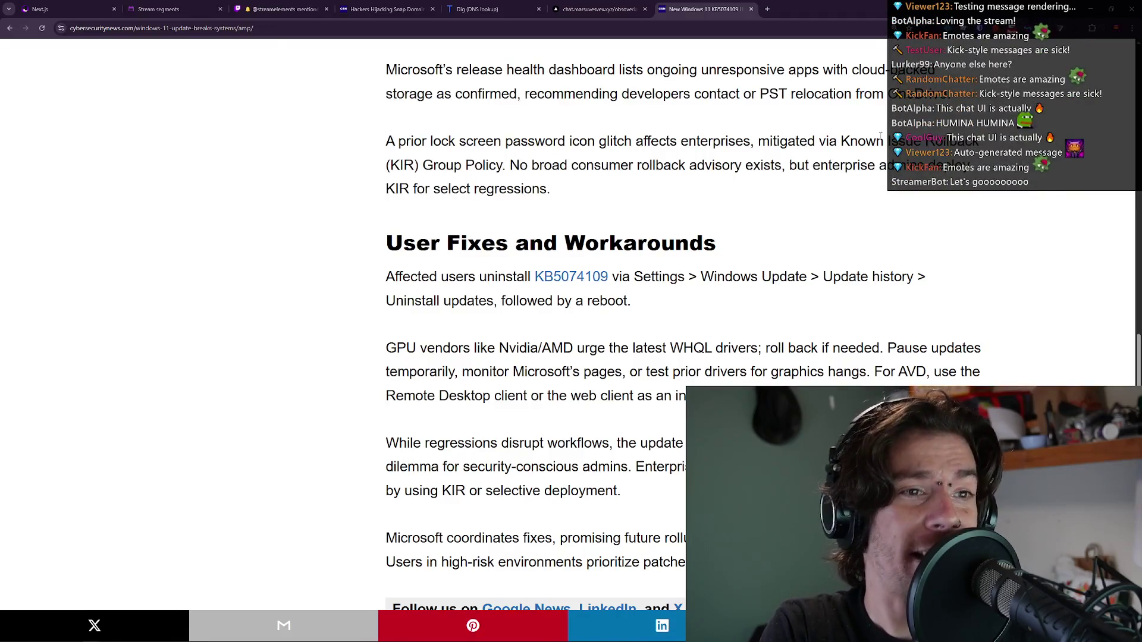
Scroll toward the closing paragraphs, highlighting the word WHQL along the way.
scroll(508, 90, down, 1)
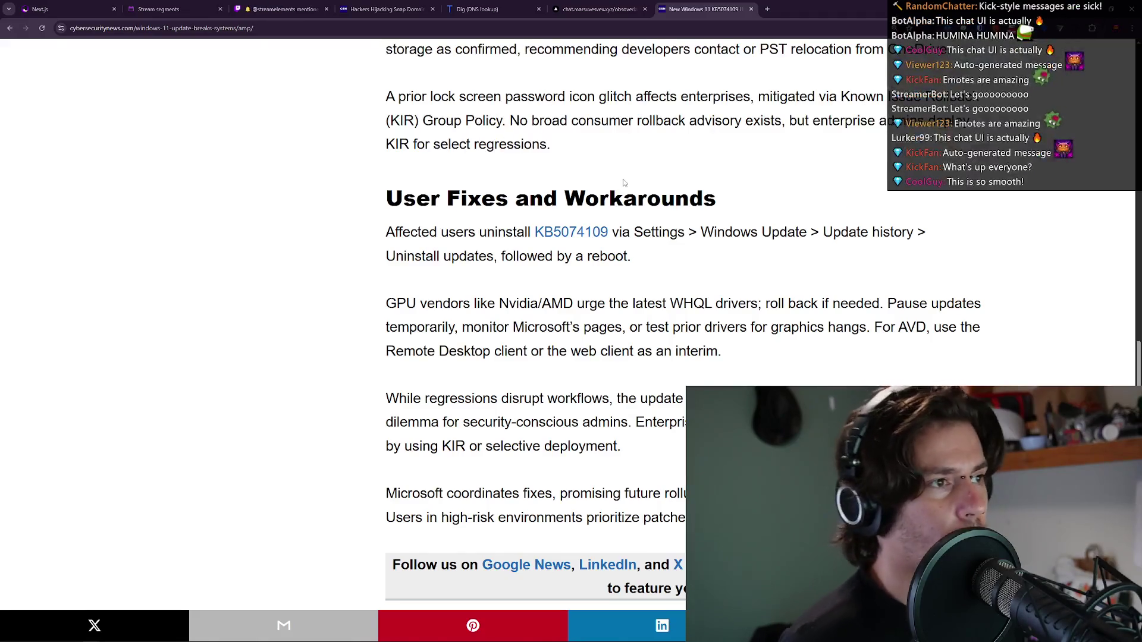
scroll(504, 138, down, 1)
scroll(505, 138, down, 1)
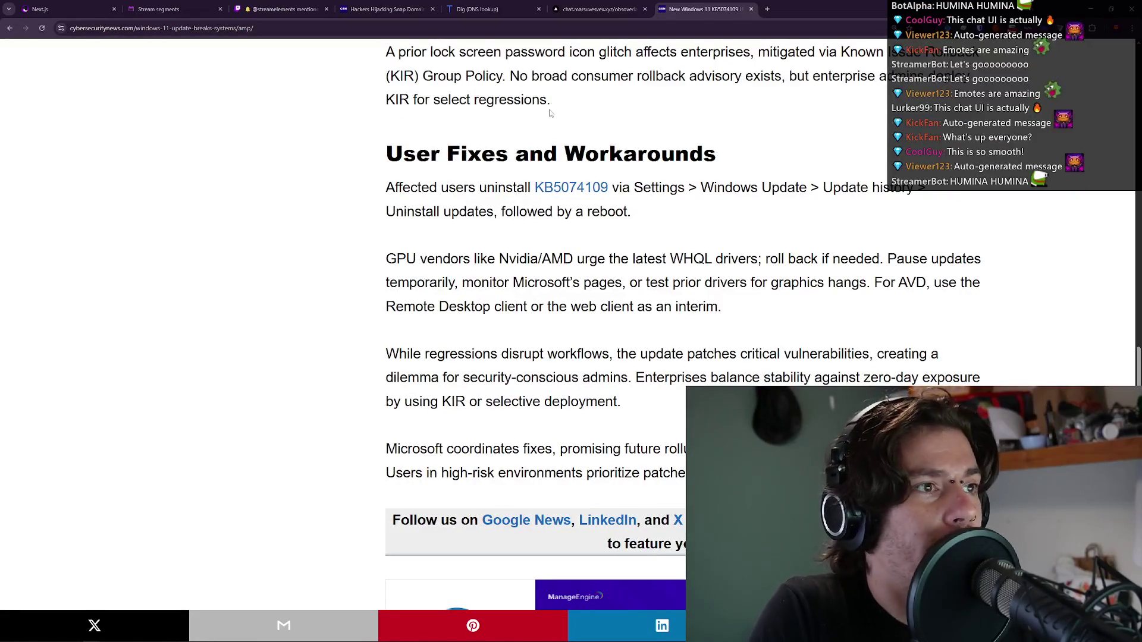
scroll(534, 105, down, 1)
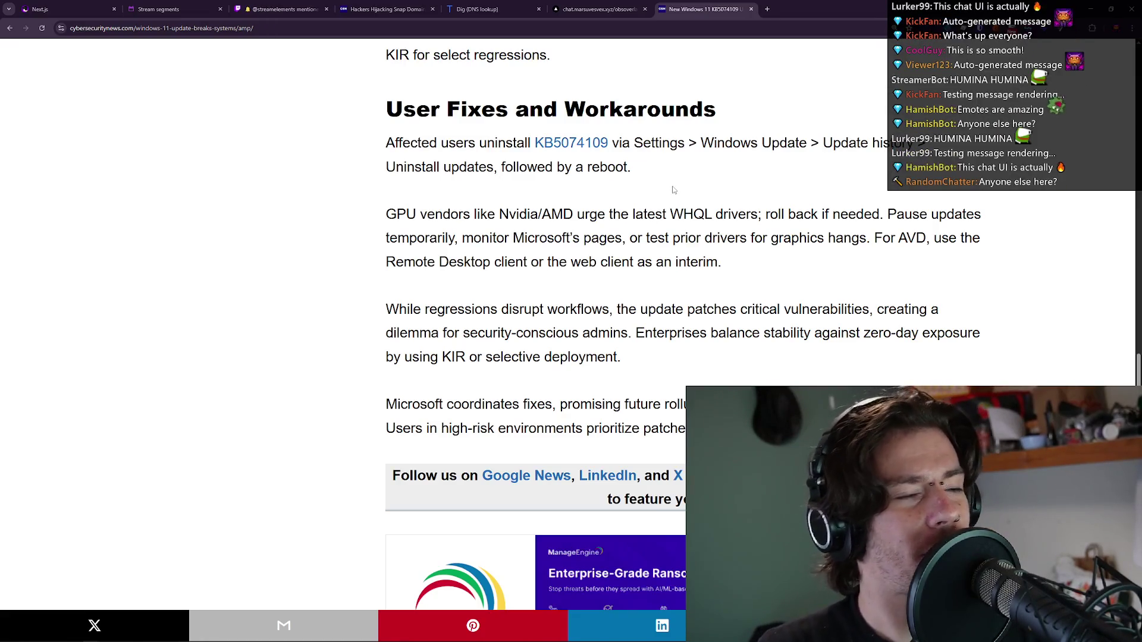
scroll(696, 207, down, 1)
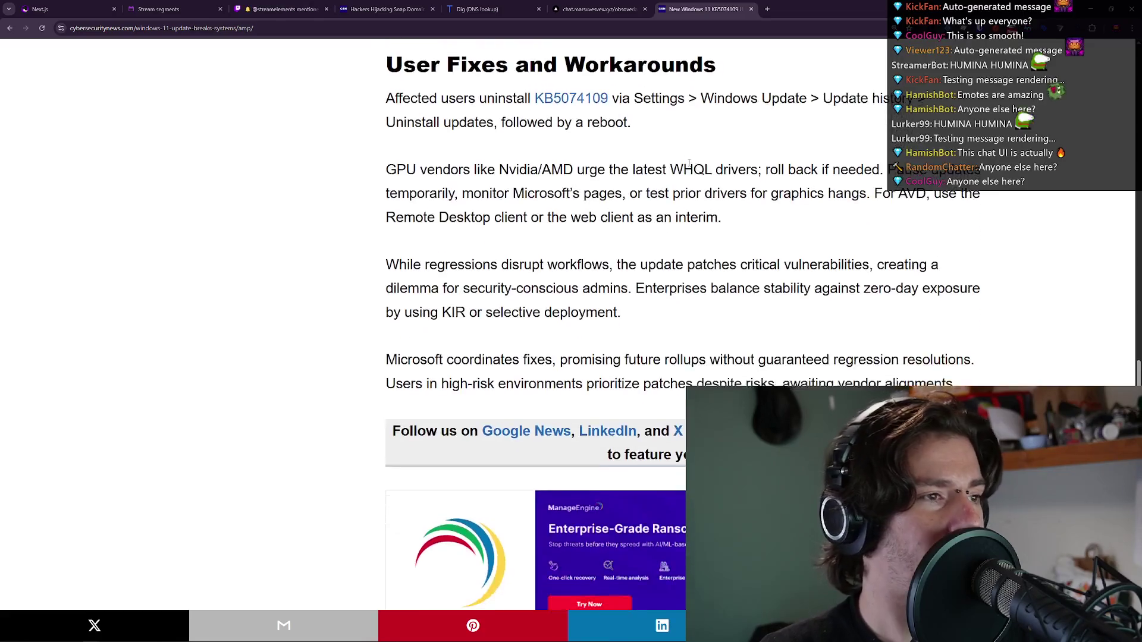
scroll(666, 164, down, 1)
double_click(689, 124)
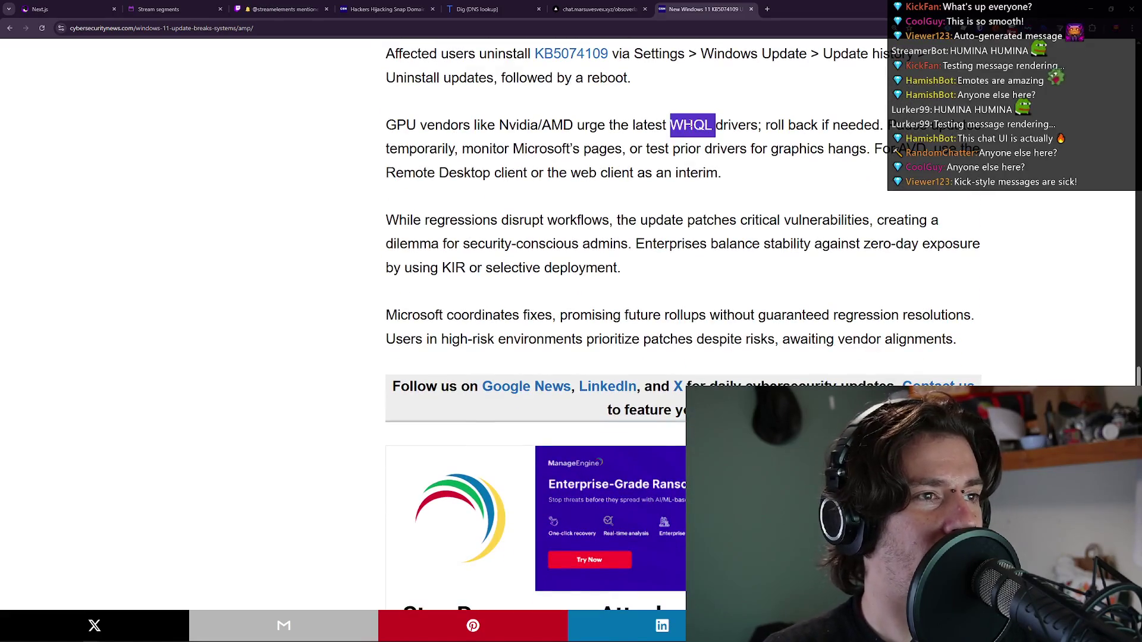
click(762, 131)
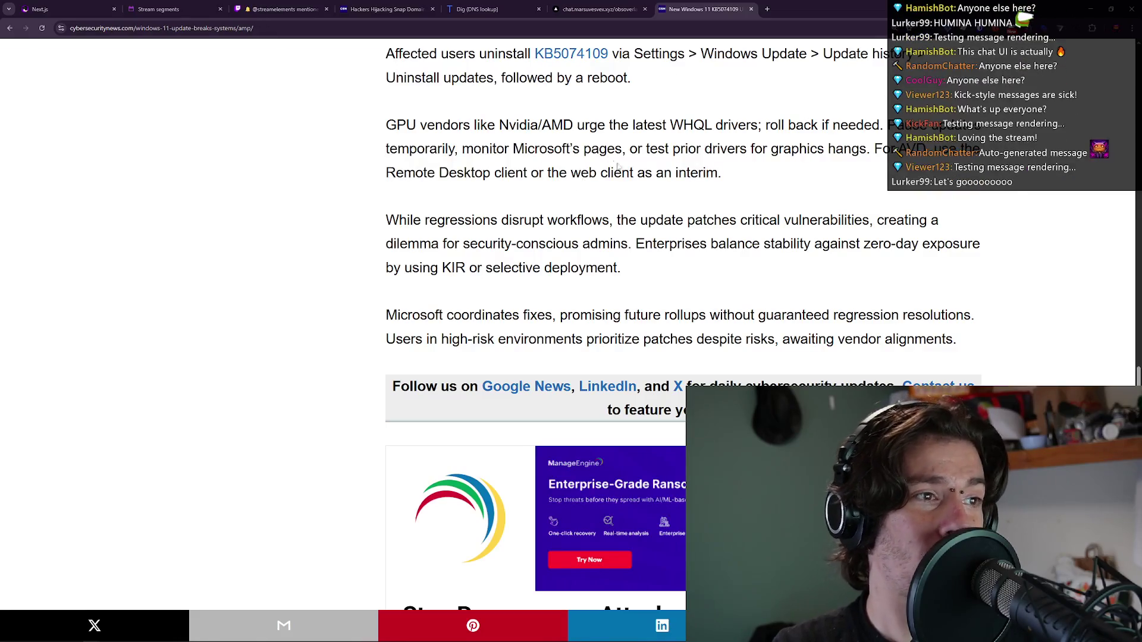
scroll(658, 138, down, 1)
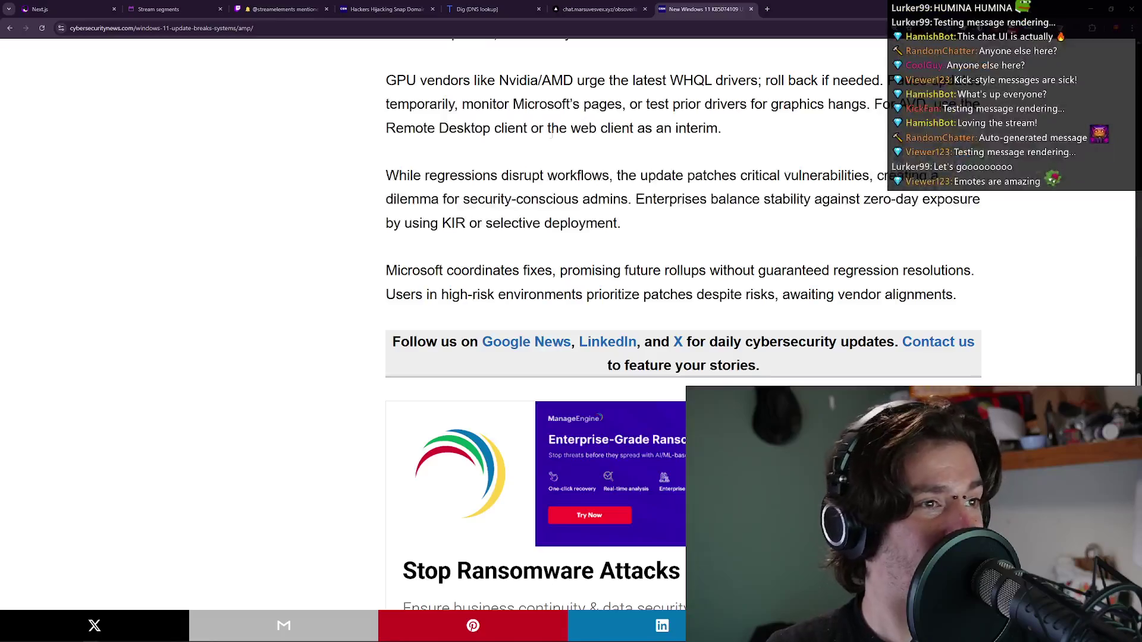
Scroll past the ransomware ad and back up to the cloud-storage and lock screen paragraphs.
scroll(666, 155, down, 1)
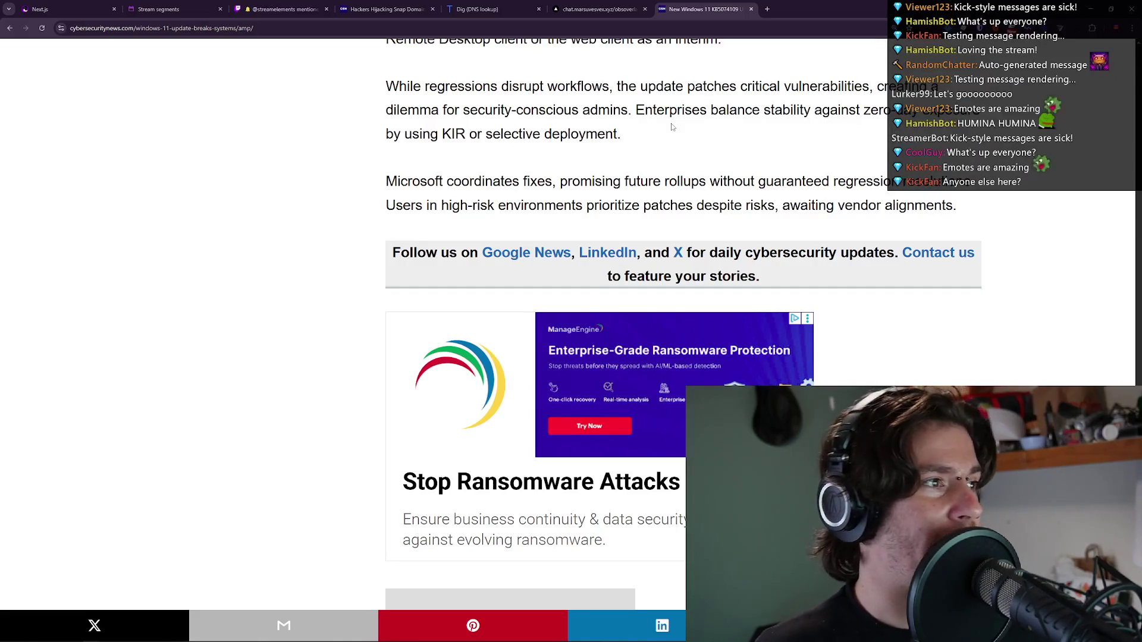
scroll(690, 132, up, 8)
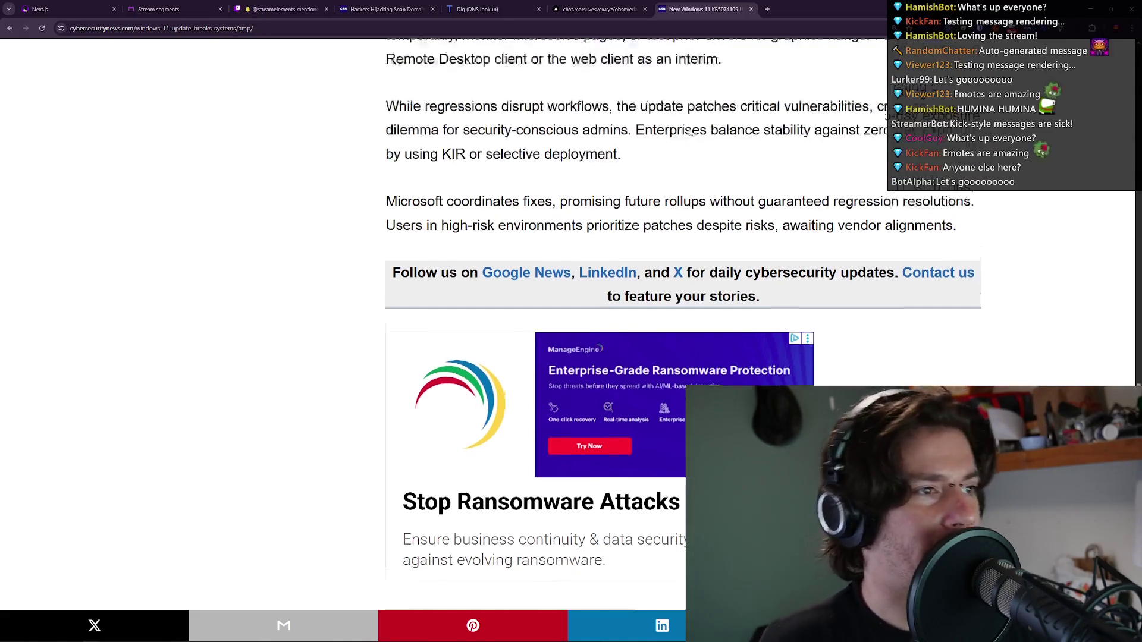
scroll(710, 167, down, 1)
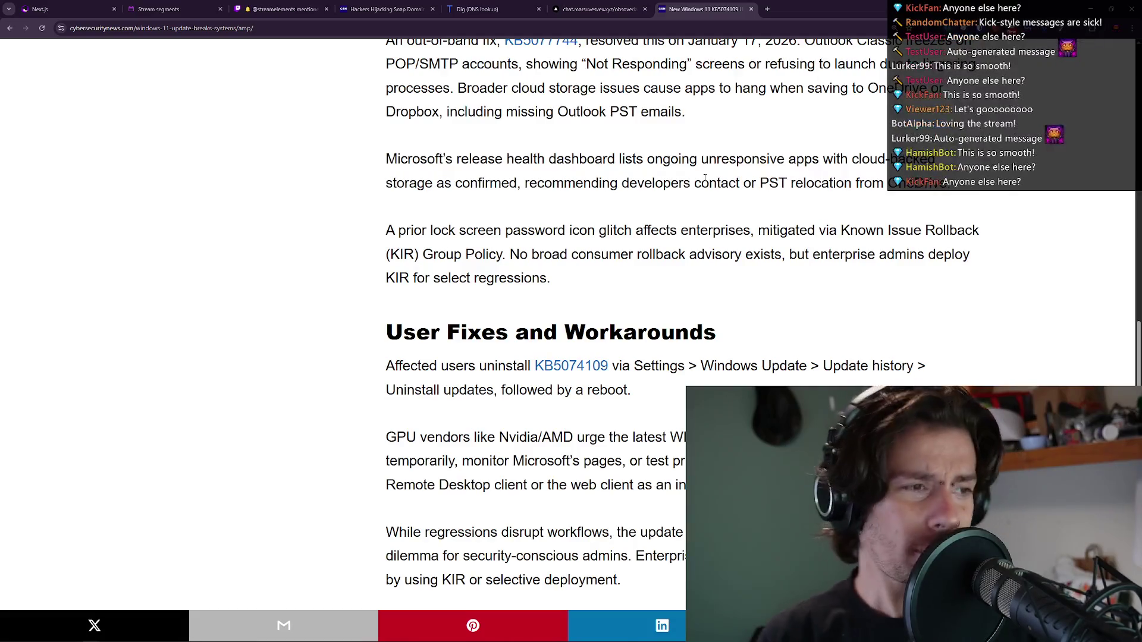
Highlight the word 'unresponsive' and the release health dashboard paragraph in the article.
double_click(734, 156)
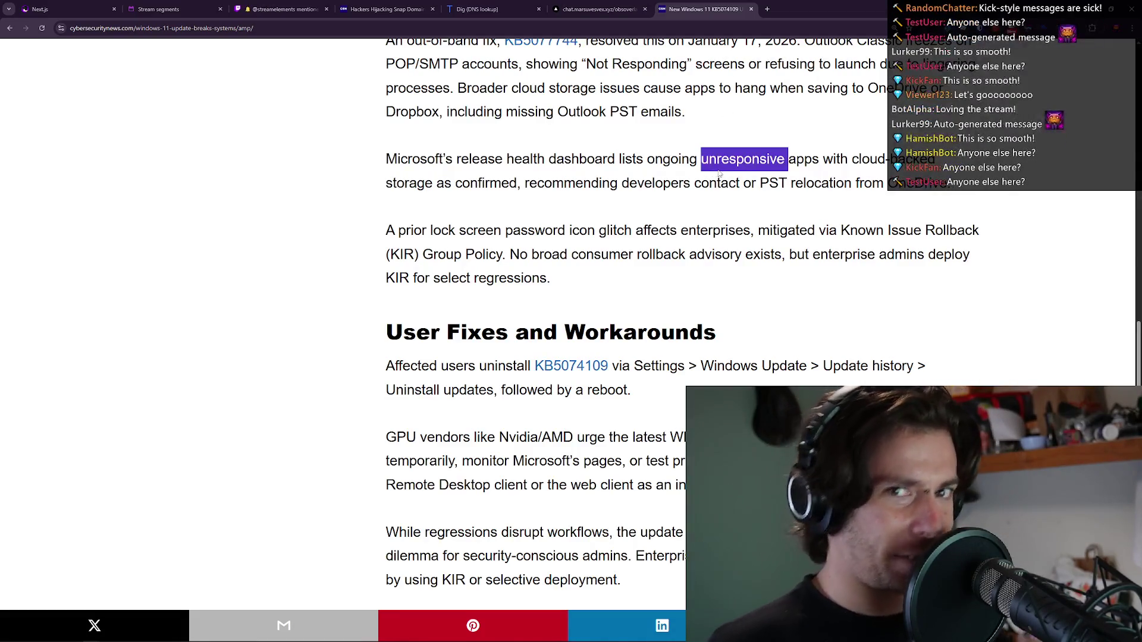
click(715, 145)
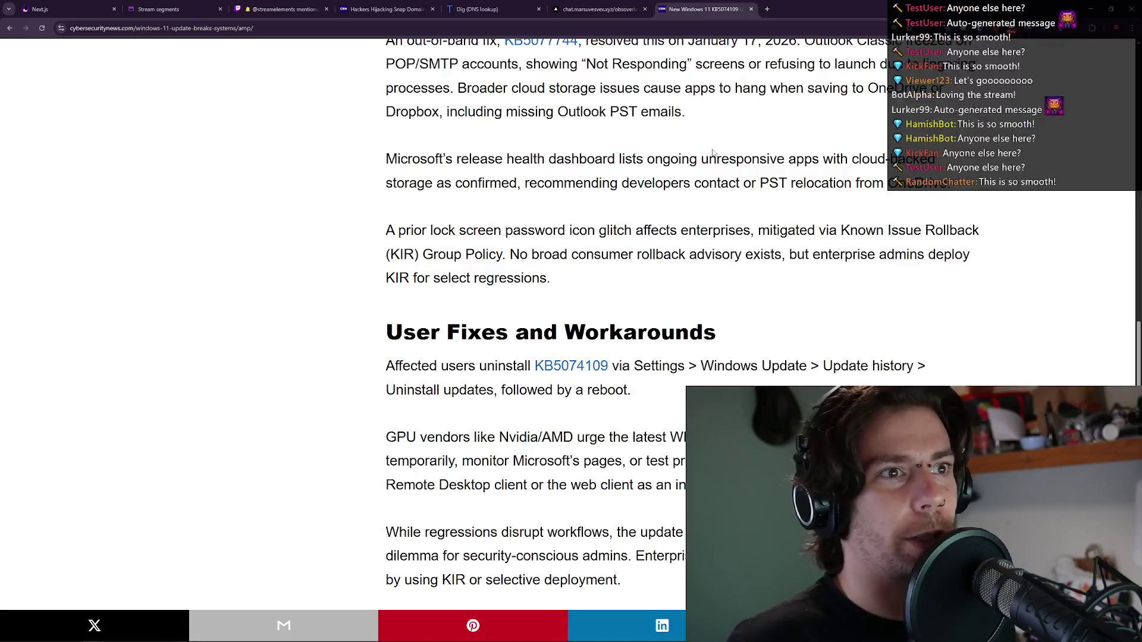
triple_click(675, 185)
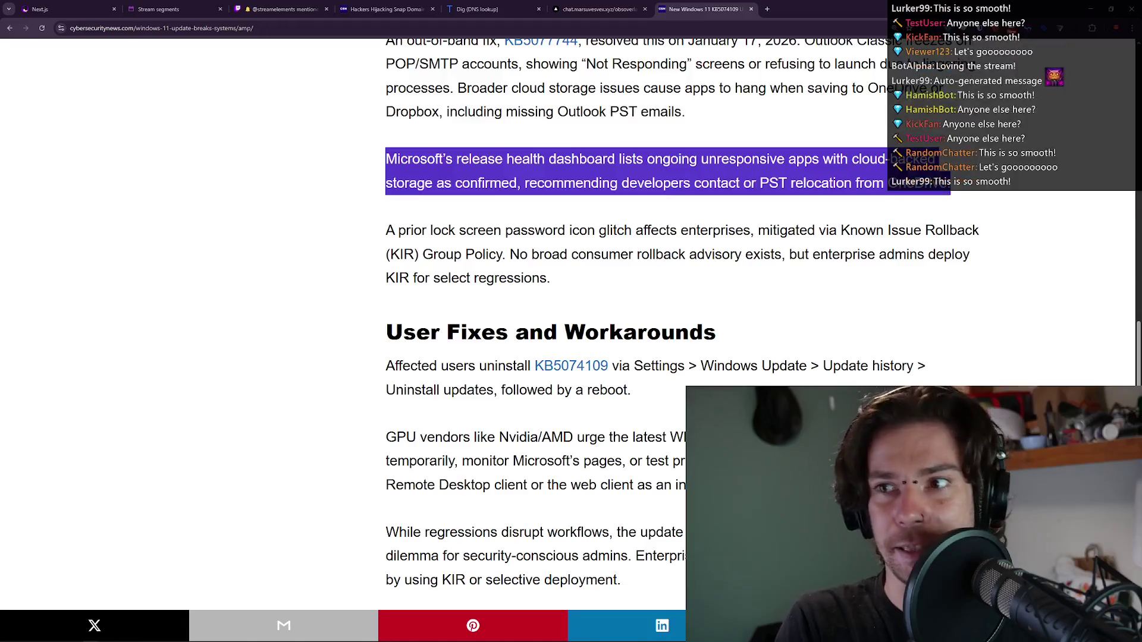
key(alt+Tab)
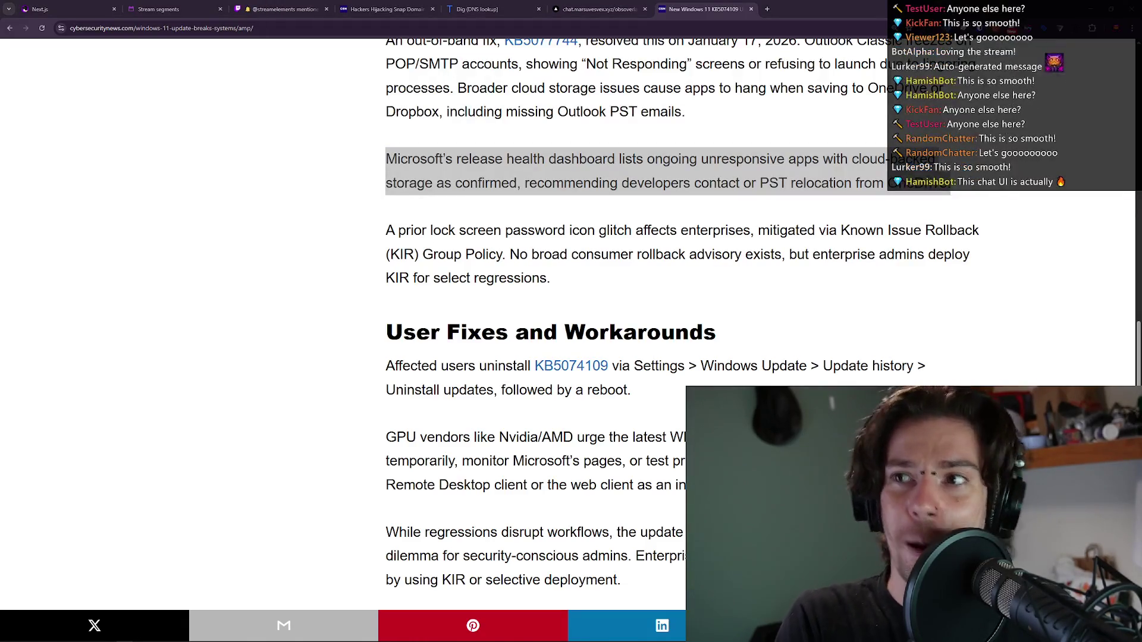
key(alt+Tab)
triple_click(721, 185)
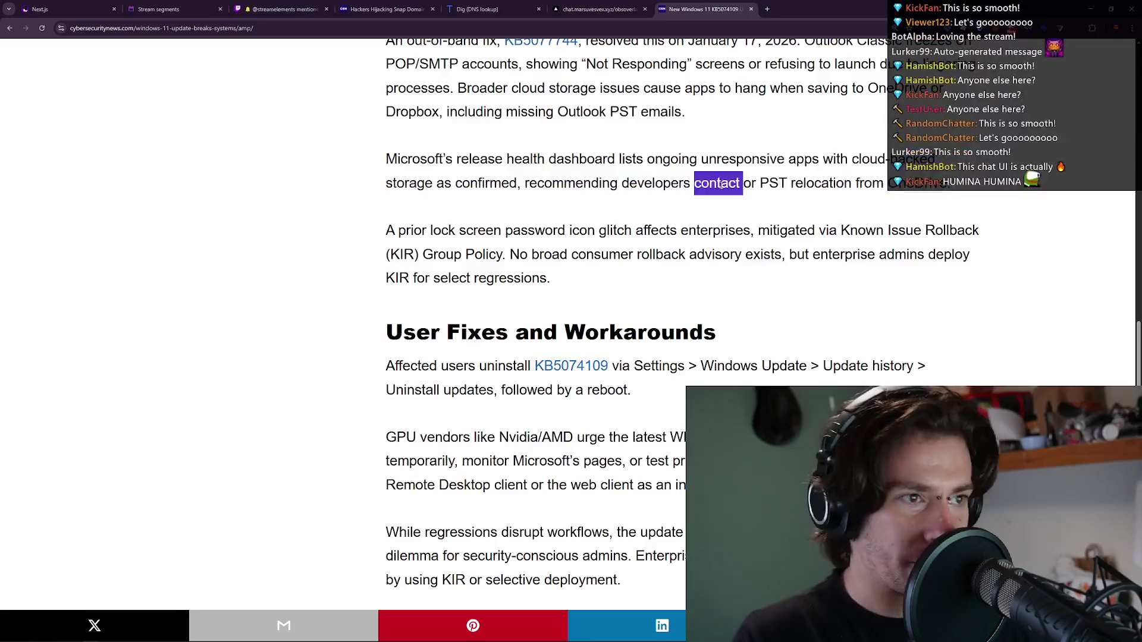
triple_click(720, 186)
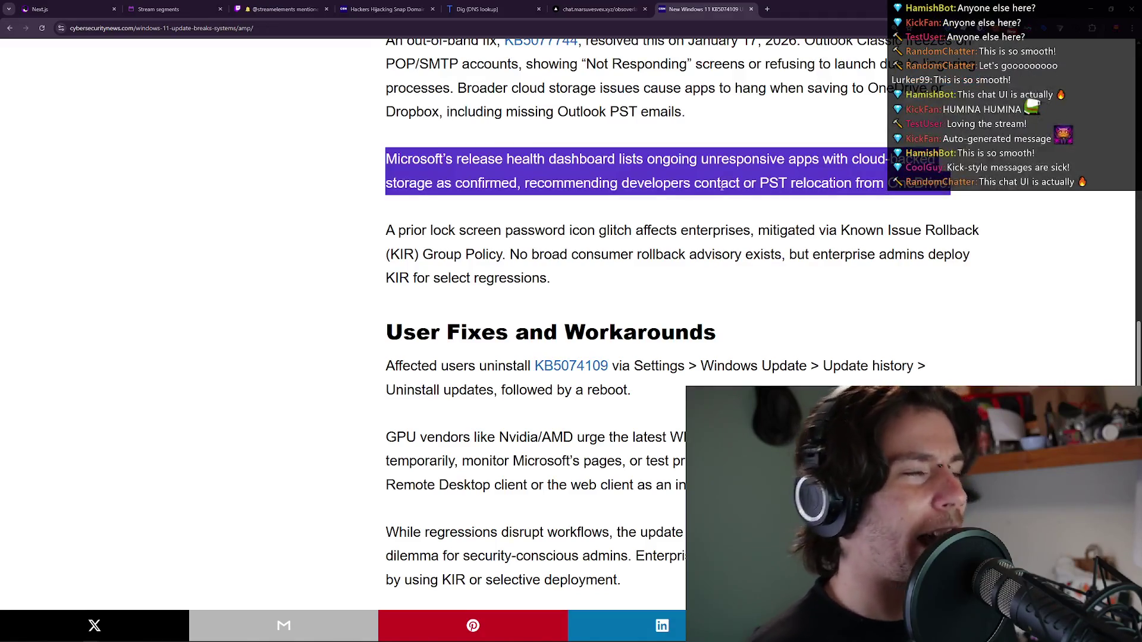
Highlight the out-of-band fix paragraph, then scroll back up toward the black screens section.
click(719, 109)
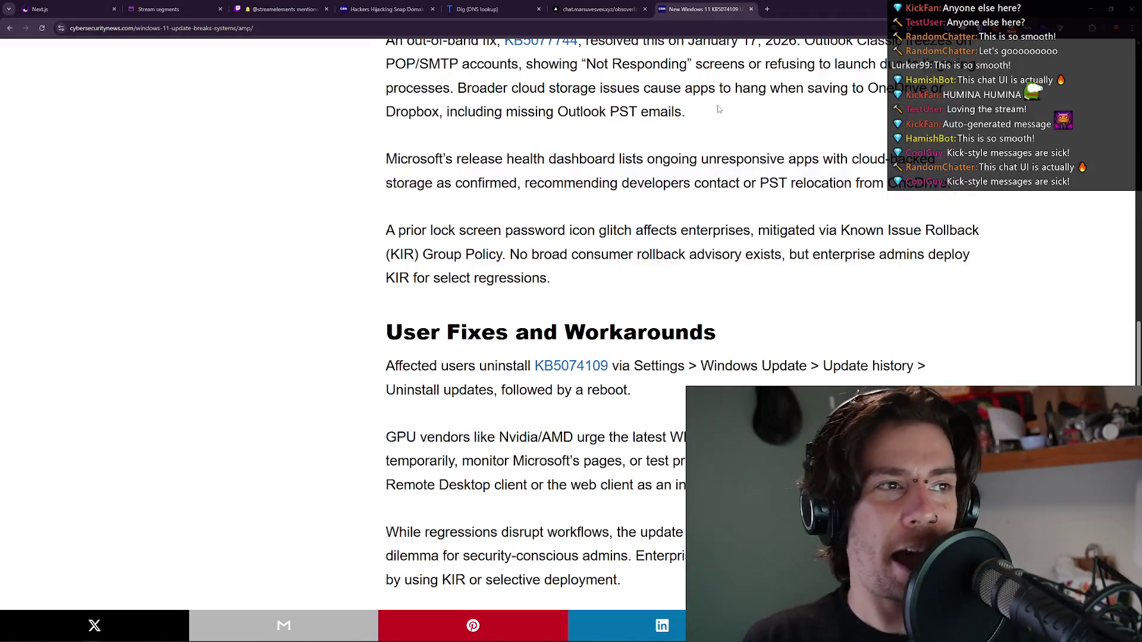
triple_click(690, 182)
scroll(691, 182, up, 2)
triple_click(650, 176)
click(649, 176)
scroll(650, 177, up, 2)
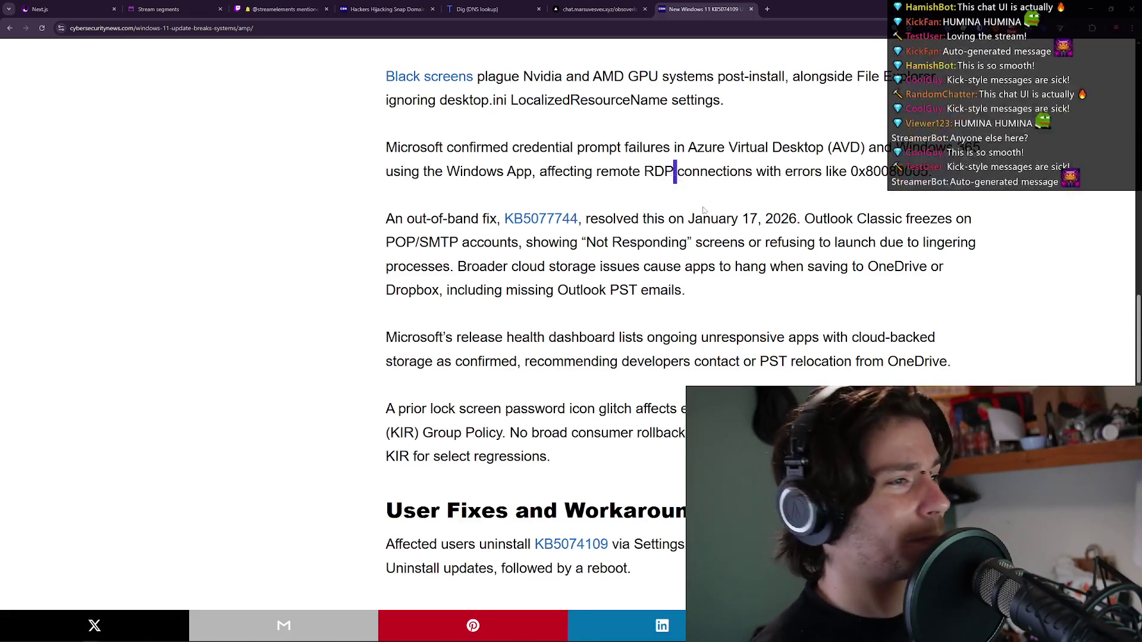
Scroll down and highlight the 'promising future rollups' phrase and passages from 'without' and 'guaranteed'.
scroll(675, 173, down, 3)
scroll(683, 228, down, 7)
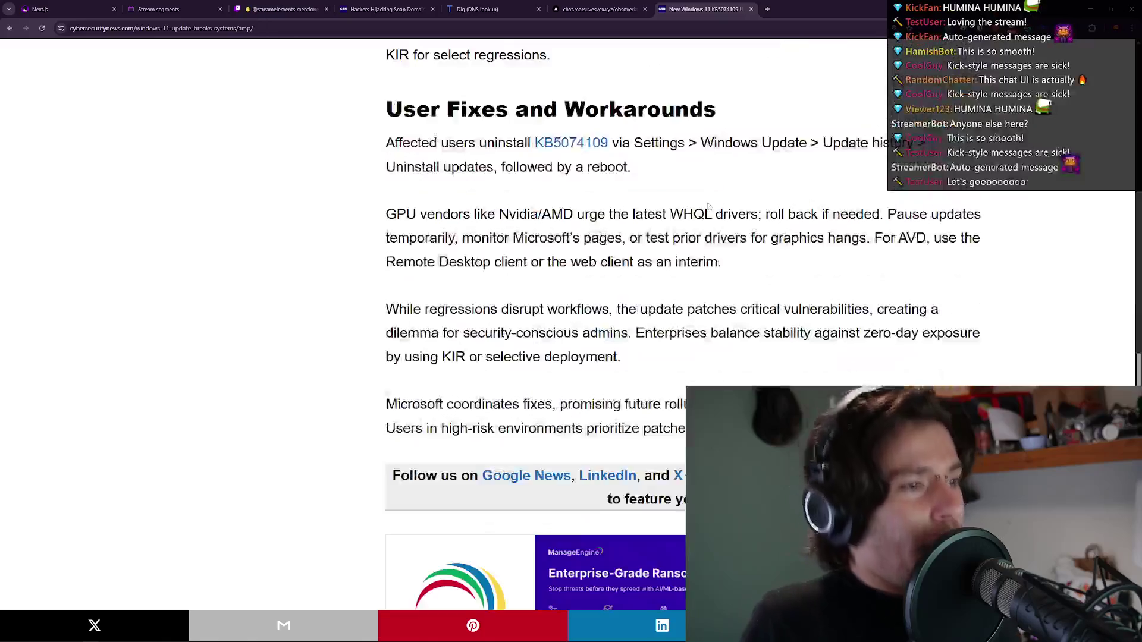
drag(557, 181, 760, 184)
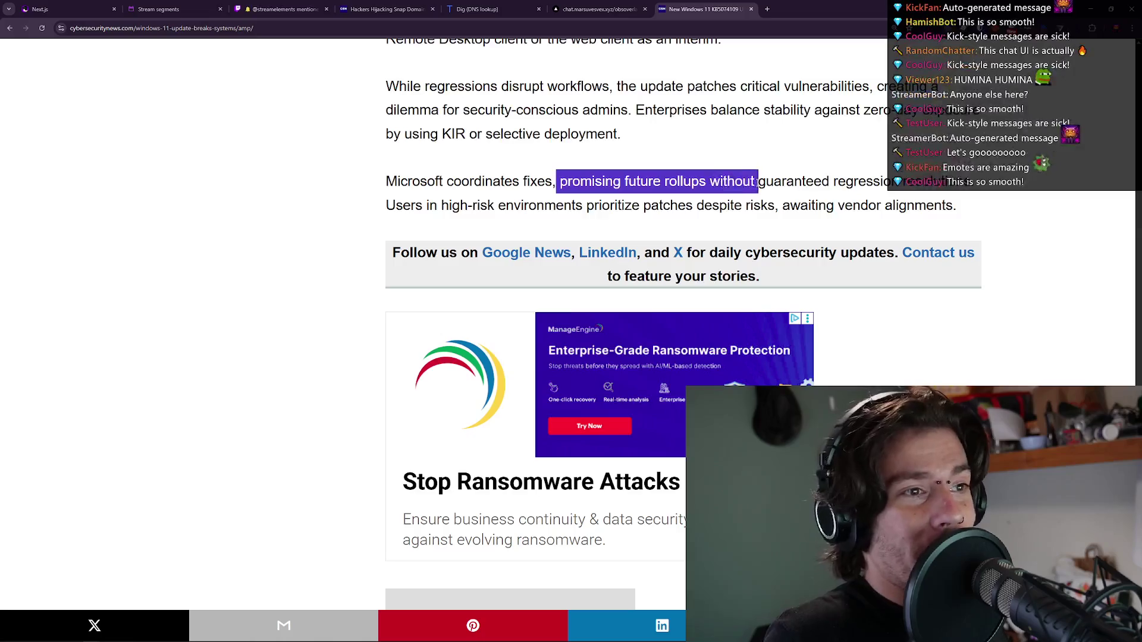
scroll(759, 184, down, 1)
click(770, 132)
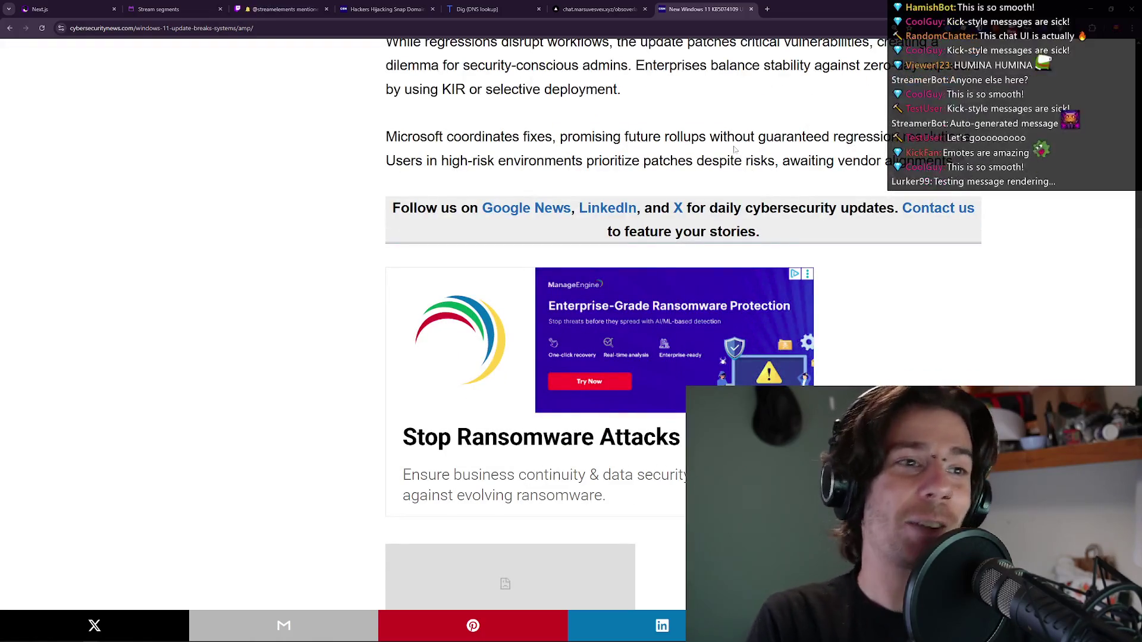
mouse_move(711, 136)
mouse_down()
mouse_move(892, 140)
mouse_move(595, 595)
mouse_up()
click(595, 595)
drag(773, 137, 594, 505)
click(760, 136)
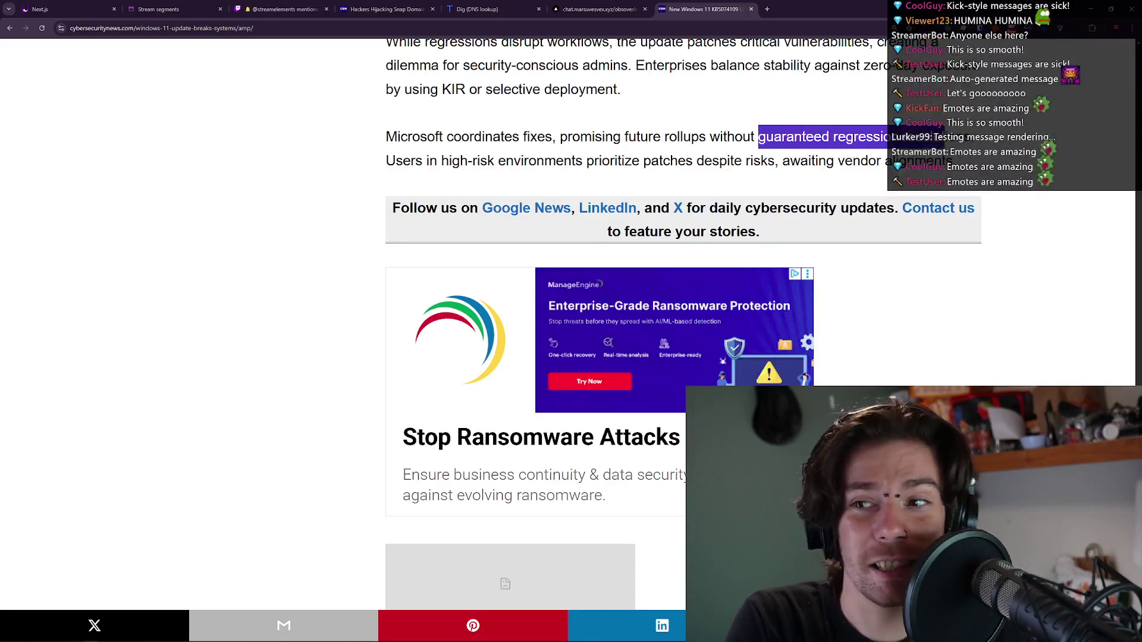
Highlight the text from 'guaranteed regression' through the next paragraph, then clear it.
click(685, 116)
mouse_move(758, 136)
mouse_down()
mouse_move(886, 143)
mouse_move(512, 595)
mouse_move(784, 156)
mouse_move(759, 136)
mouse_move(979, 138)
mouse_up()
click(760, 137)
right_click(979, 135)
click(821, 142)
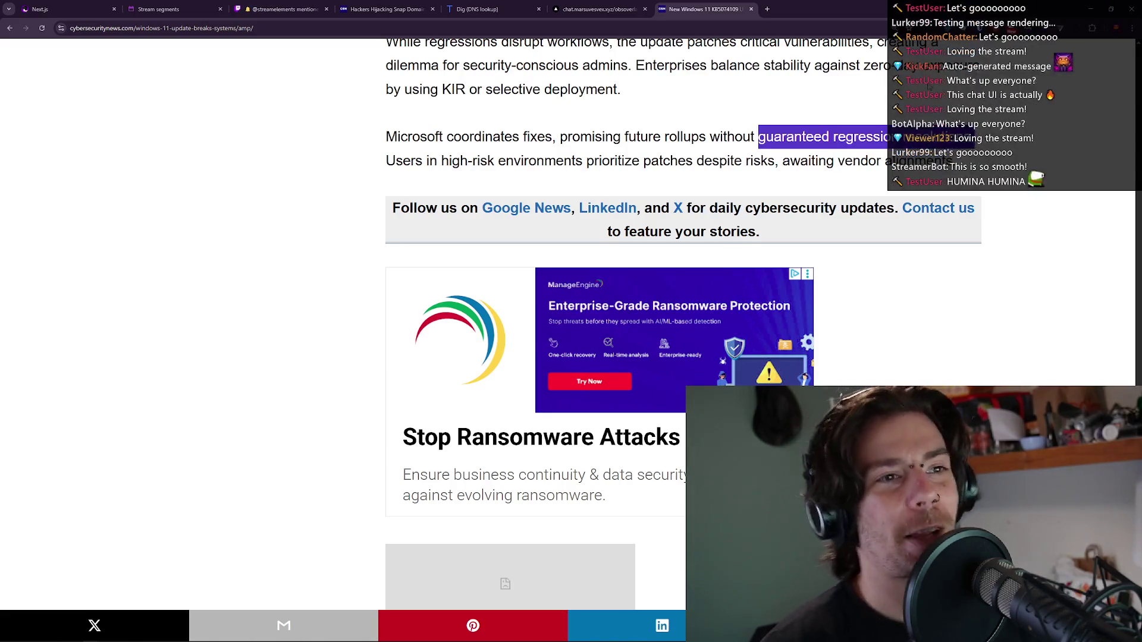
click(928, 86)
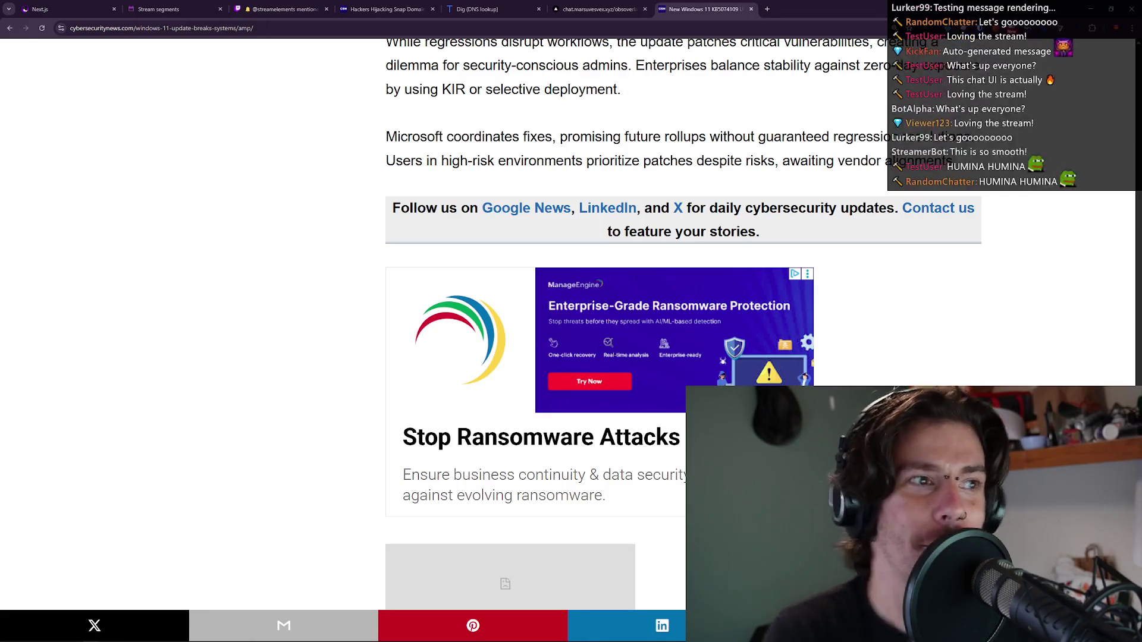
Scroll down toward Recent Posts and back, then switch to the Stream segments page.
scroll(845, 111, down, 8)
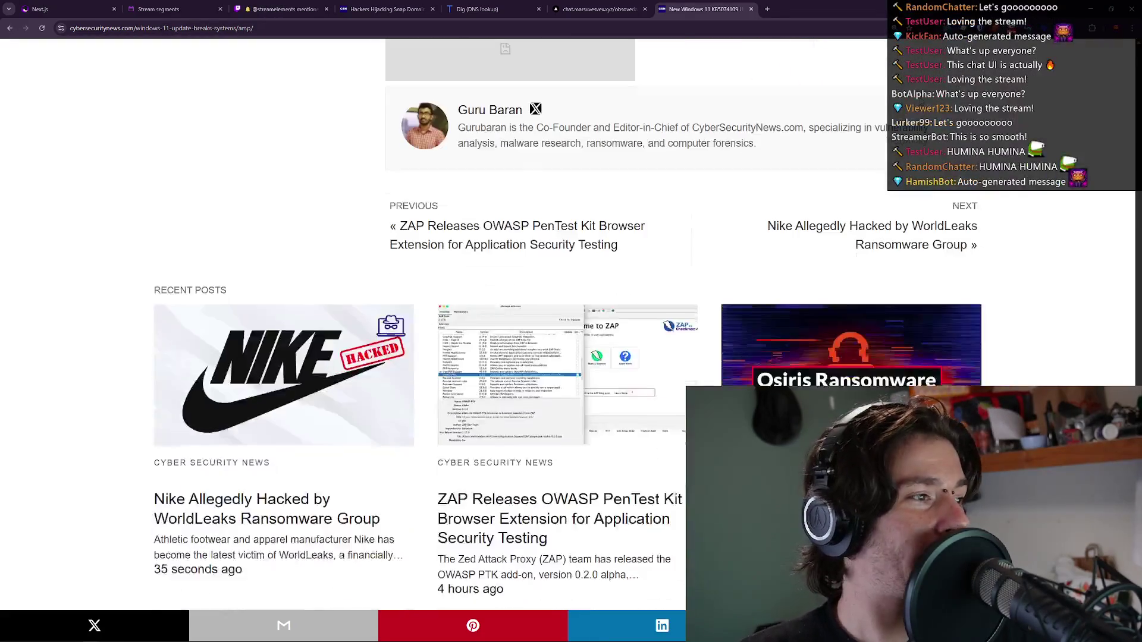
scroll(845, 111, down, 3)
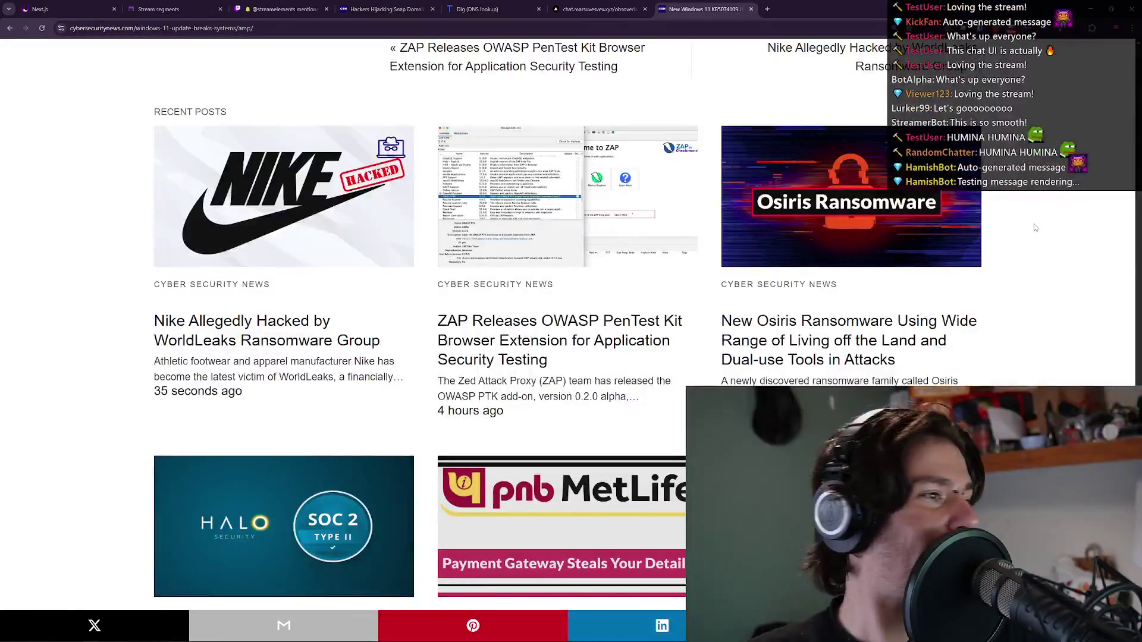
scroll(845, 111, up, 12)
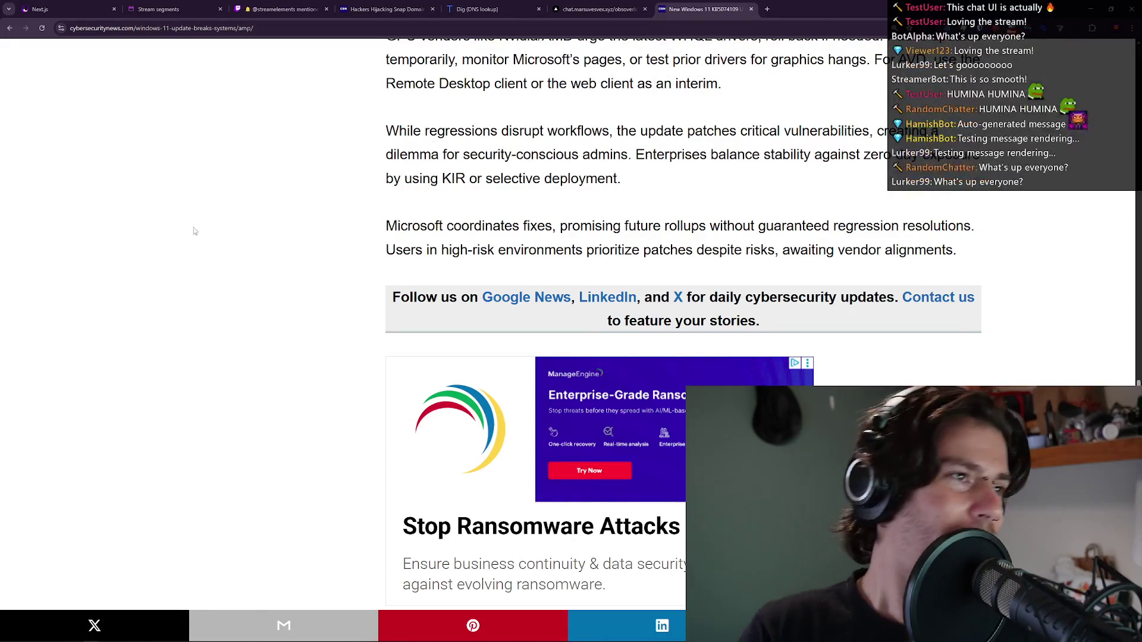
click(202, 10)
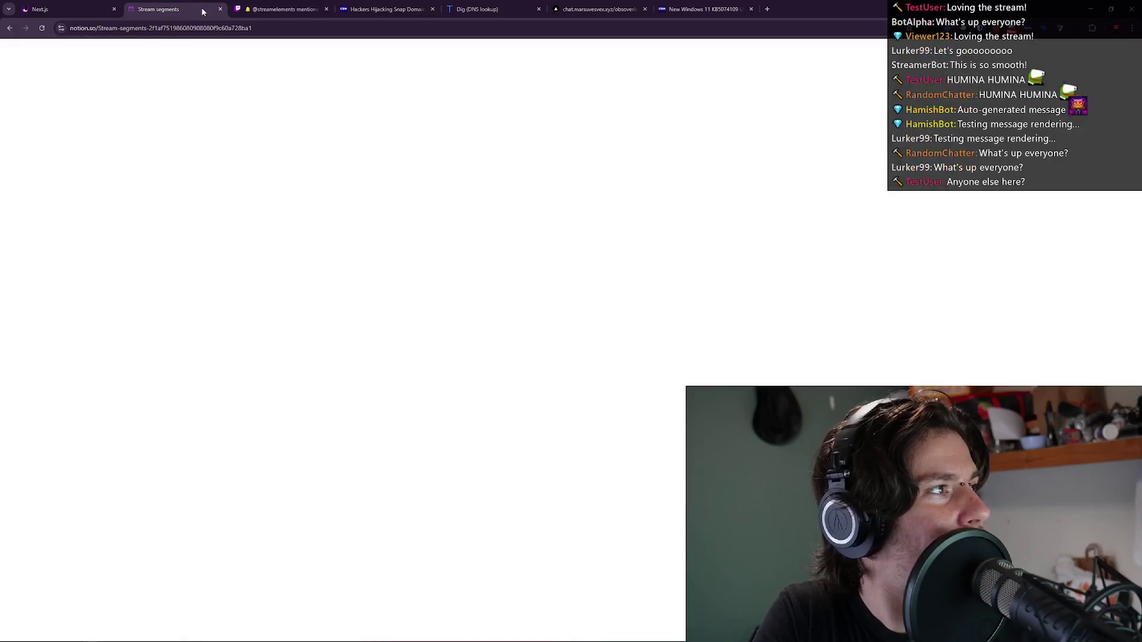
Add the 'Add Stream Marker with Description' quick action to the Twitch dashboard.
click(252, 14)
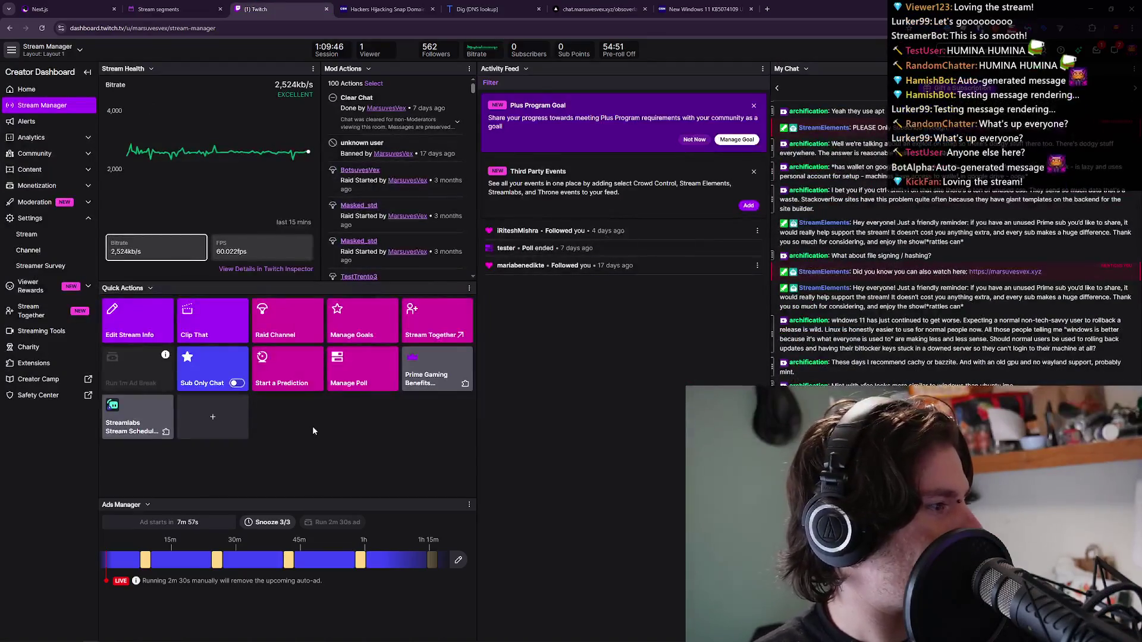
click(220, 434)
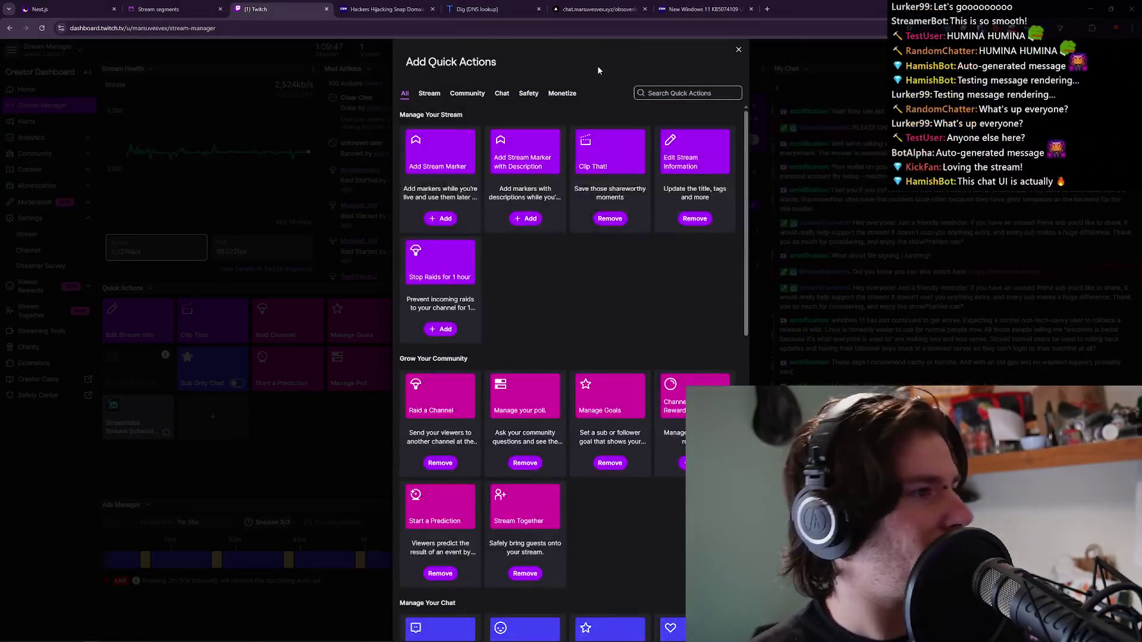
click(529, 220)
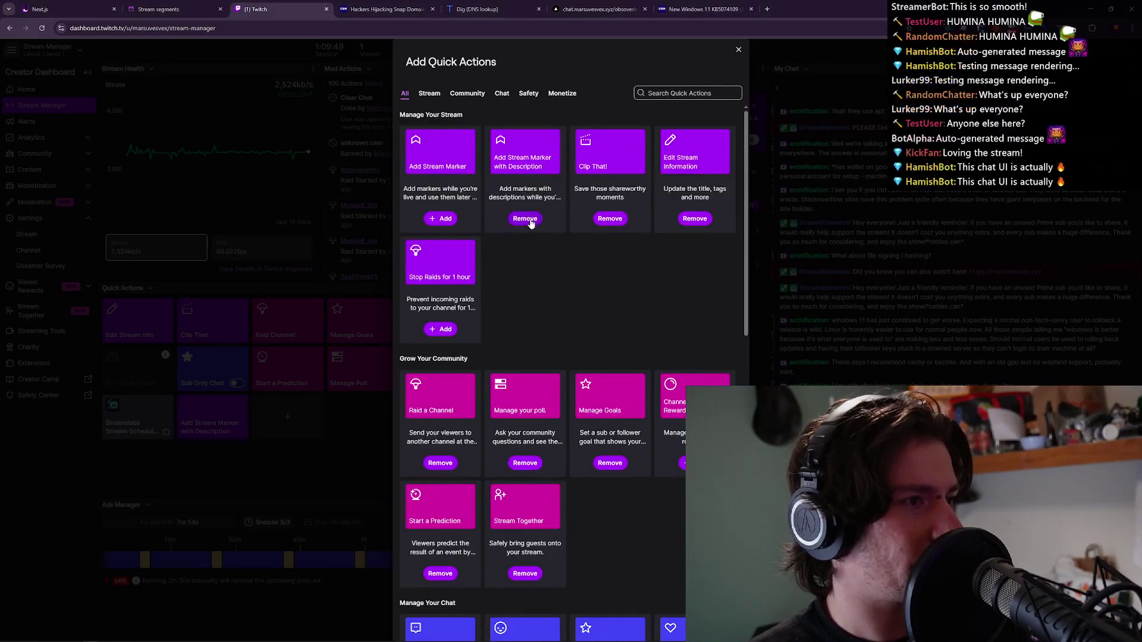
click(247, 452)
Place a stream marker described 'end 2', then return to the Windows 11 update article.
click(220, 426)
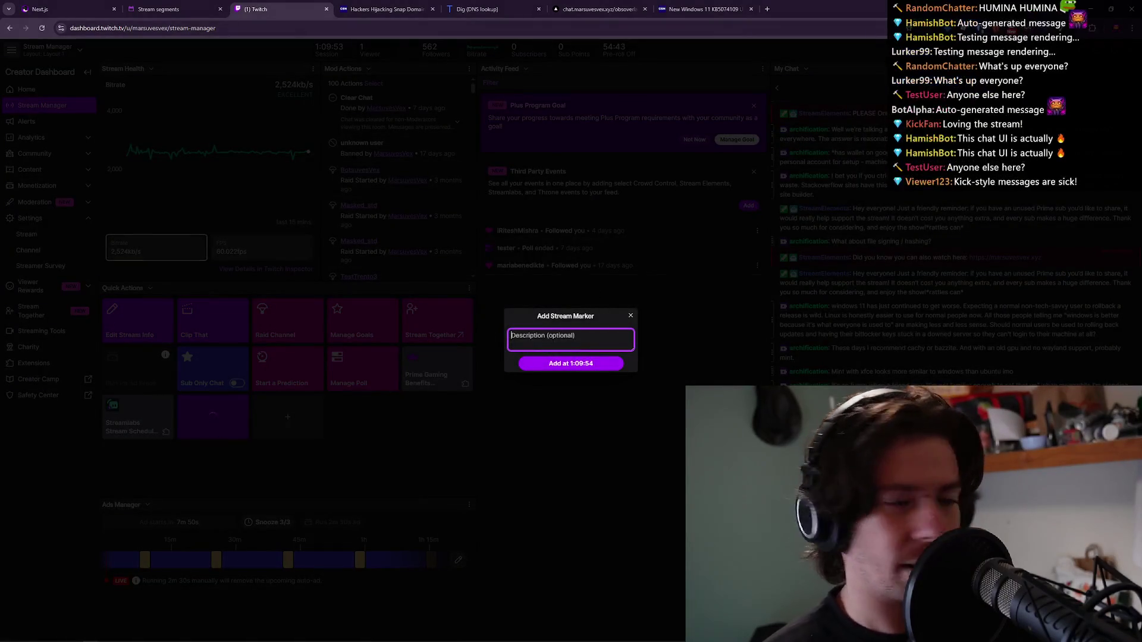
key(alt+Tab)
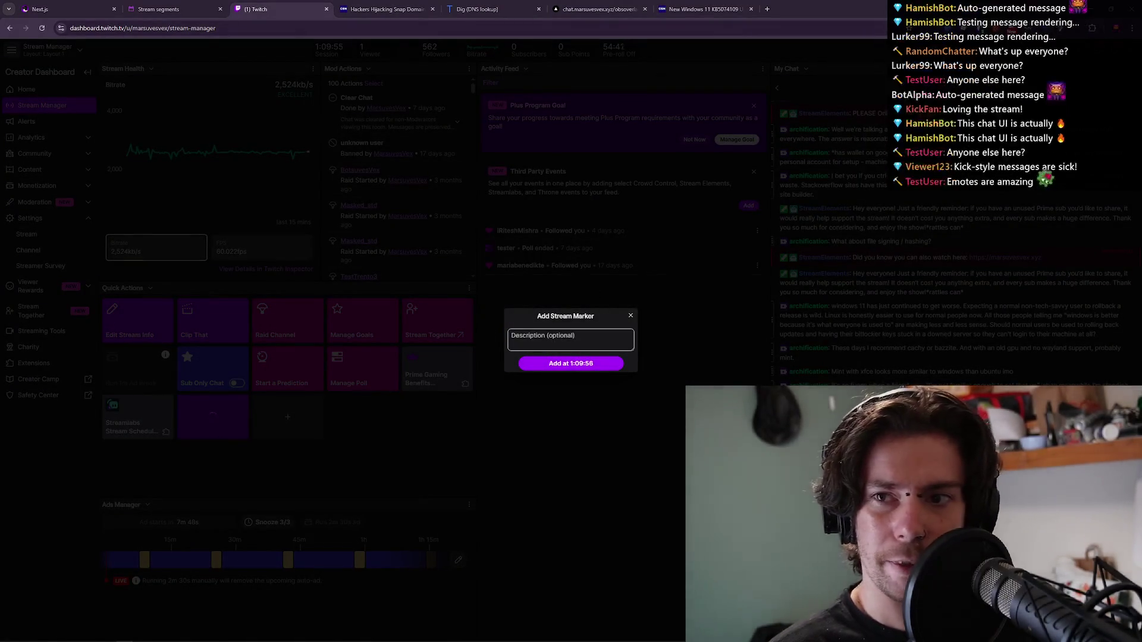
click(582, 338)
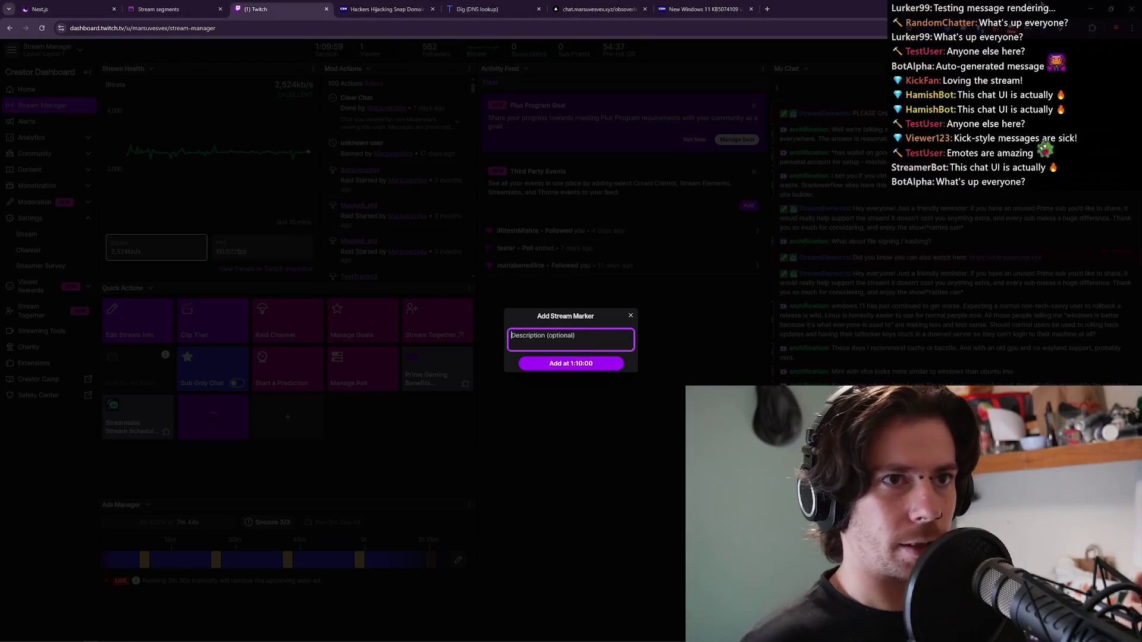
key(alt+Tab)
key(alt+Tab)
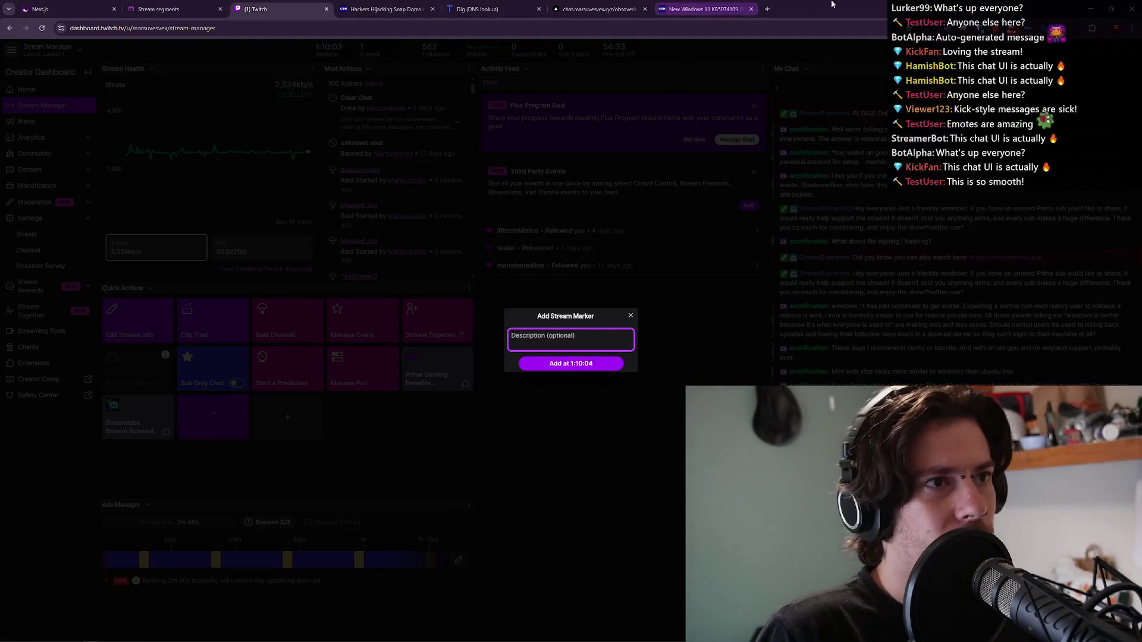
key(super+Down)
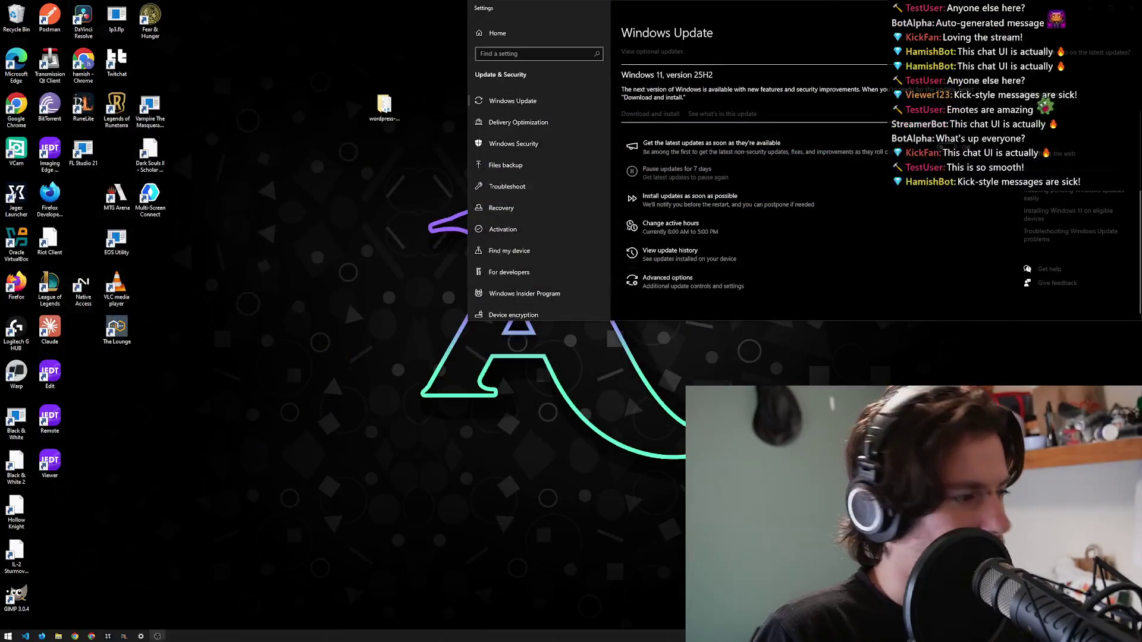
mouse_move(75, 635)
click(101, 609)
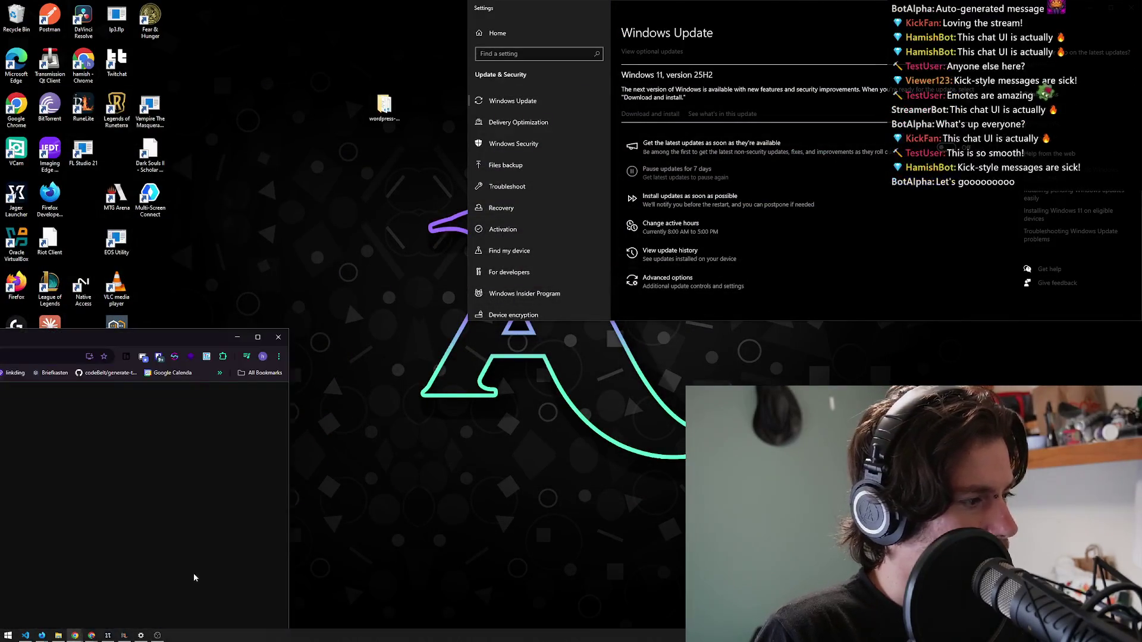
click(237, 336)
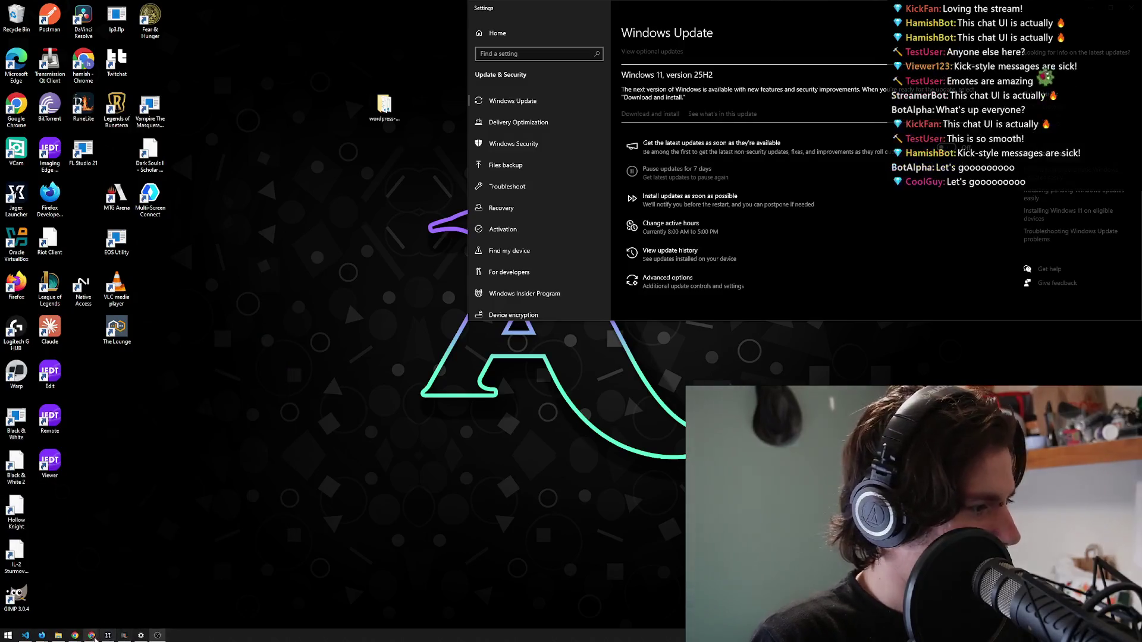
mouse_move(91, 635)
click(114, 616)
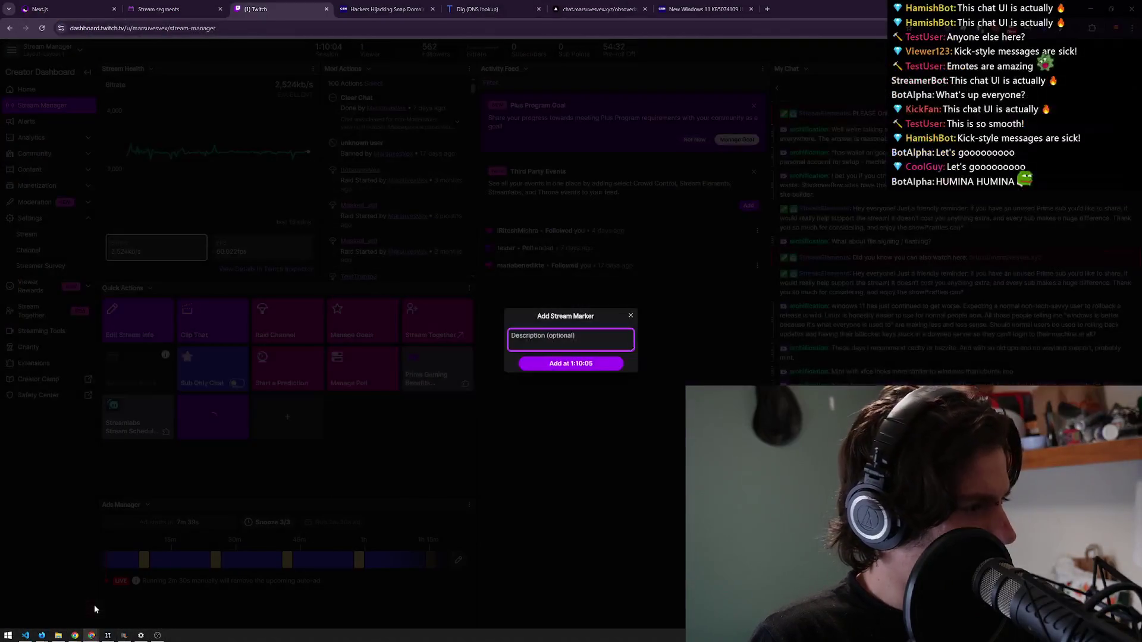
text(end 2)
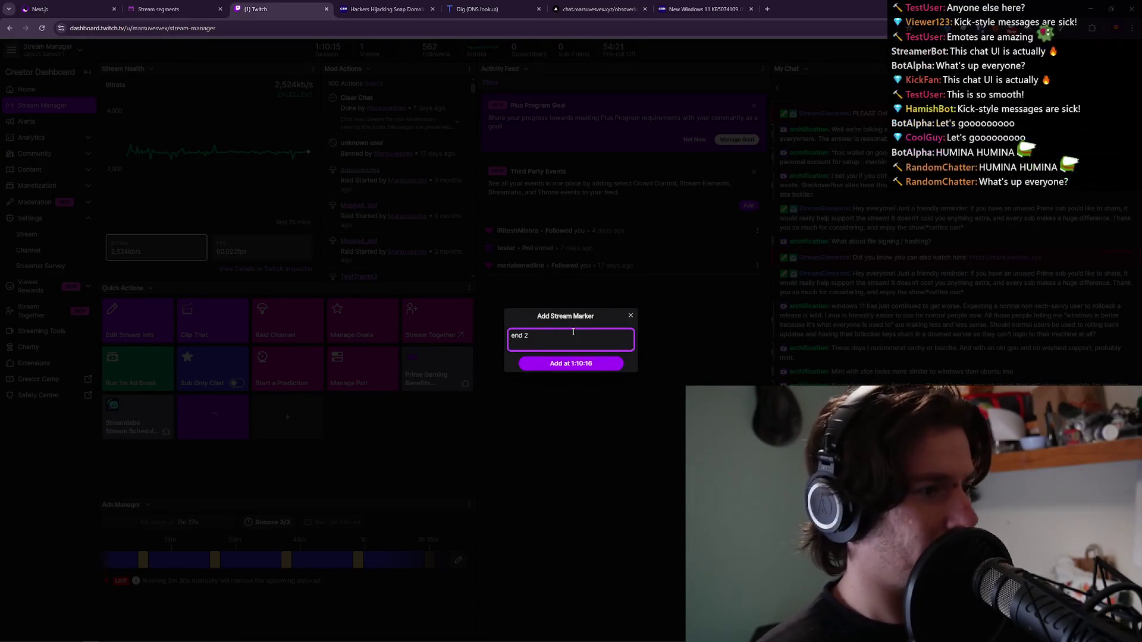
click(589, 364)
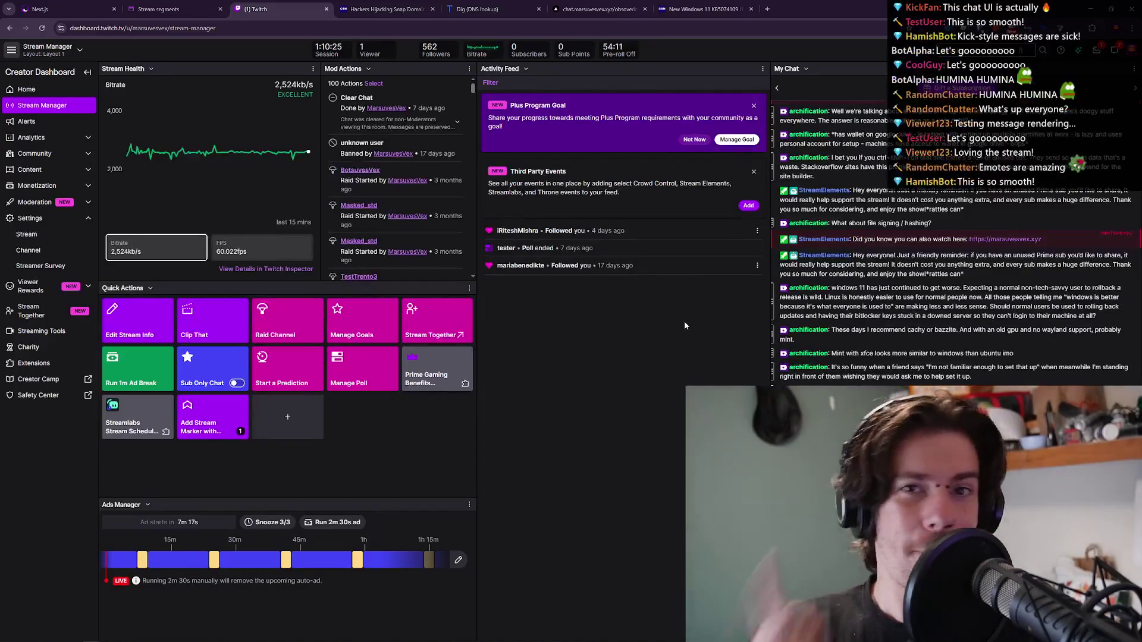
click(743, 5)
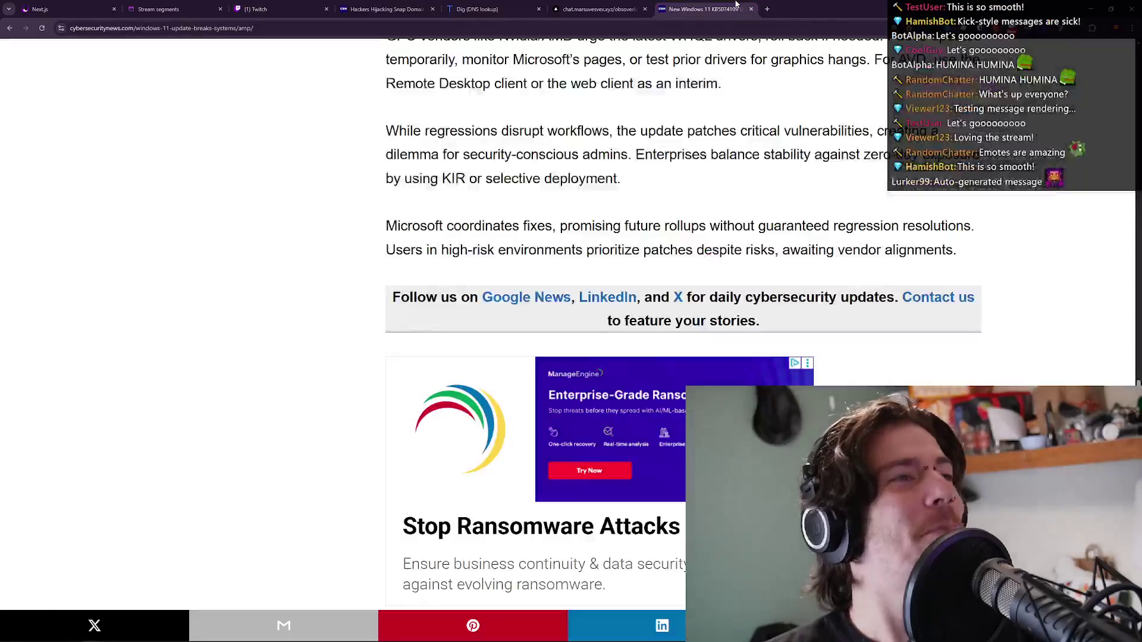
Briefly select the patches paragraph and the word 'conscious', then deselect all text.
triple_click(723, 253)
click(724, 255)
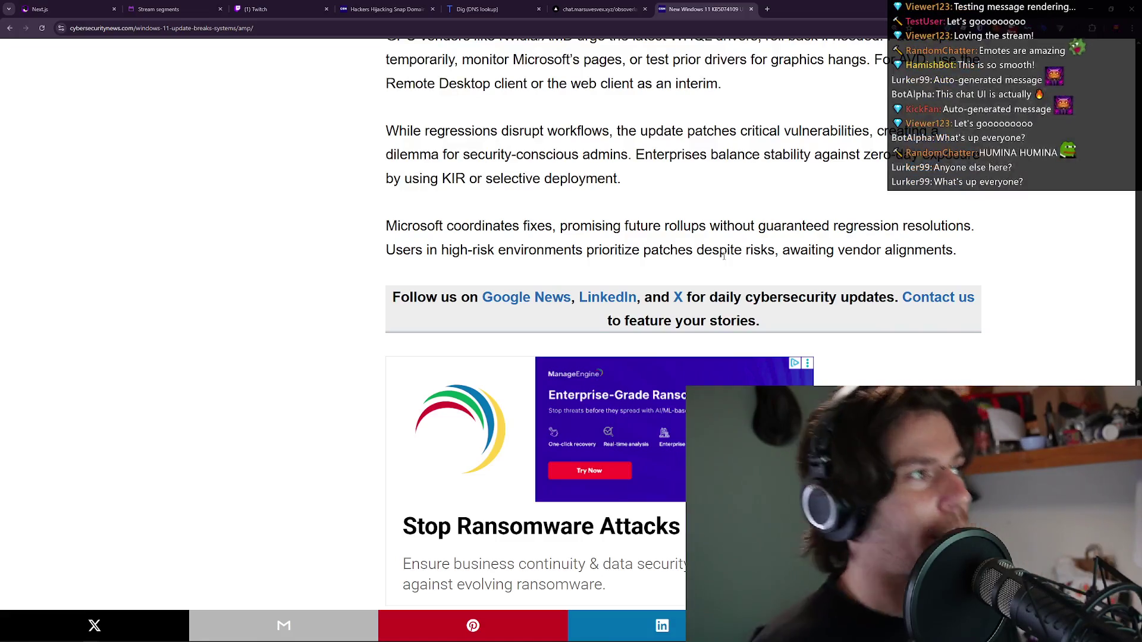
double_click(522, 156)
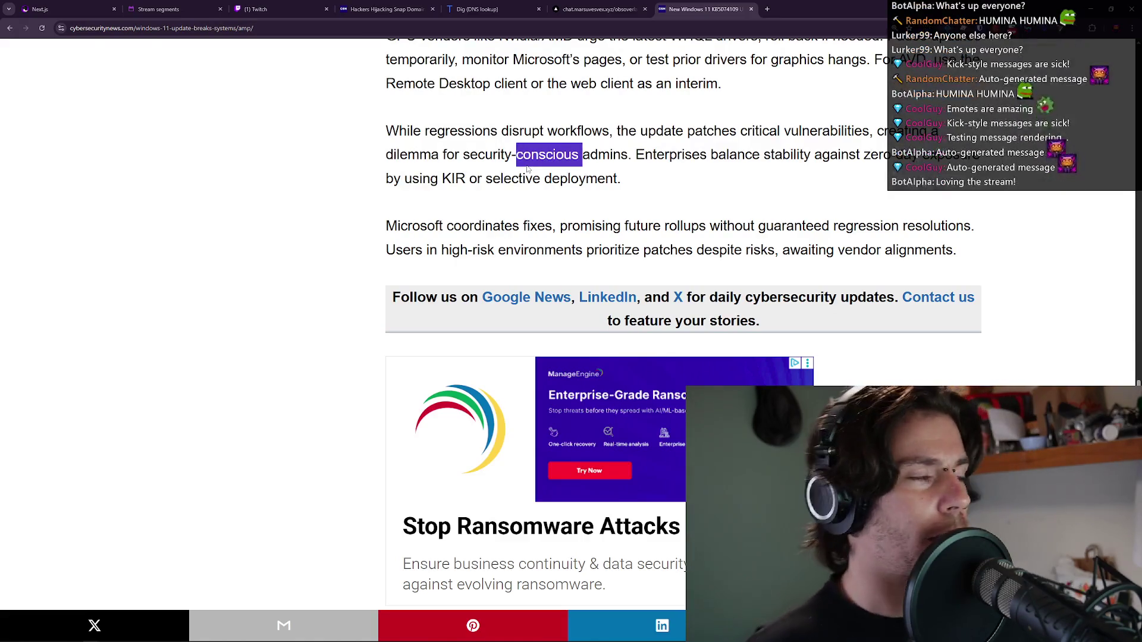
click(885, 122)
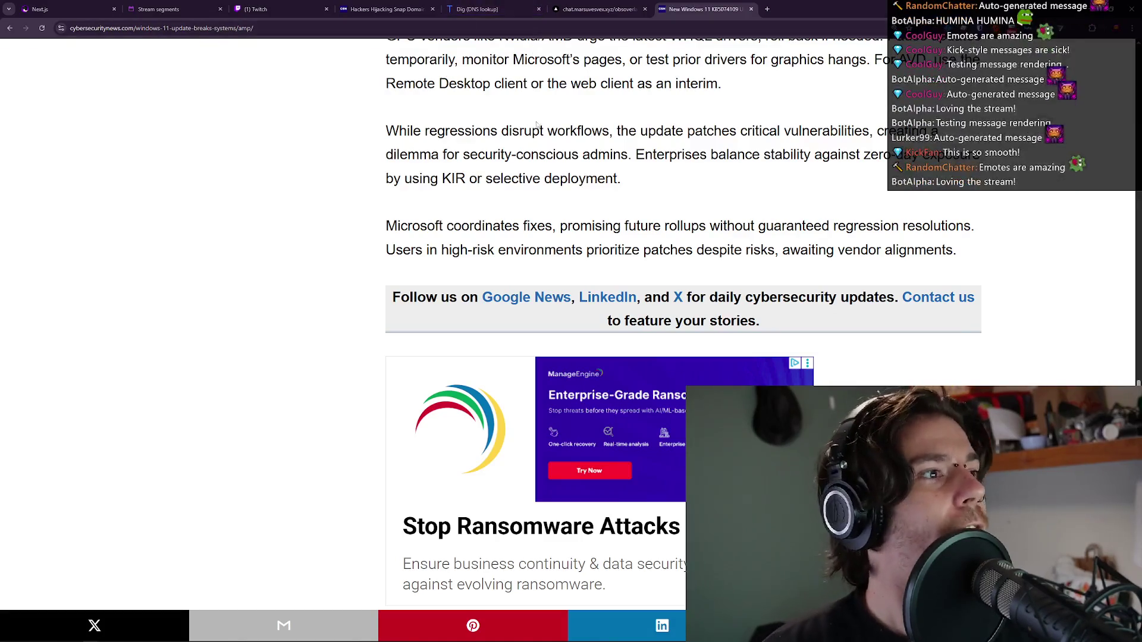
View the Hackers Hijacking Snap Domains article, then minimize Chrome to the desktop.
click(384, 9)
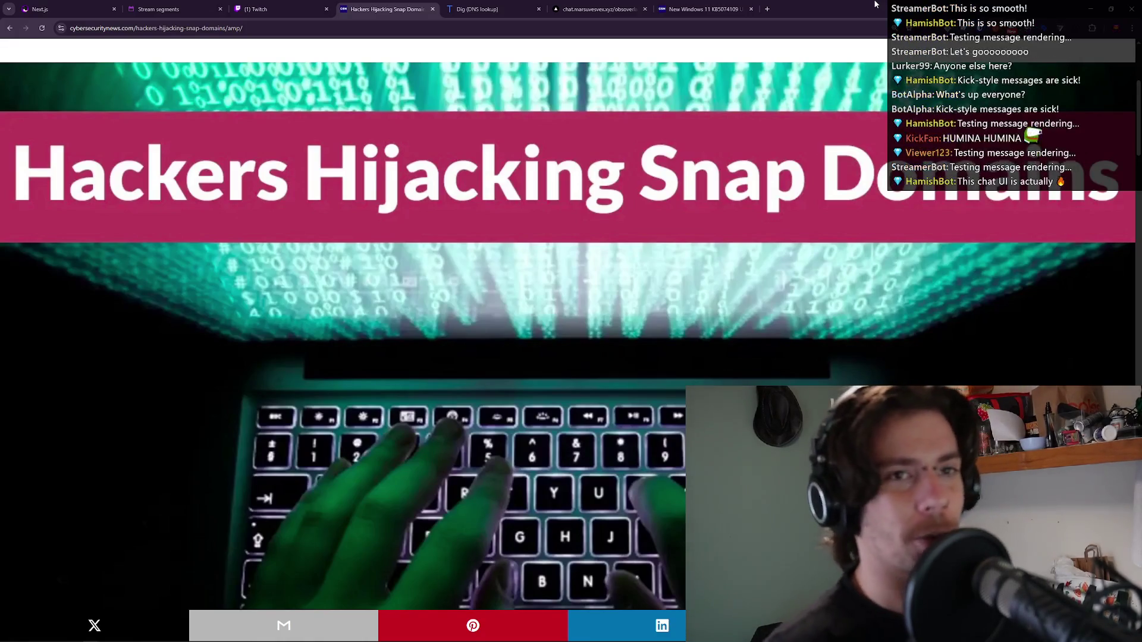
click(1080, 8)
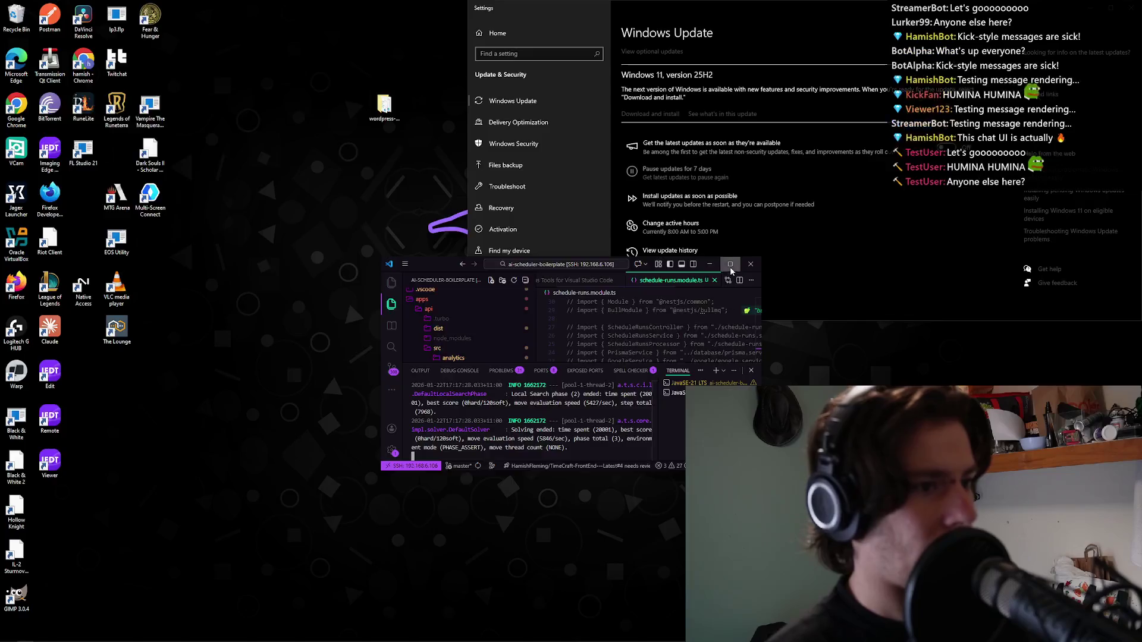
Maximize VS Code and bring it back in front of the Chrome window.
click(730, 264)
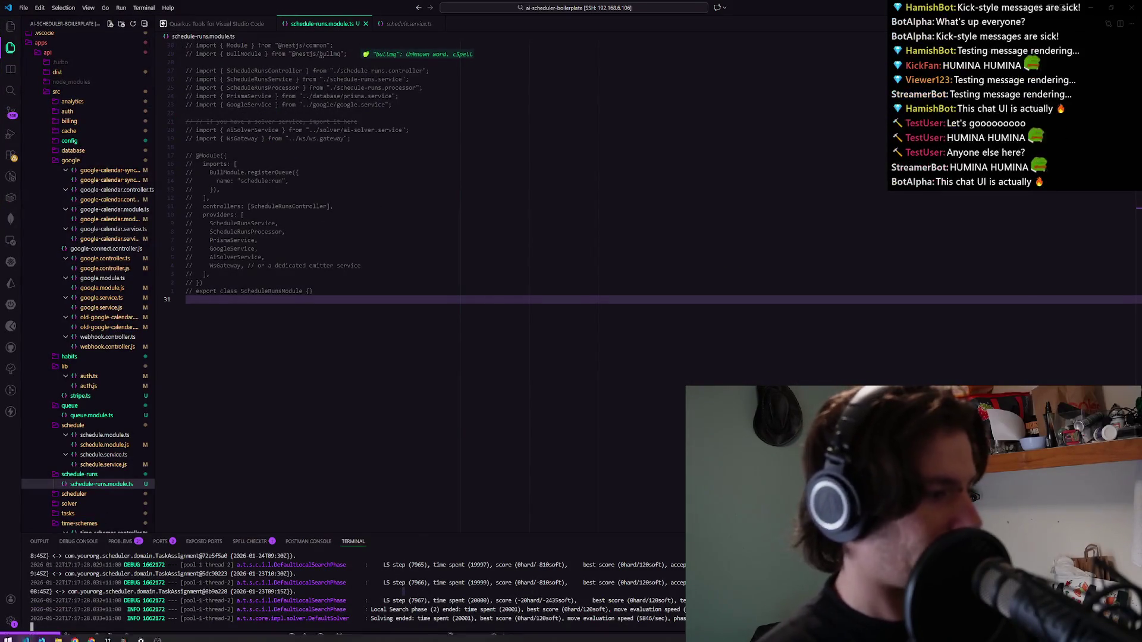
mouse_move(75, 635)
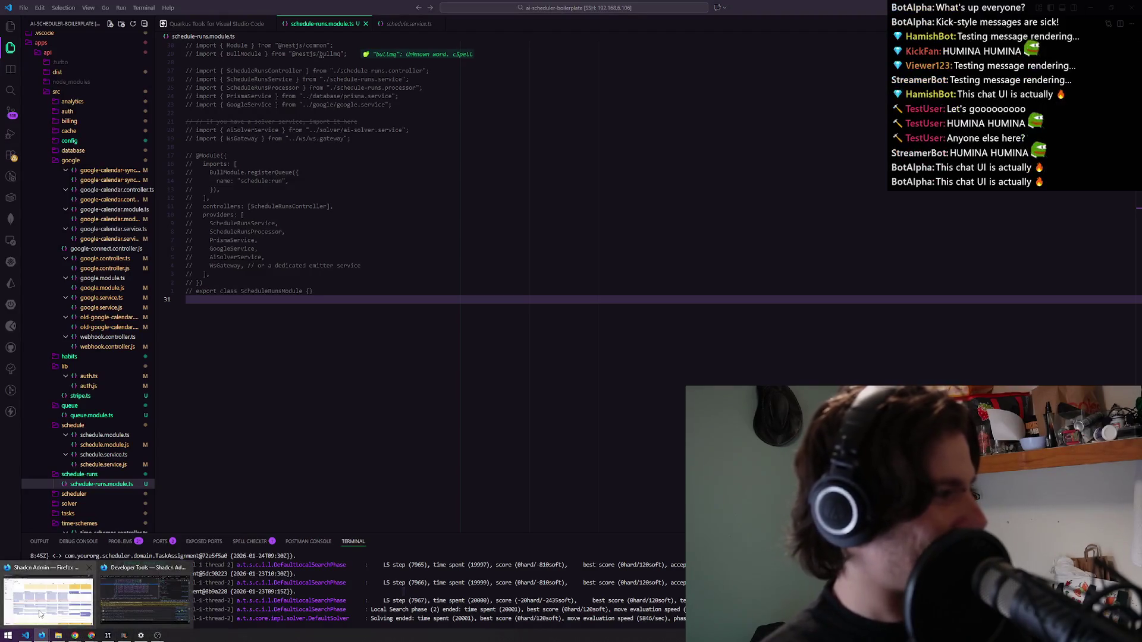
click(54, 595)
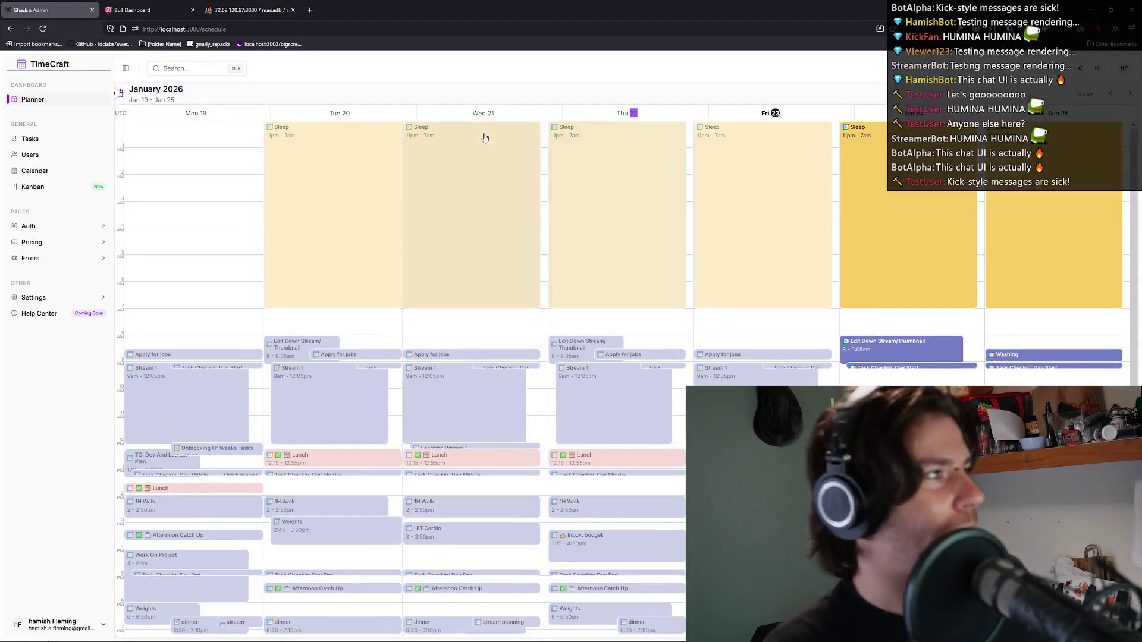
key(alt+Tab)
Collapse api, expand the TimeCraft-user-Dashboard tree and open its package.json.
click(65, 52)
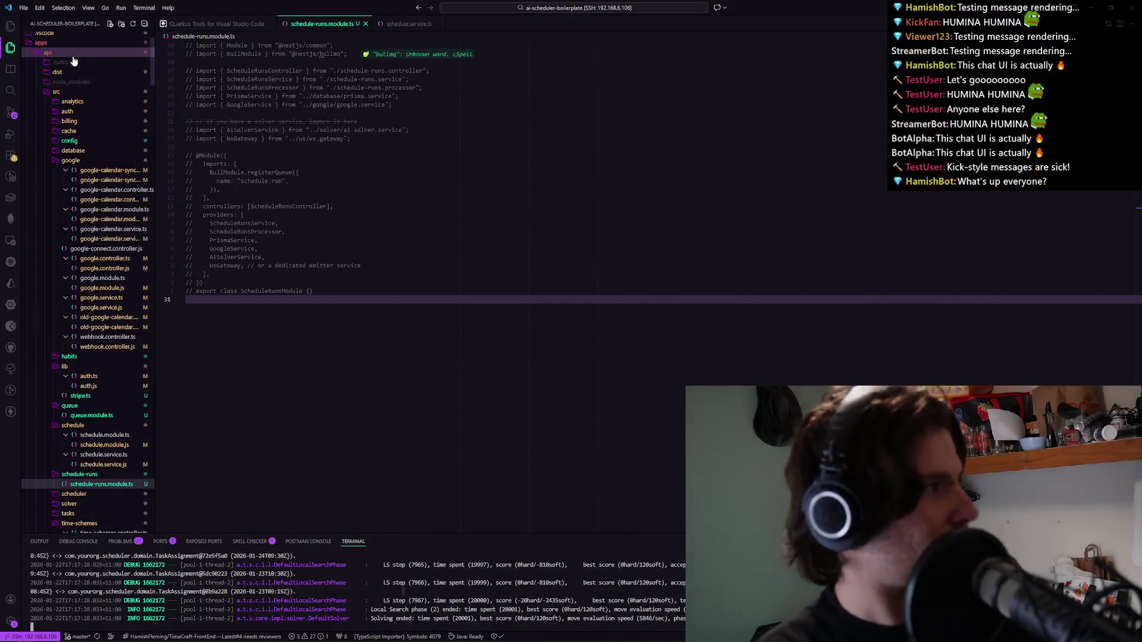
click(79, 72)
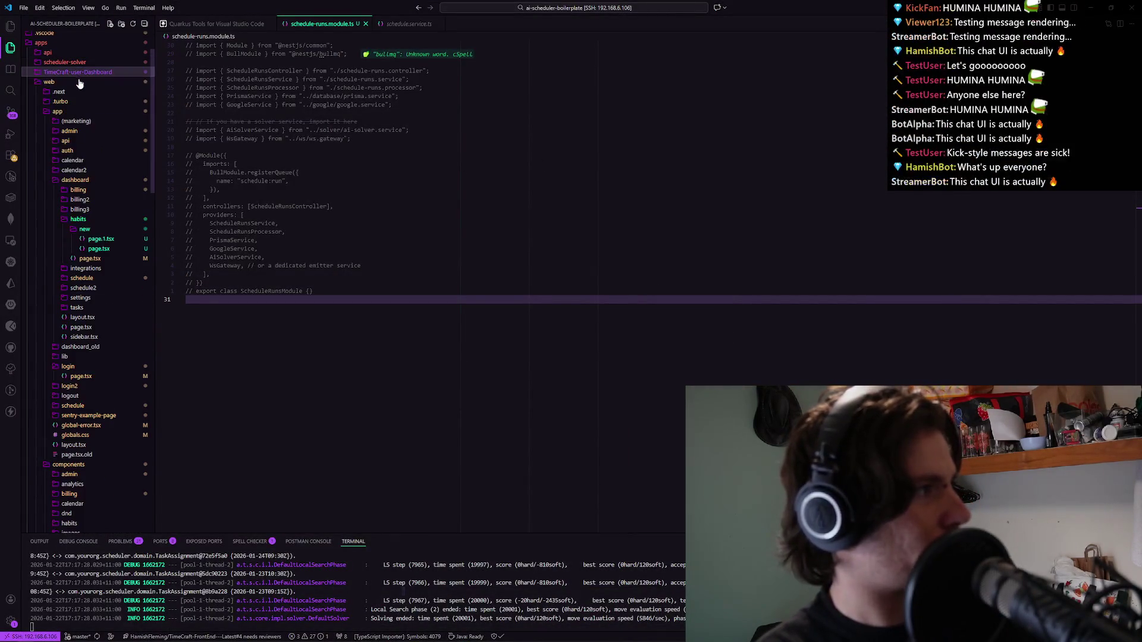
scroll(77, 82, up, 2)
click(70, 115)
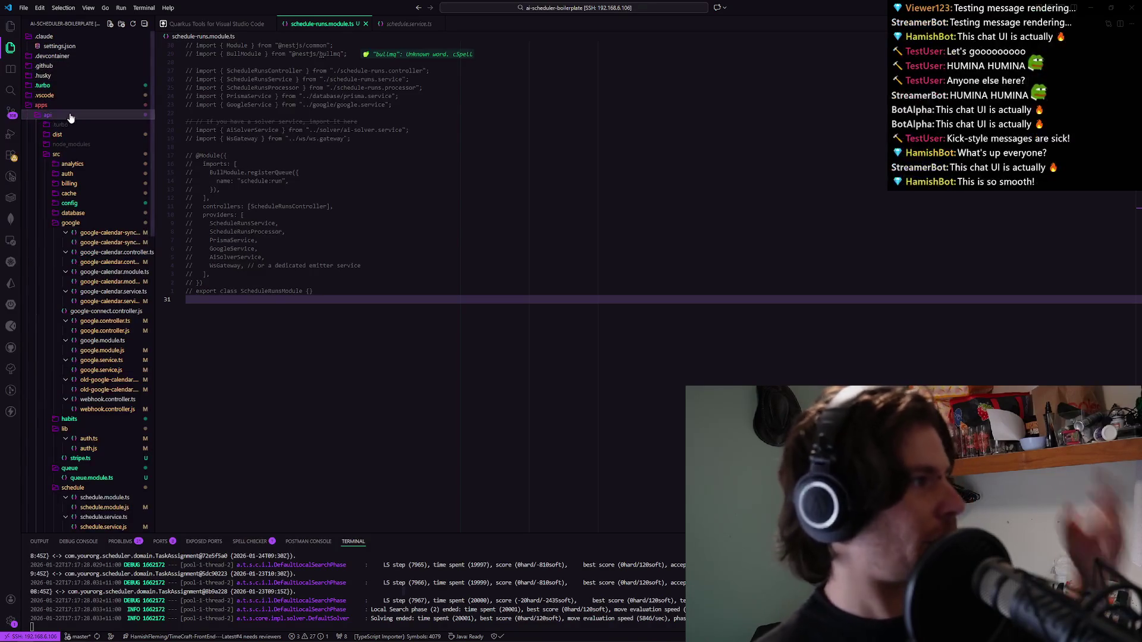
click(70, 116)
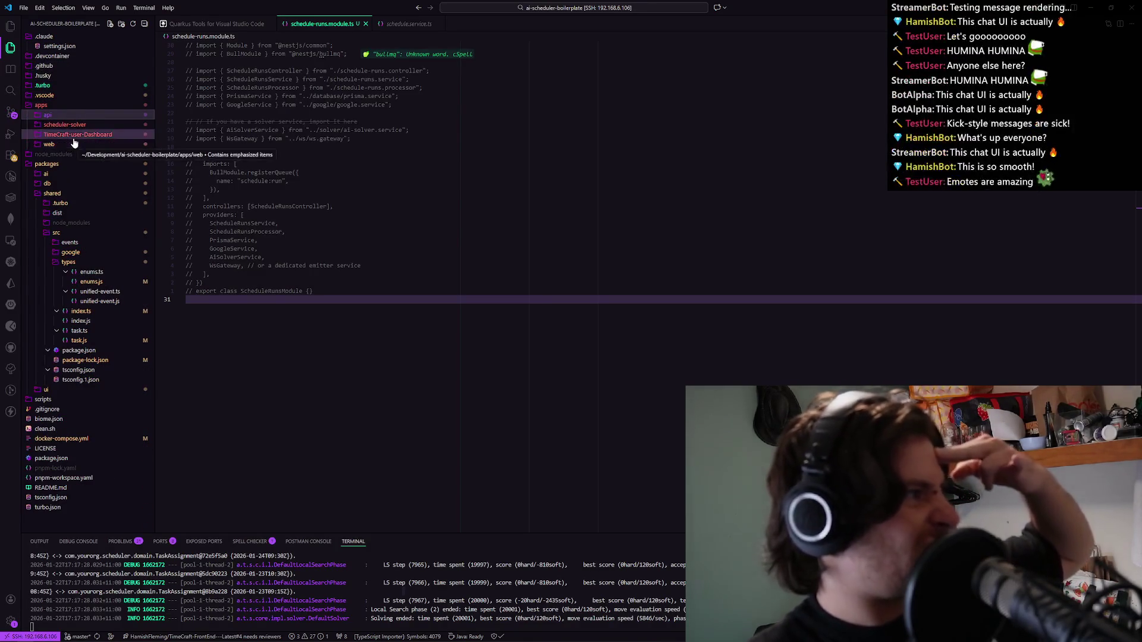
click(73, 135)
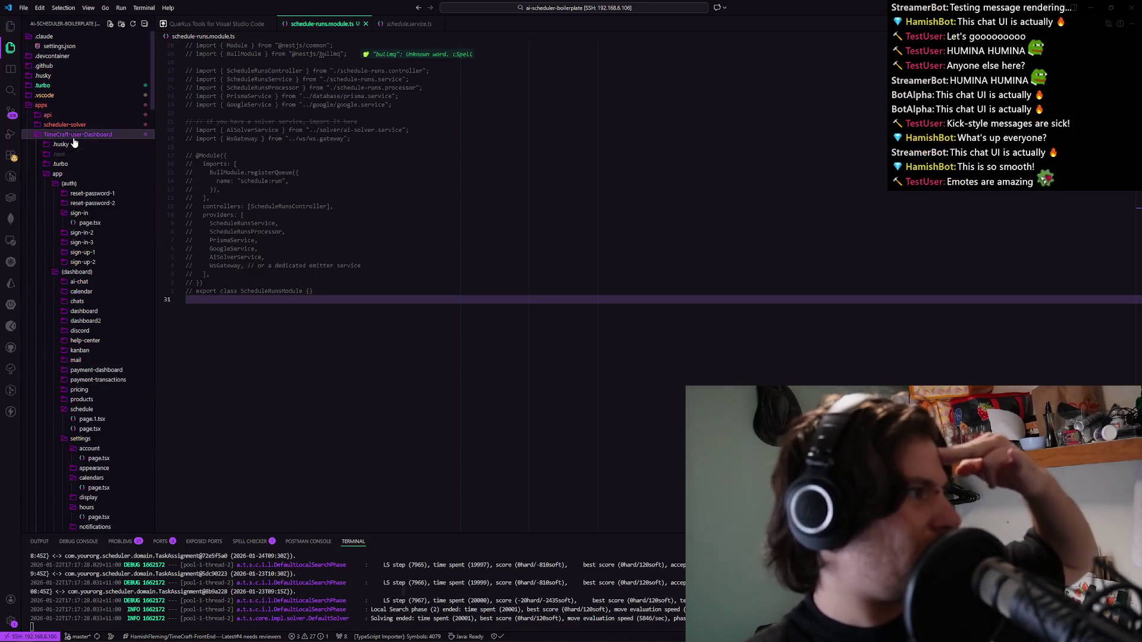
click(73, 175)
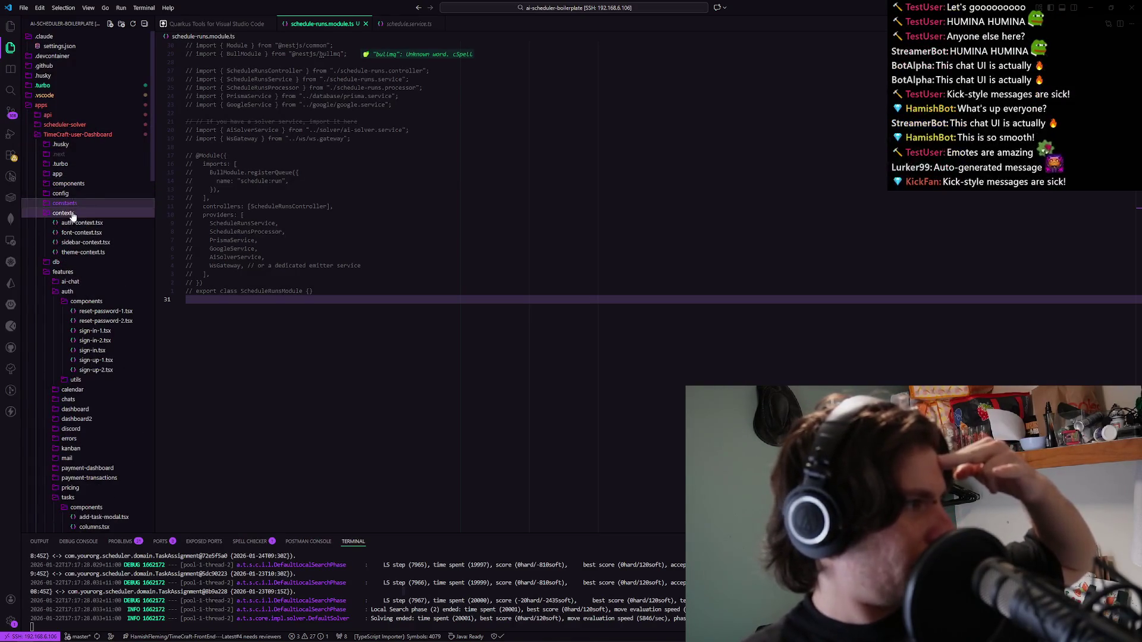
click(72, 212)
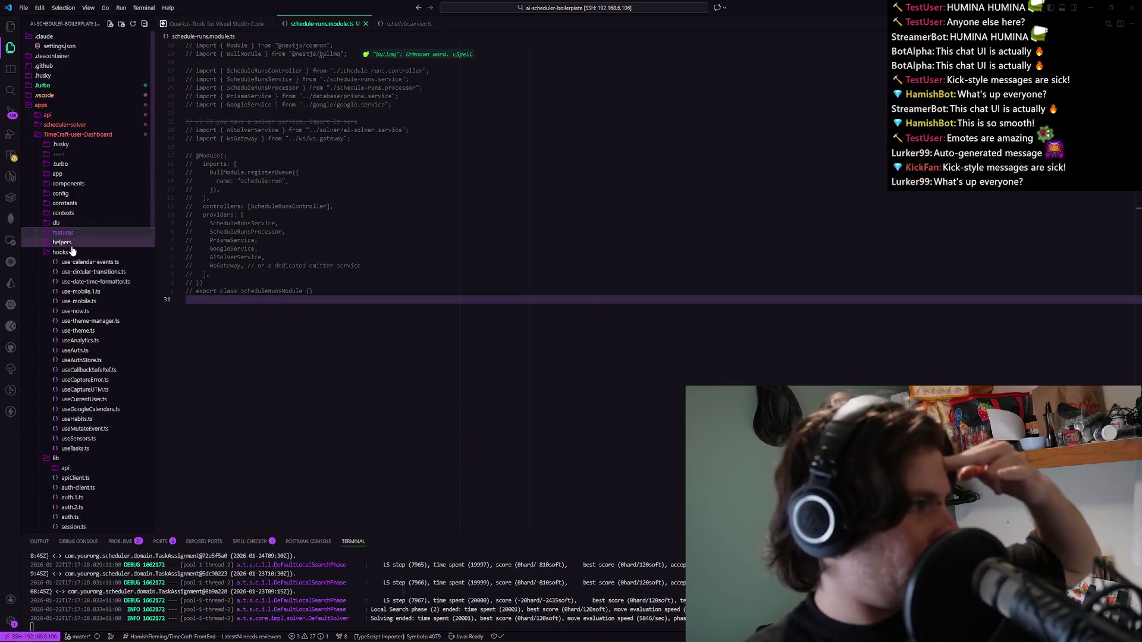
scroll(77, 261, down, 10)
scroll(98, 282, down, 5)
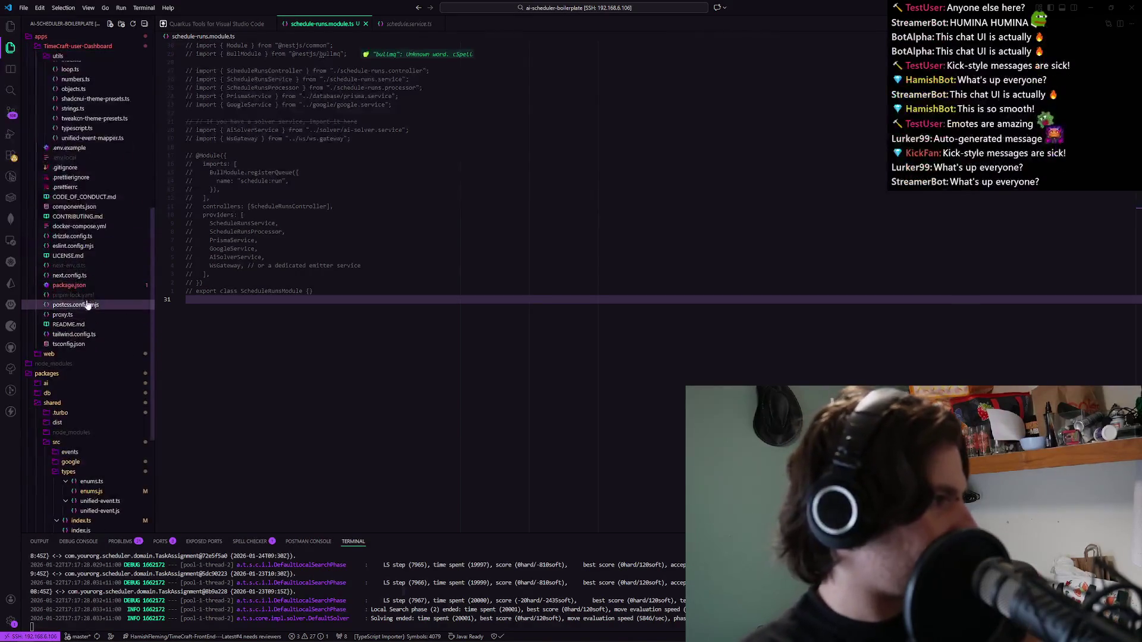
click(82, 286)
Review the lodash, dotenv and drizzle-orm dependencies in the dashboard's package.json.
scroll(202, 160, down, 11)
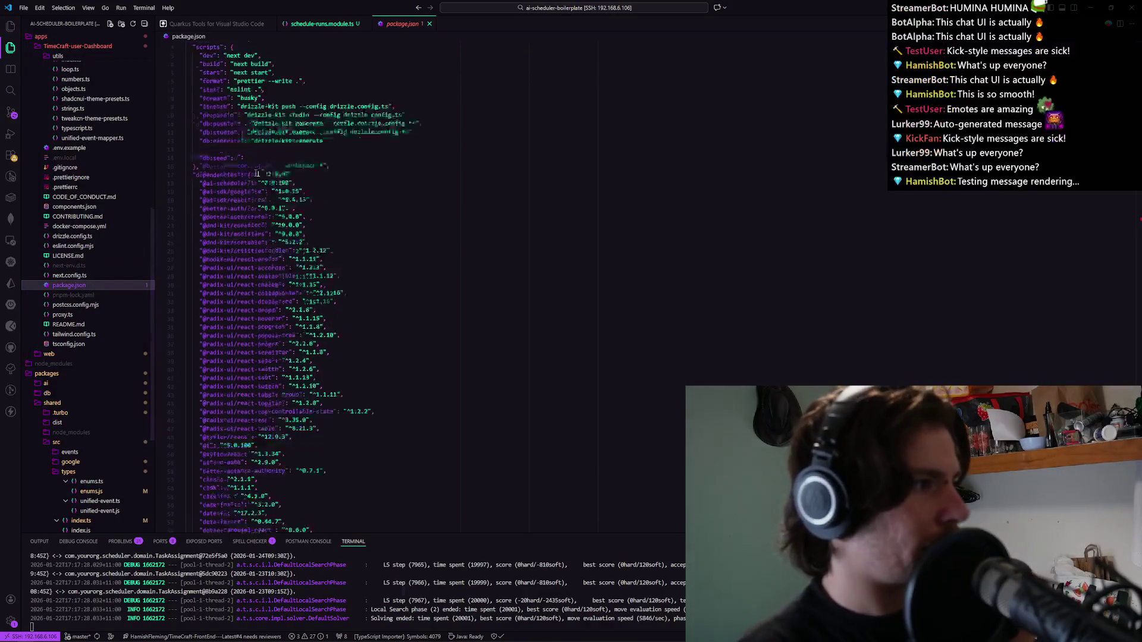
scroll(254, 136, down, 4)
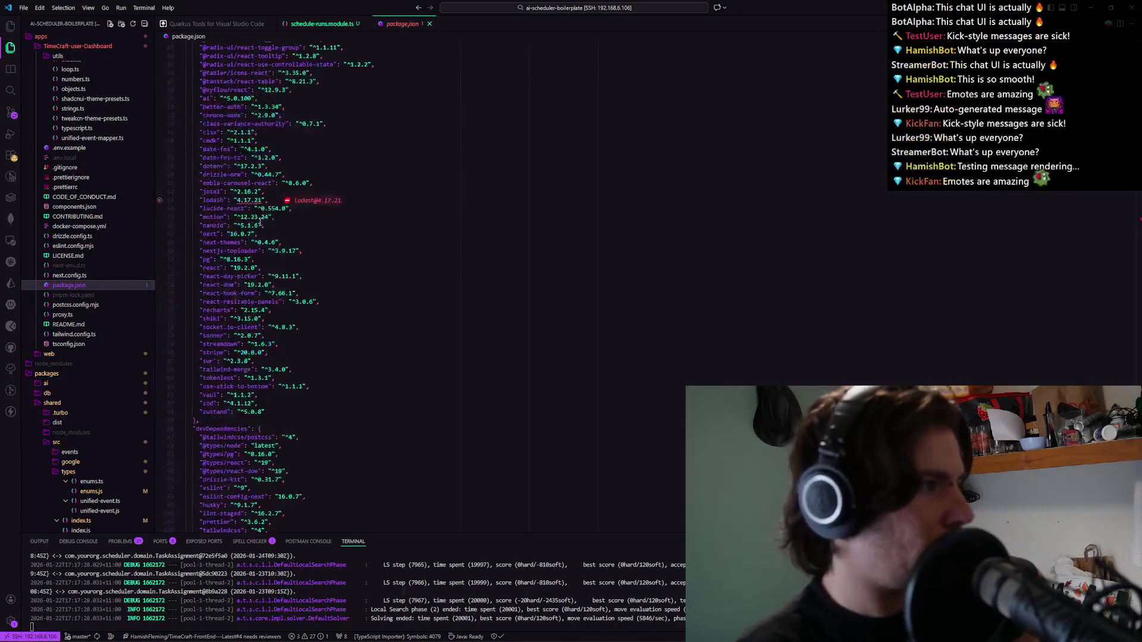
click(211, 203)
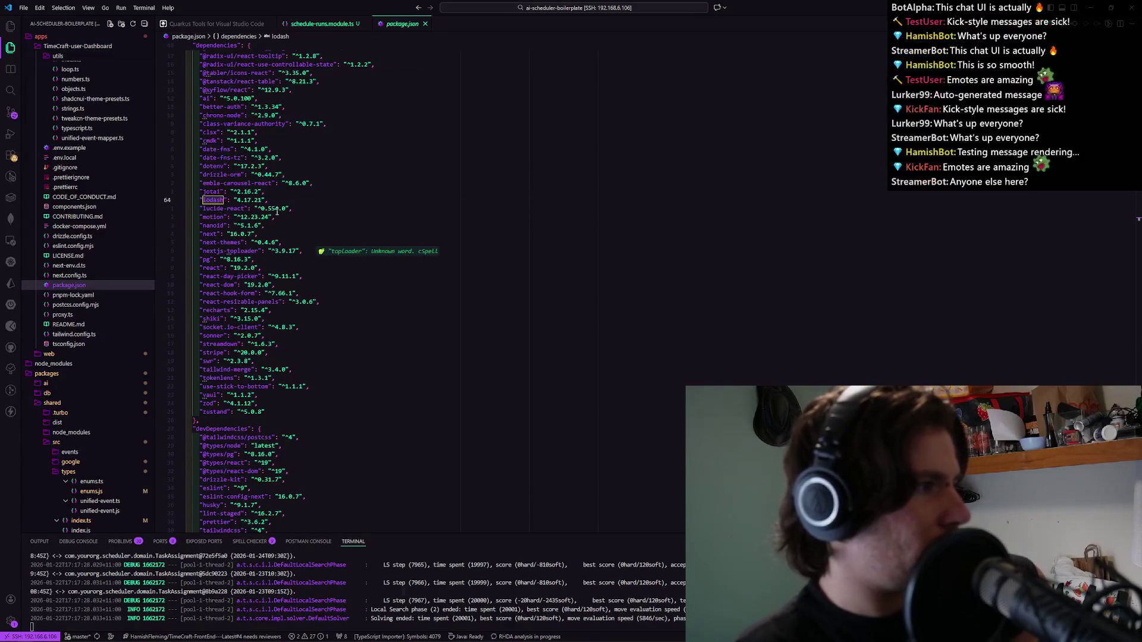
click(276, 167)
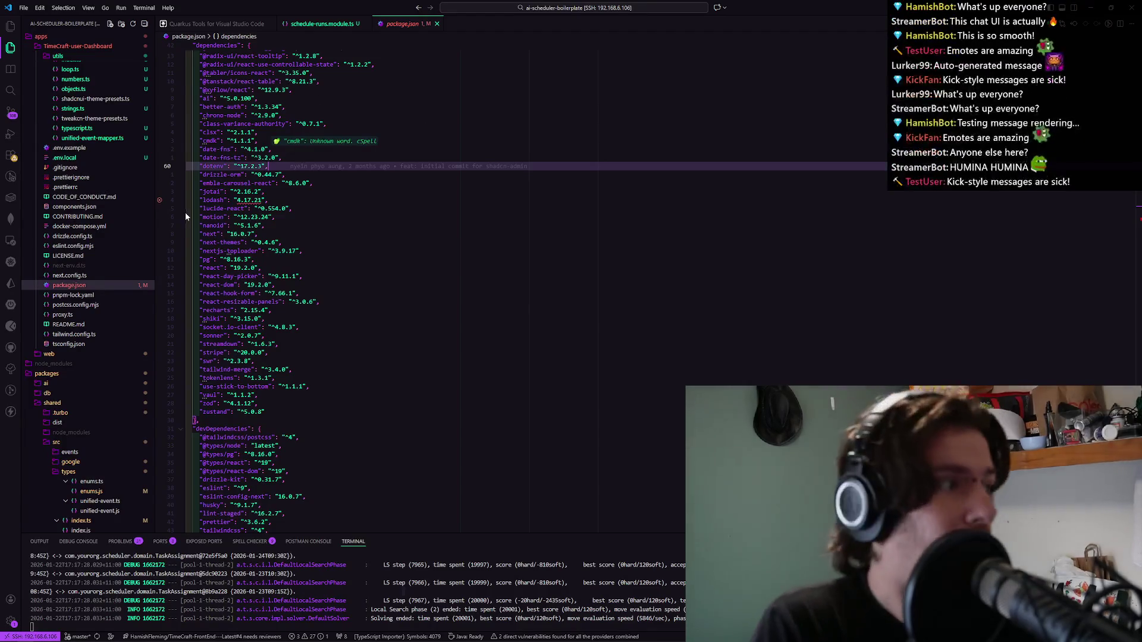
click(218, 175)
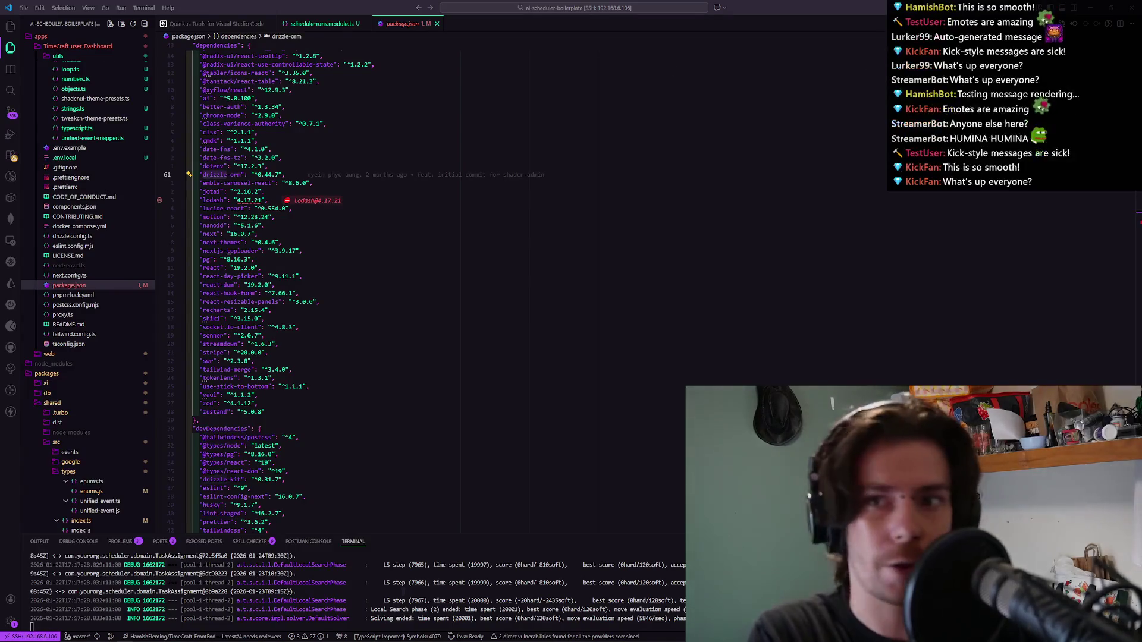
Expand apps/api in the Explorer and open its package.json.
scroll(82, 122, up, 8)
scroll(82, 122, up, 3)
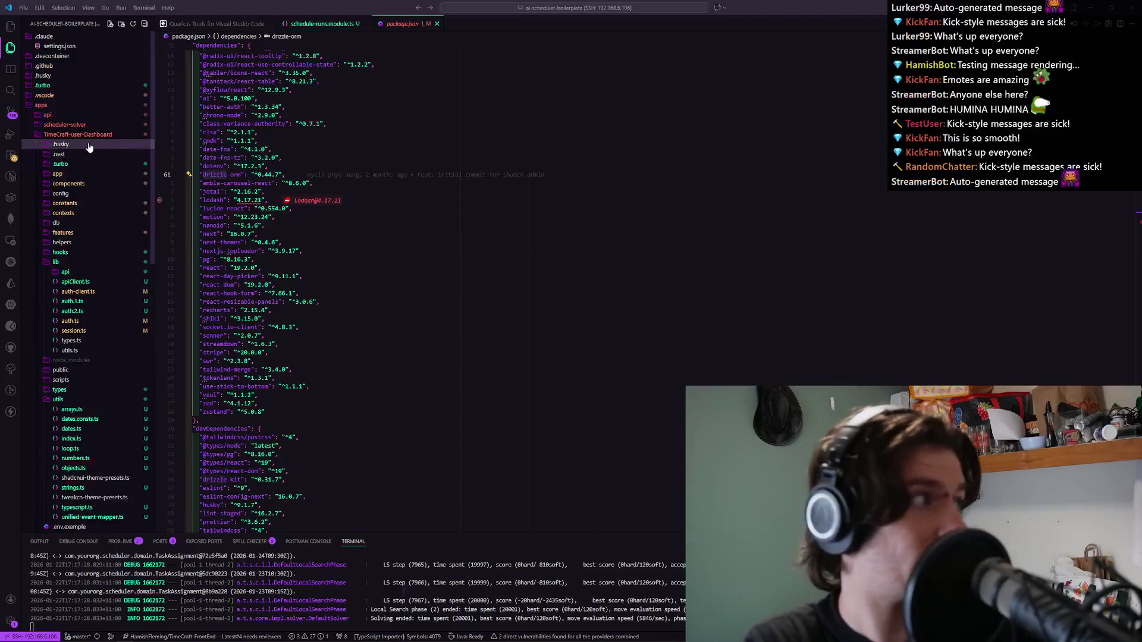
click(66, 116)
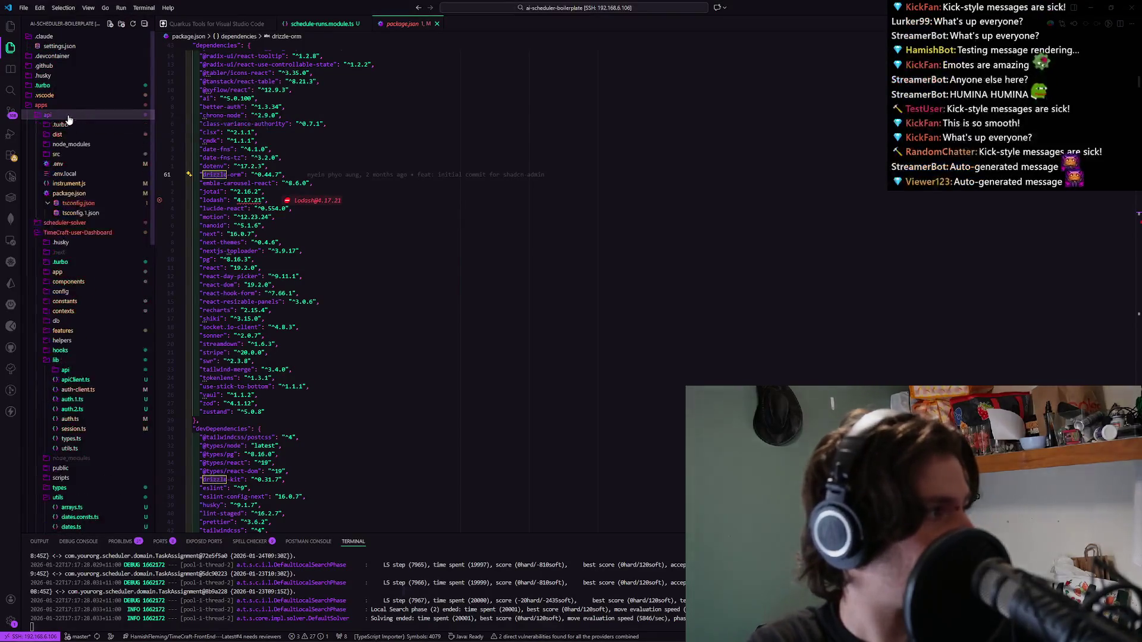
click(69, 193)
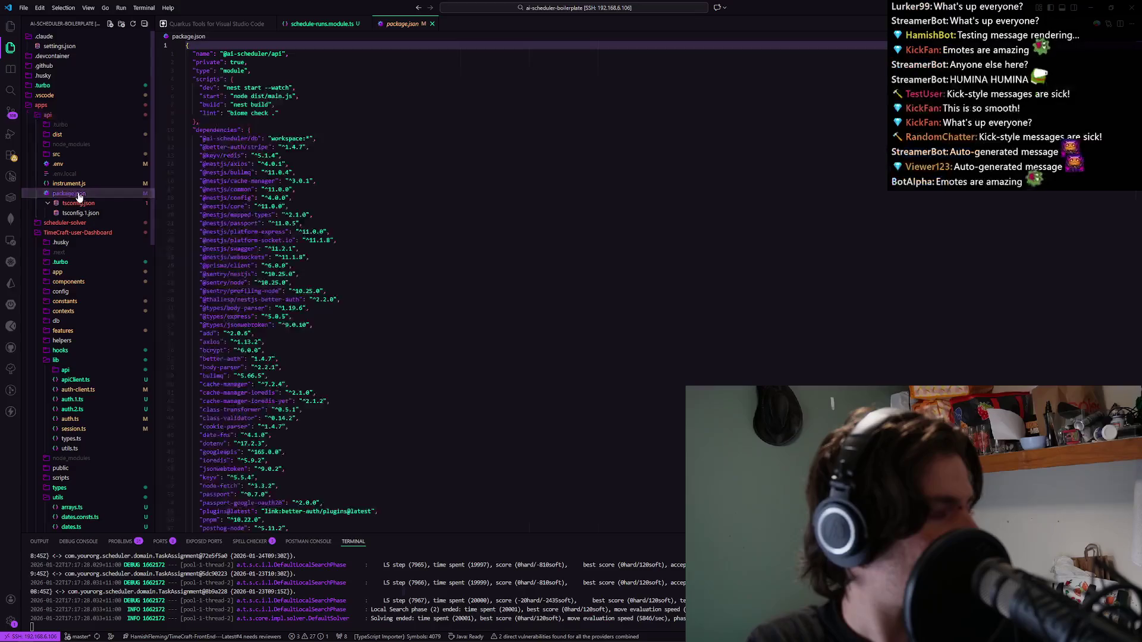
Hide the sidebar and inspect the axios and add dependencies in the api package.json.
key(ctrl+b)
scroll(168, 110, down, 6)
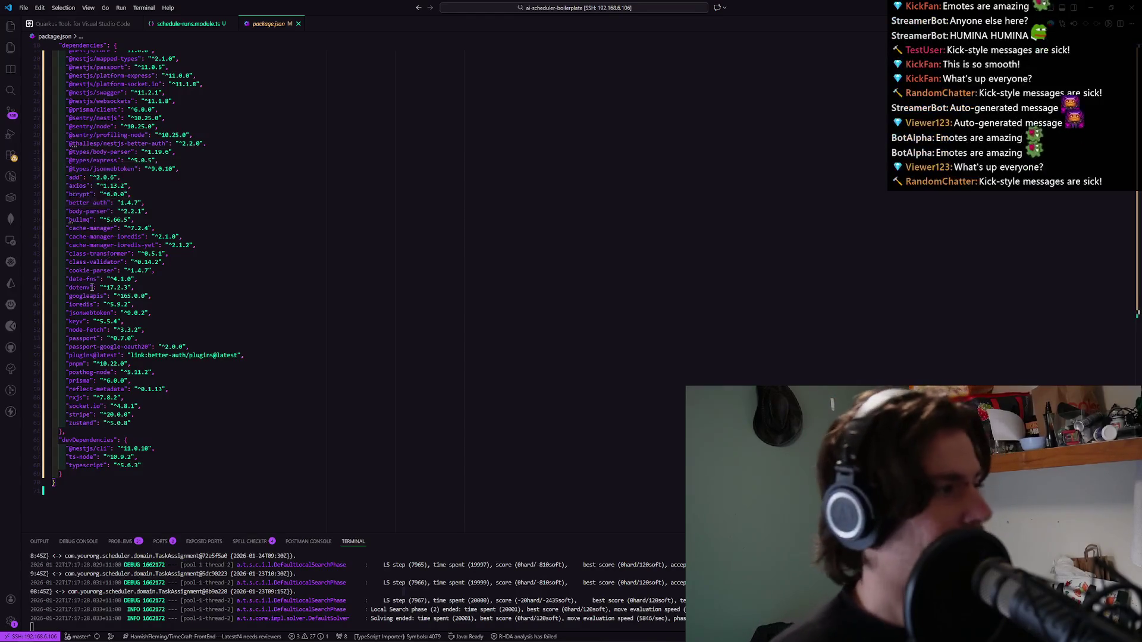
double_click(83, 185)
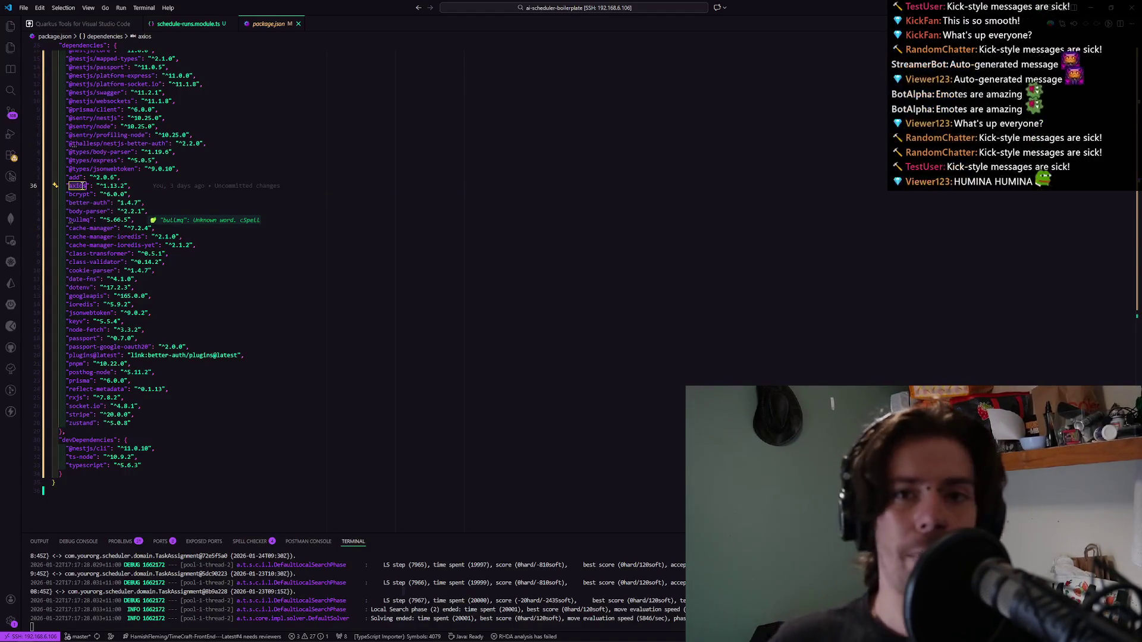
click(113, 177)
click(113, 177)
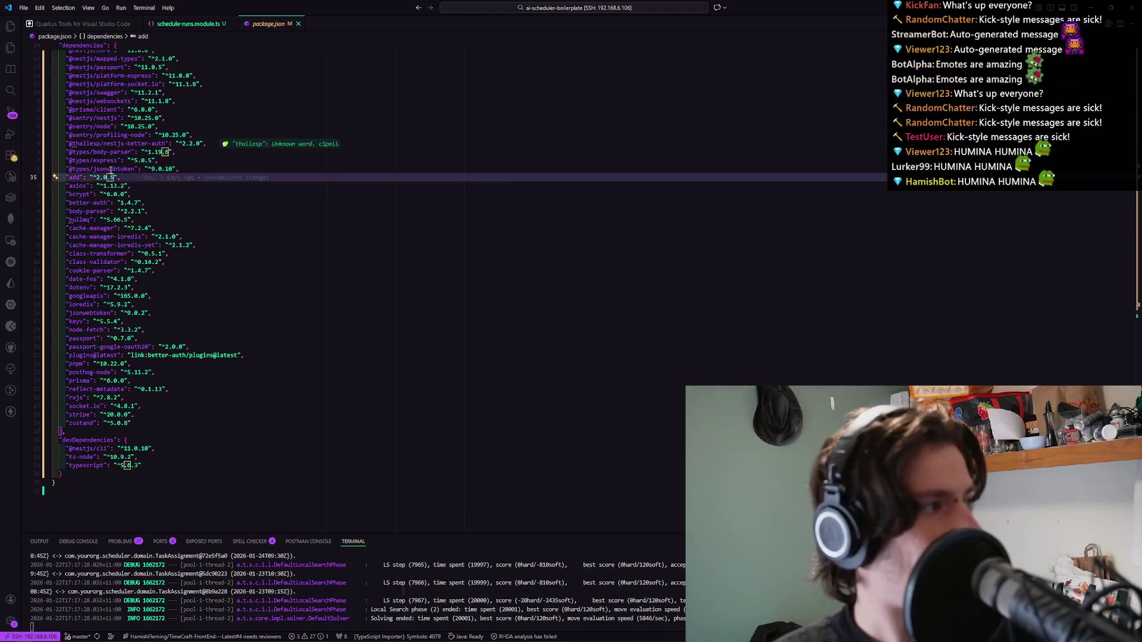
double_click(97, 177)
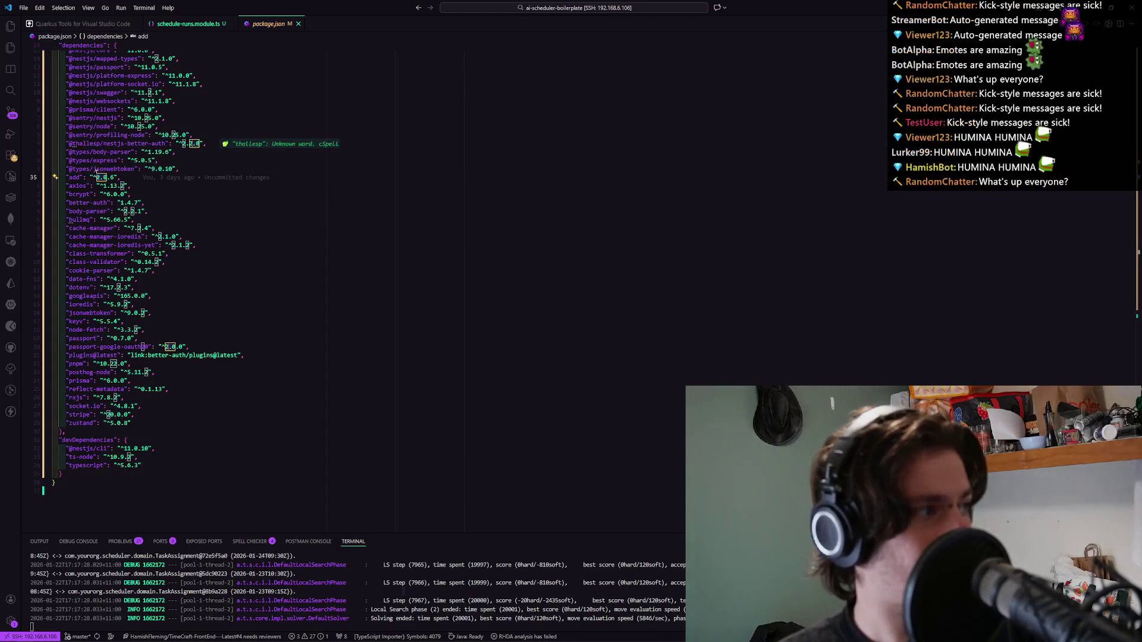
mouse_move(98, 172)
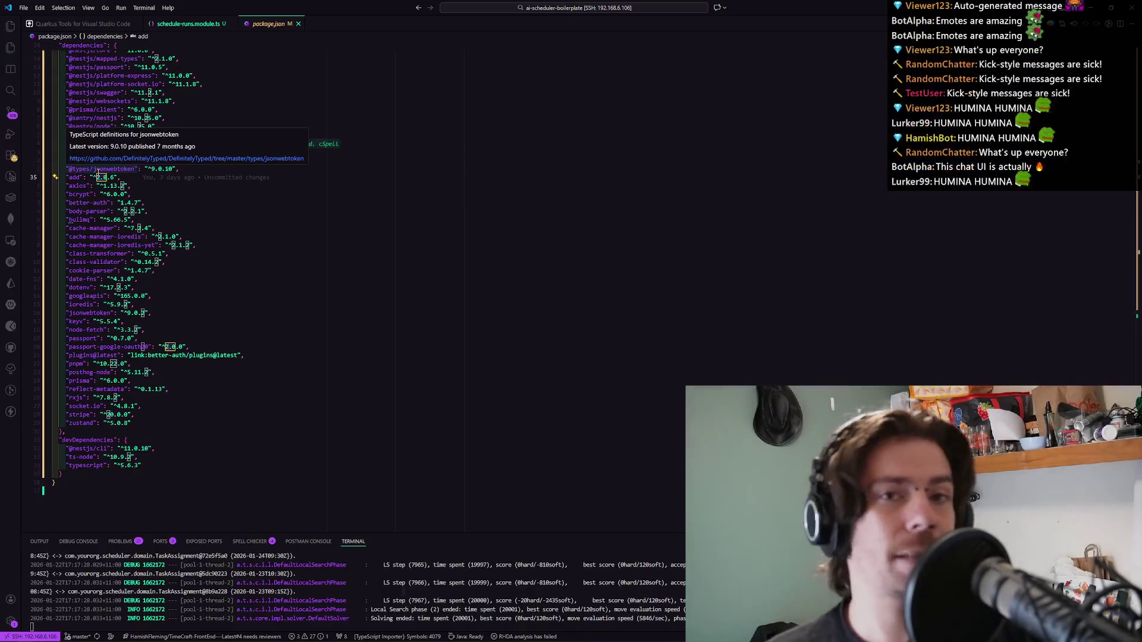
click(281, 217)
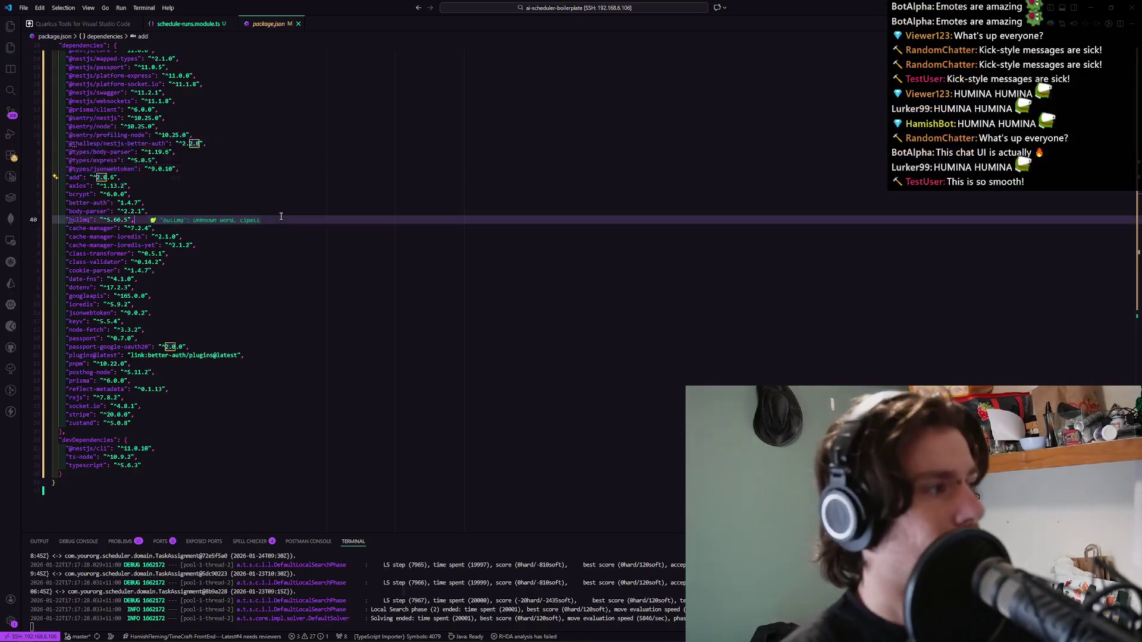
scroll(280, 217, up, 3)
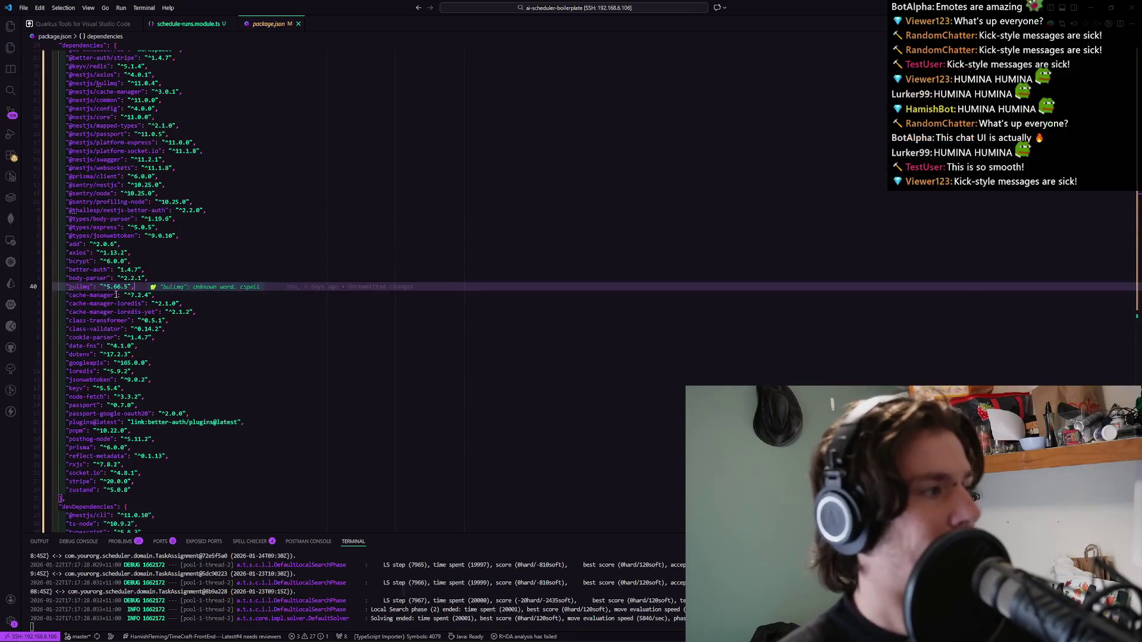
click(155, 227)
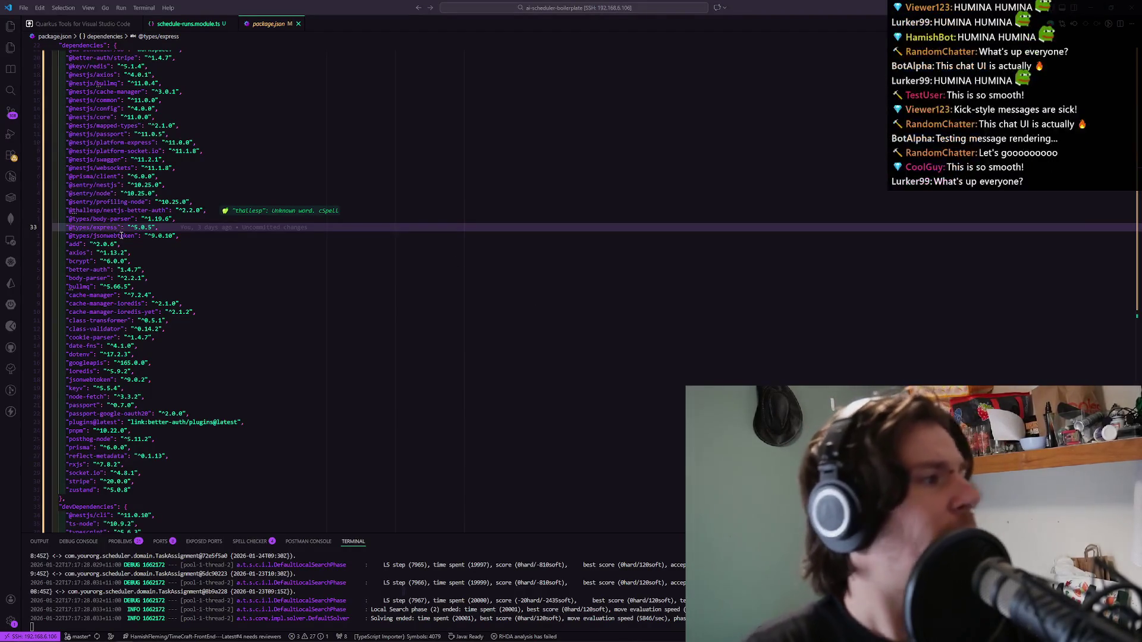
double_click(104, 245)
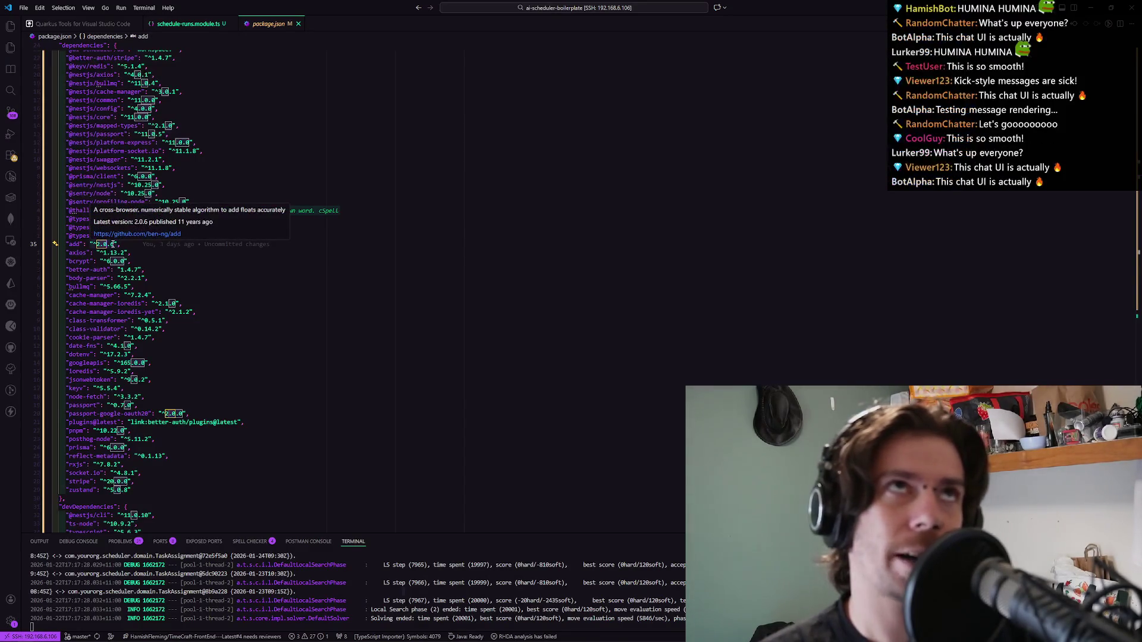
double_click(111, 246)
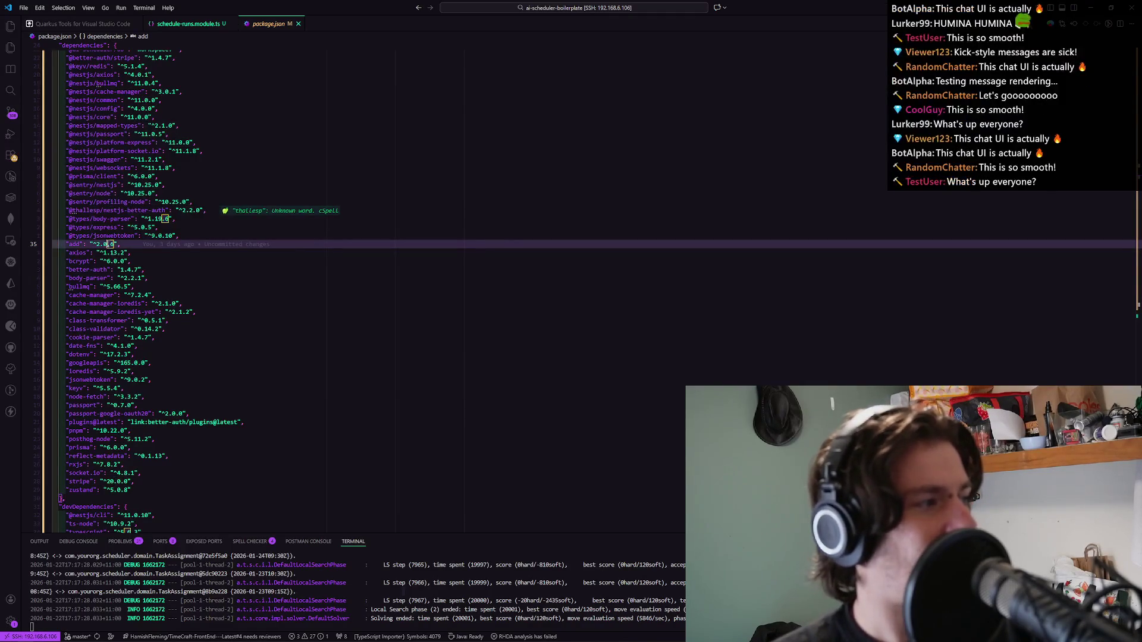
double_click(102, 244)
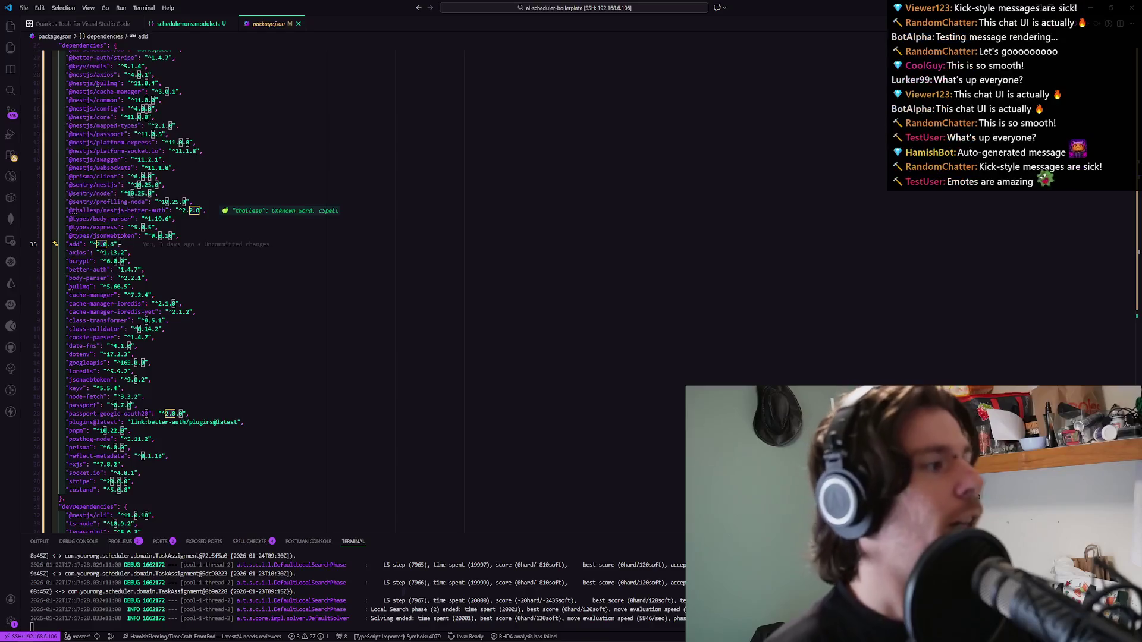
mouse_move(119, 241)
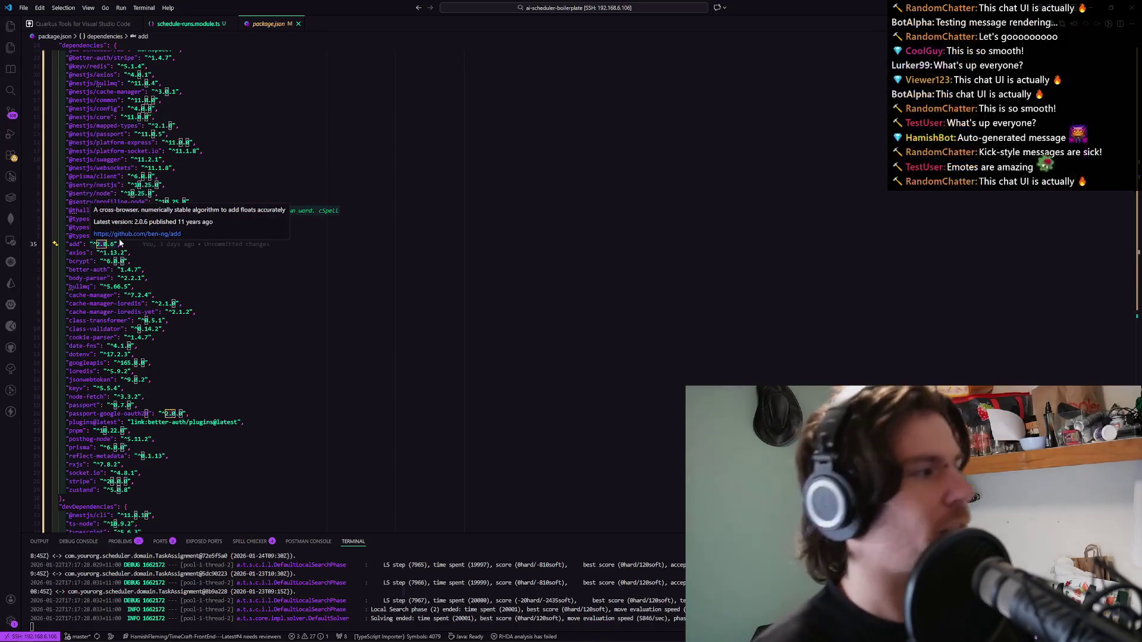
click(118, 244)
double_click(113, 243)
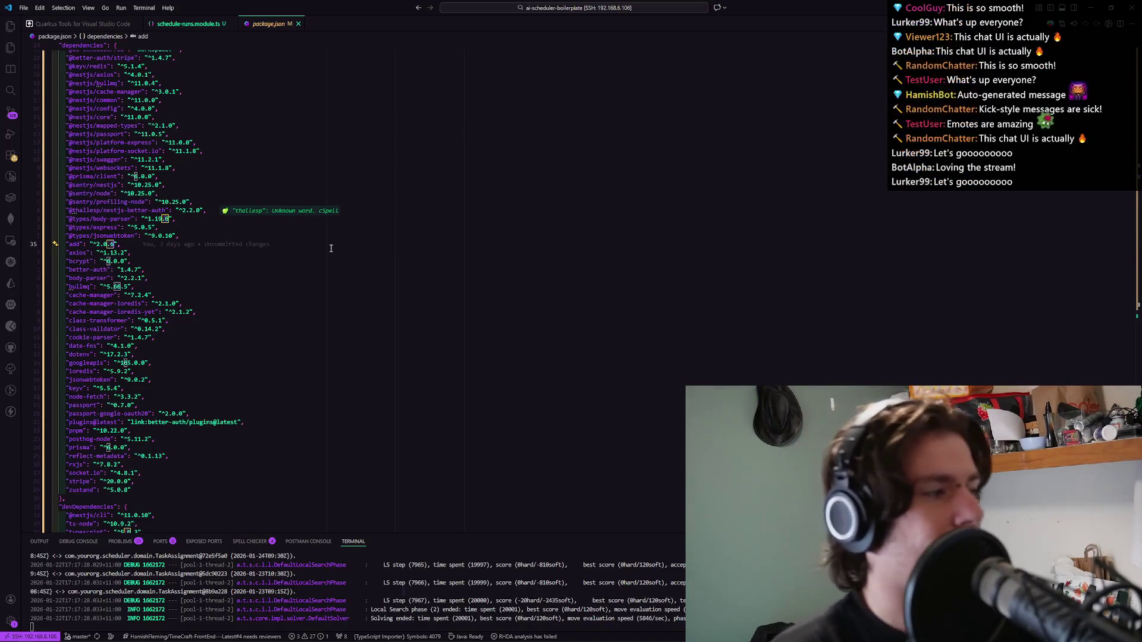
click(499, 237)
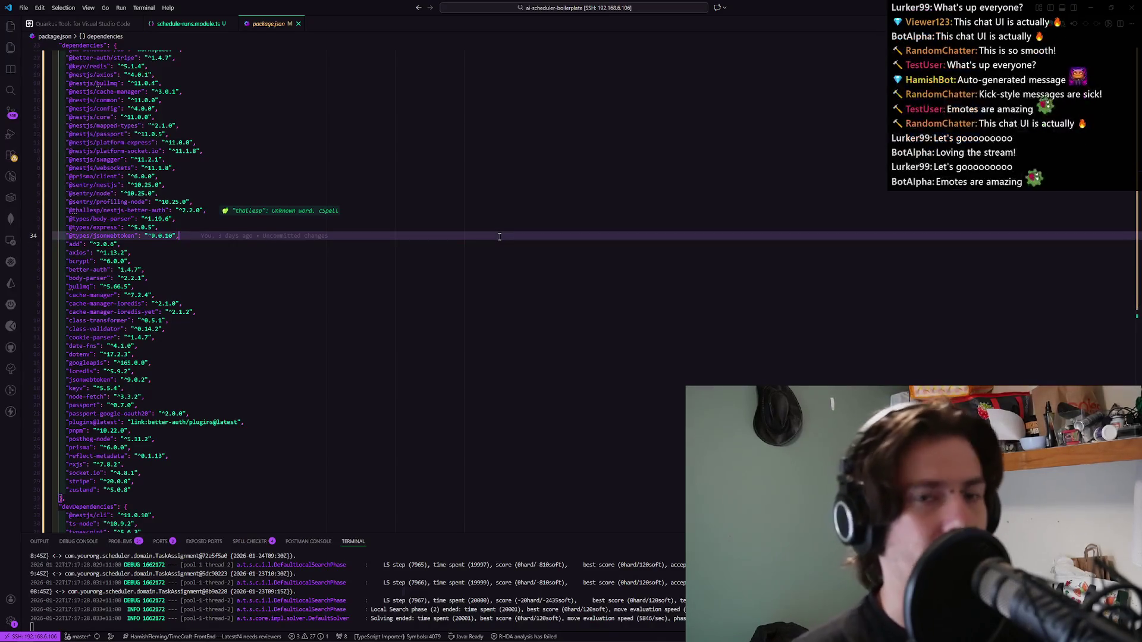
Select the add, better-auth and prisma dependency lines and the prisma version.
triple_click(84, 245)
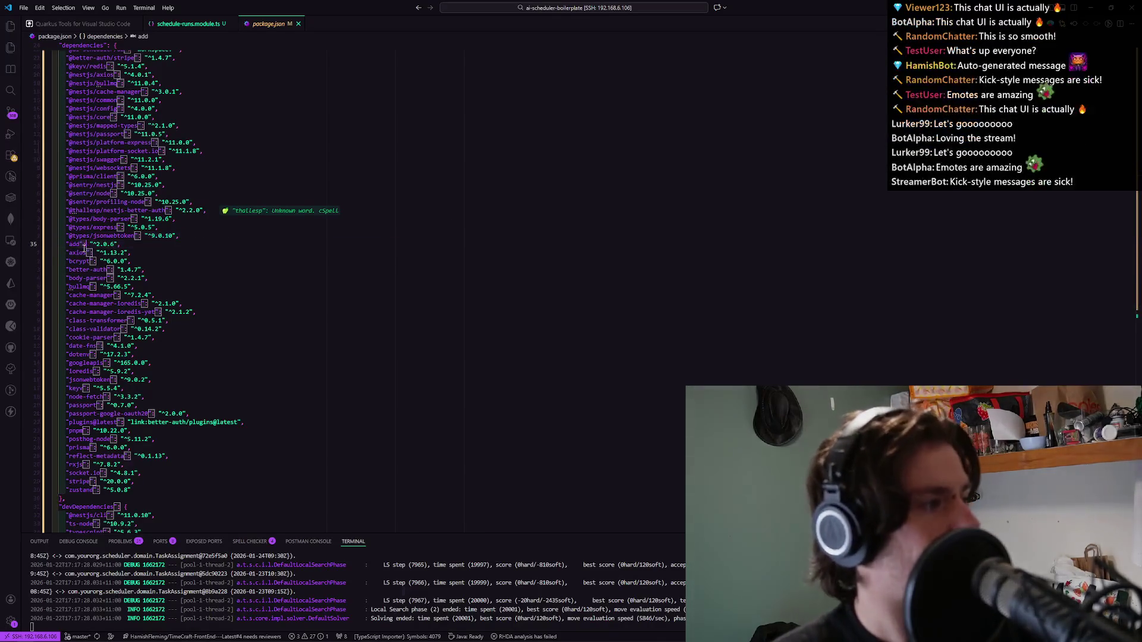
triple_click(85, 269)
scroll(119, 172, down, 2)
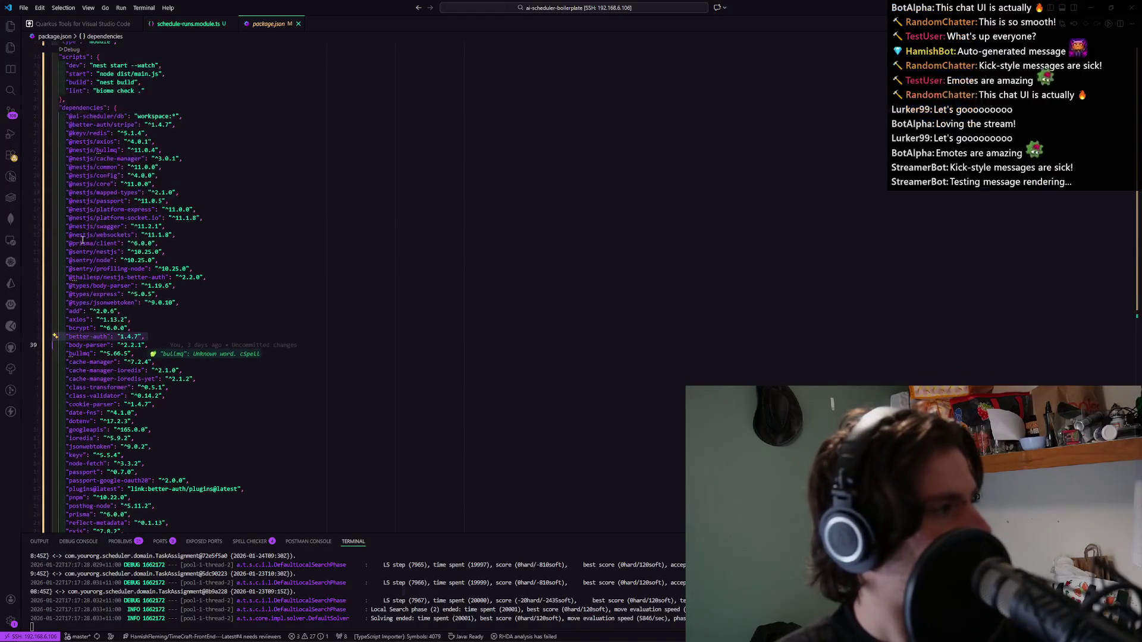
scroll(120, 171, down, 1)
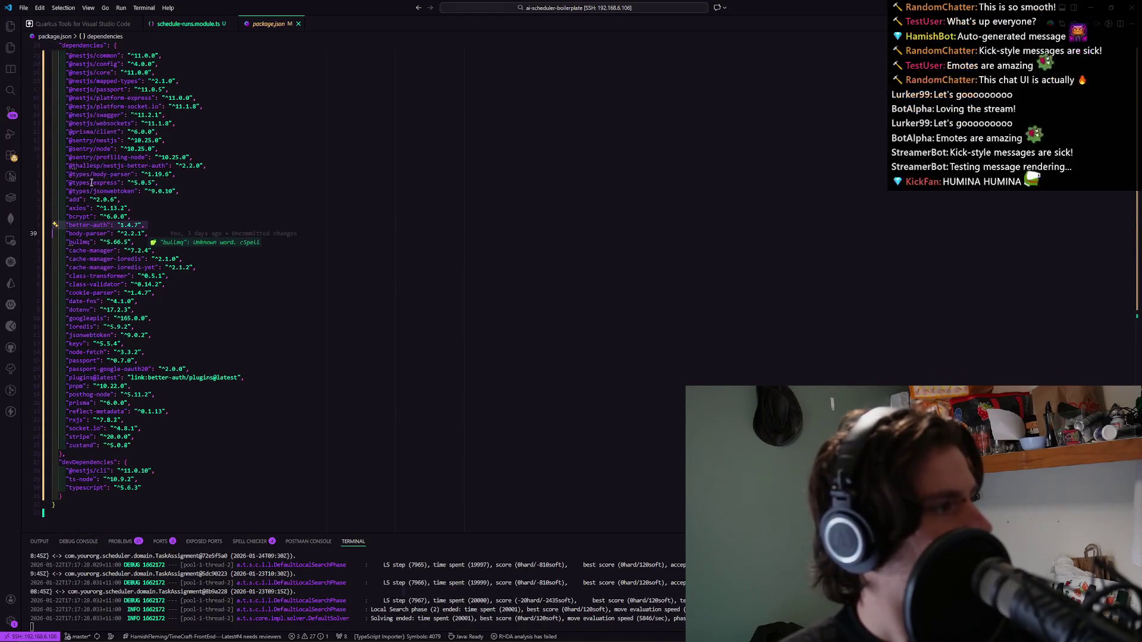
triple_click(83, 402)
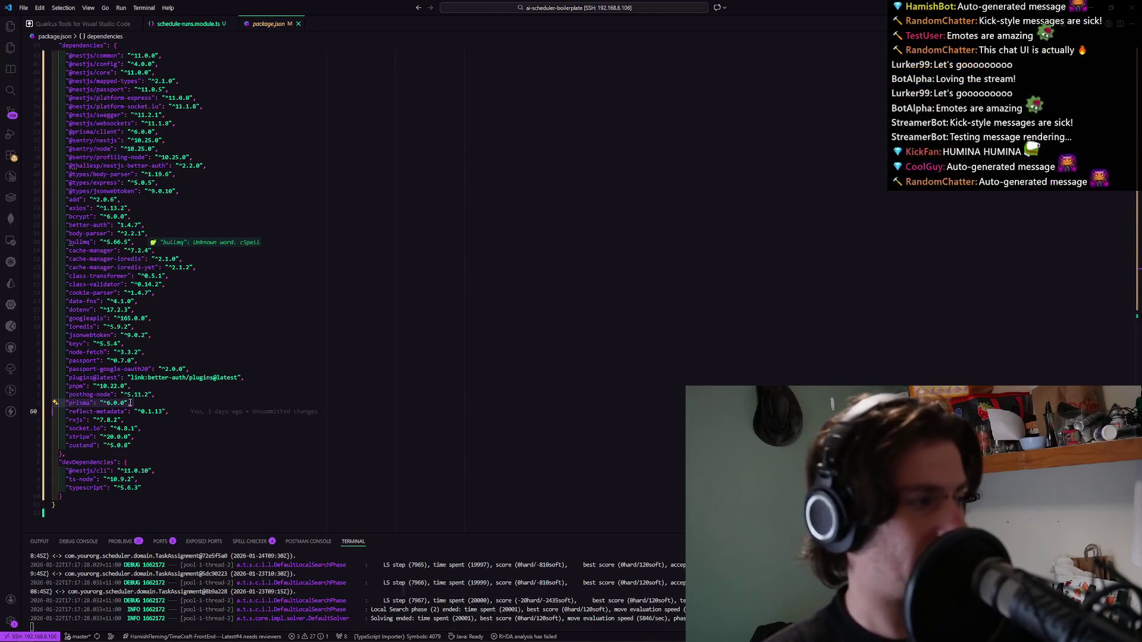
click(130, 403)
double_click(108, 403)
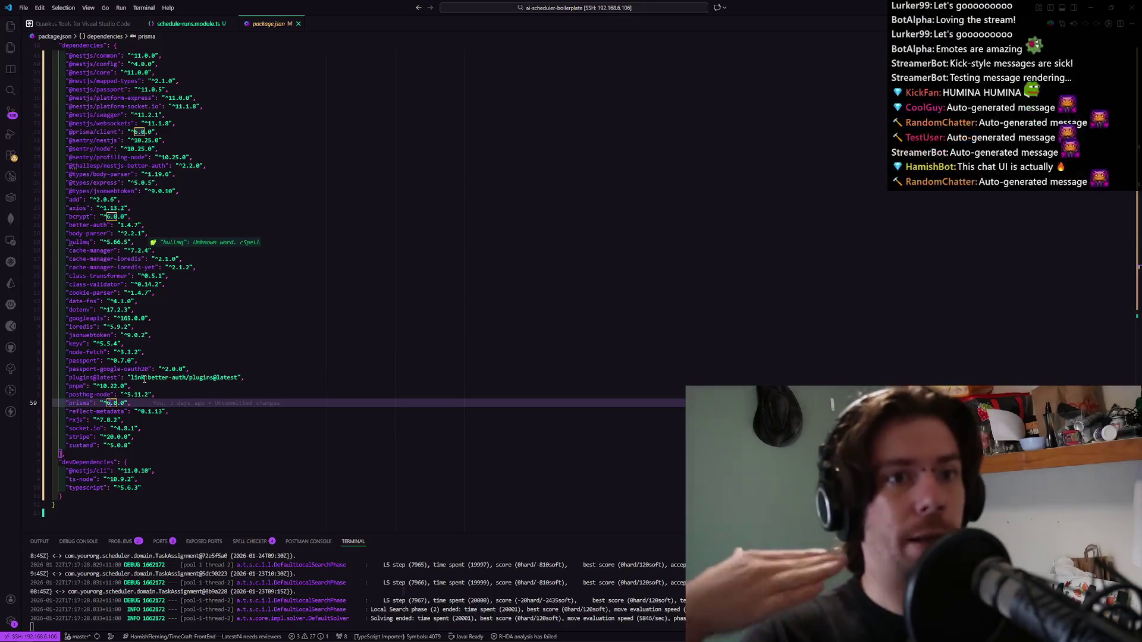
Browse the api src and users folders in the Explorer, then minimize VS Code.
click(9, 27)
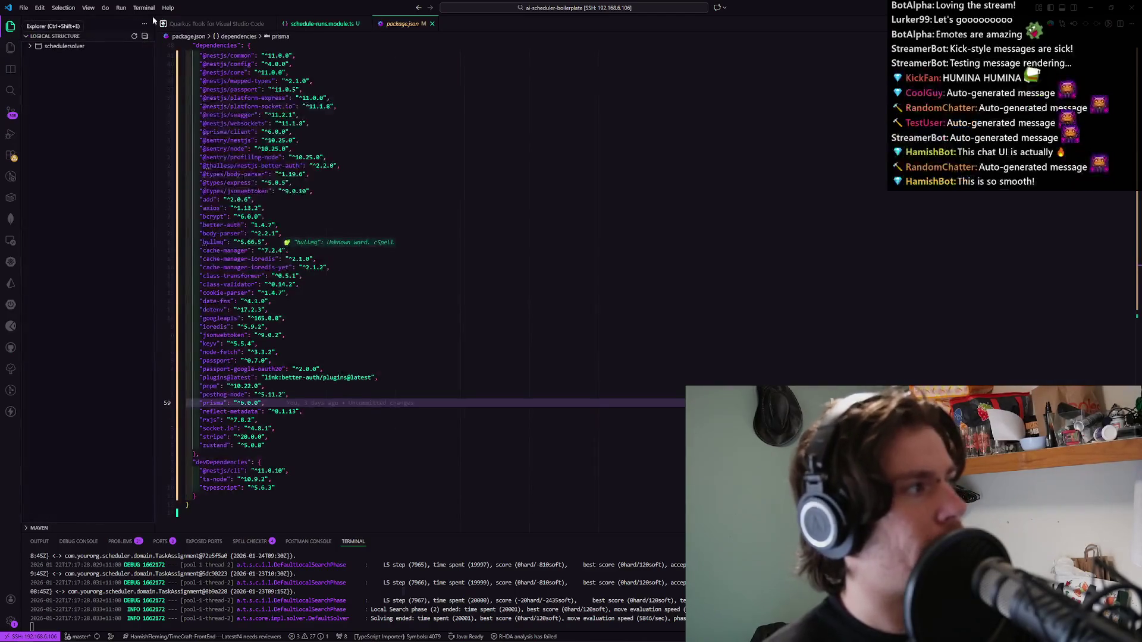
click(10, 48)
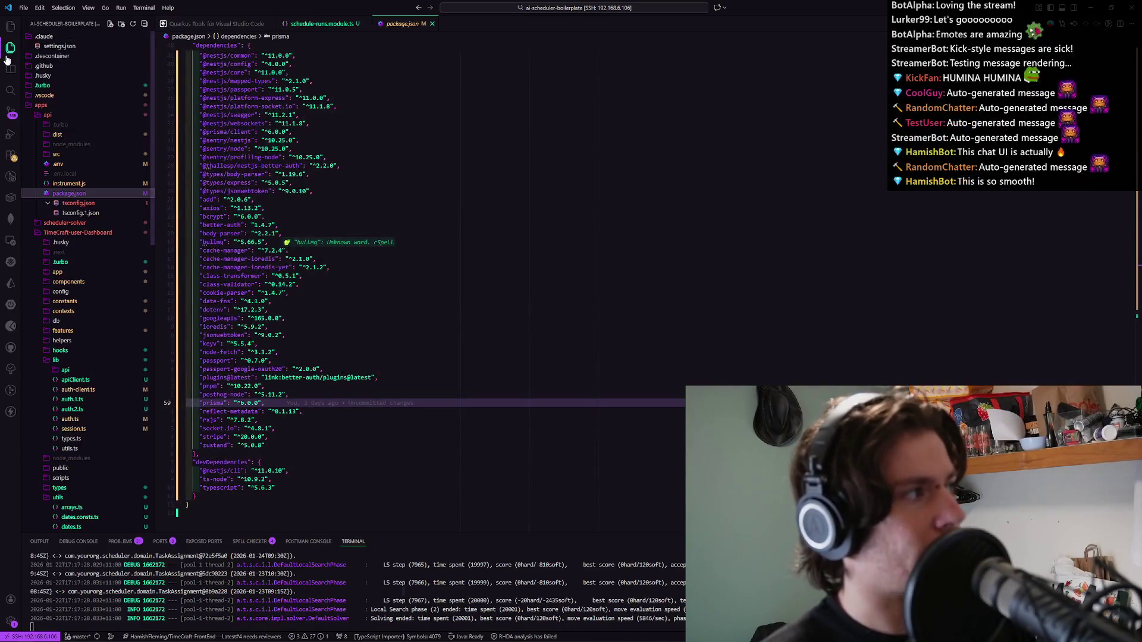
click(66, 154)
click(65, 155)
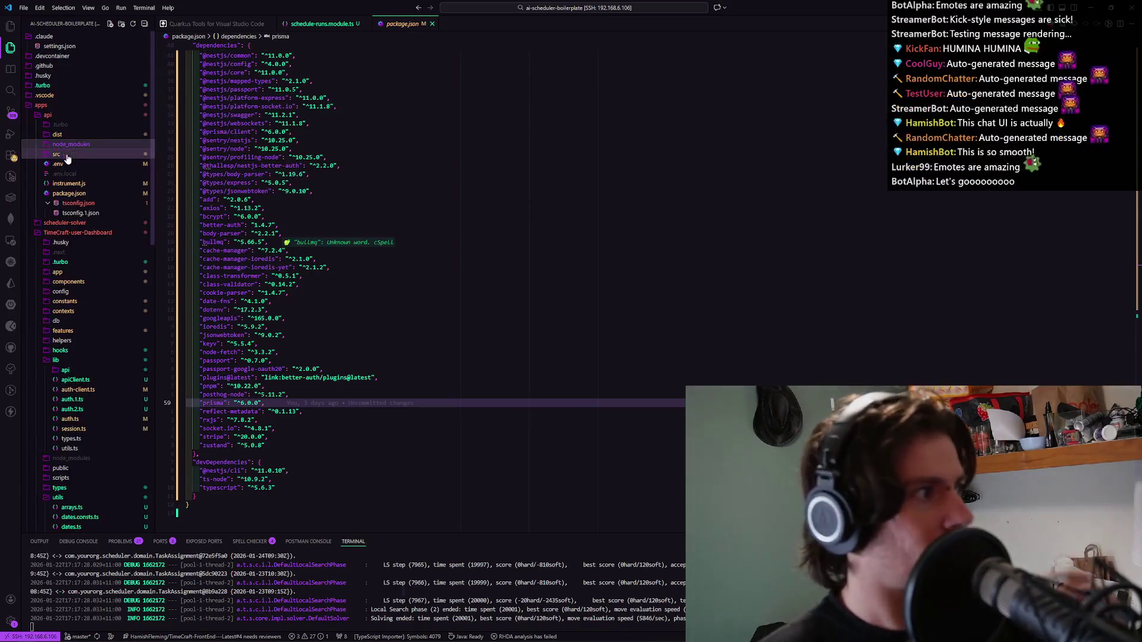
click(64, 156)
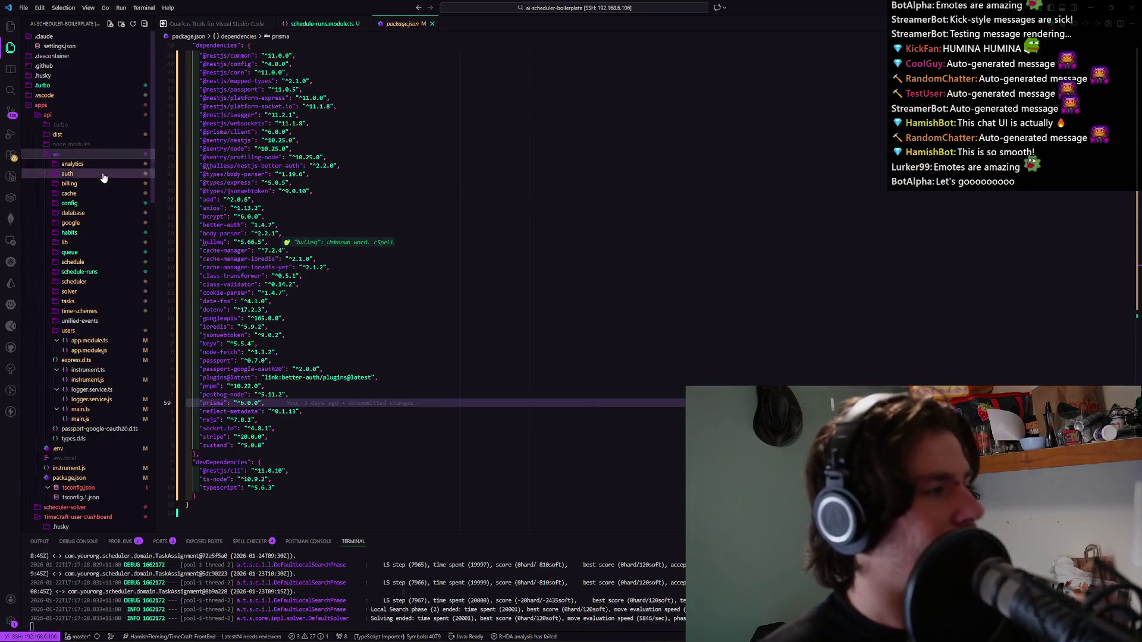
click(83, 331)
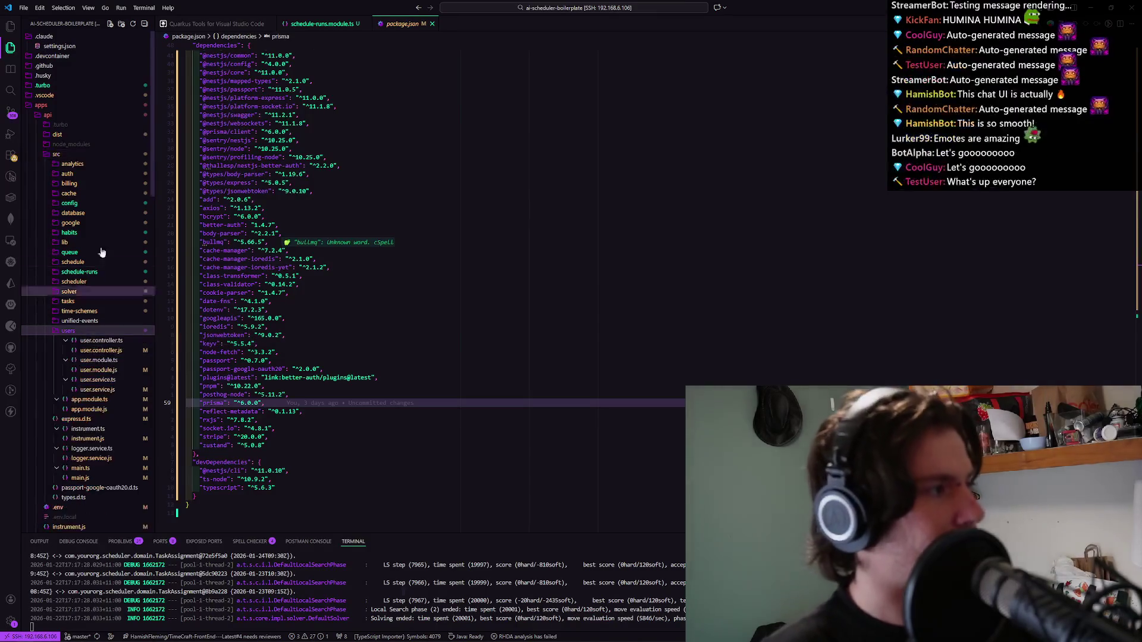
click(83, 156)
click(48, 106)
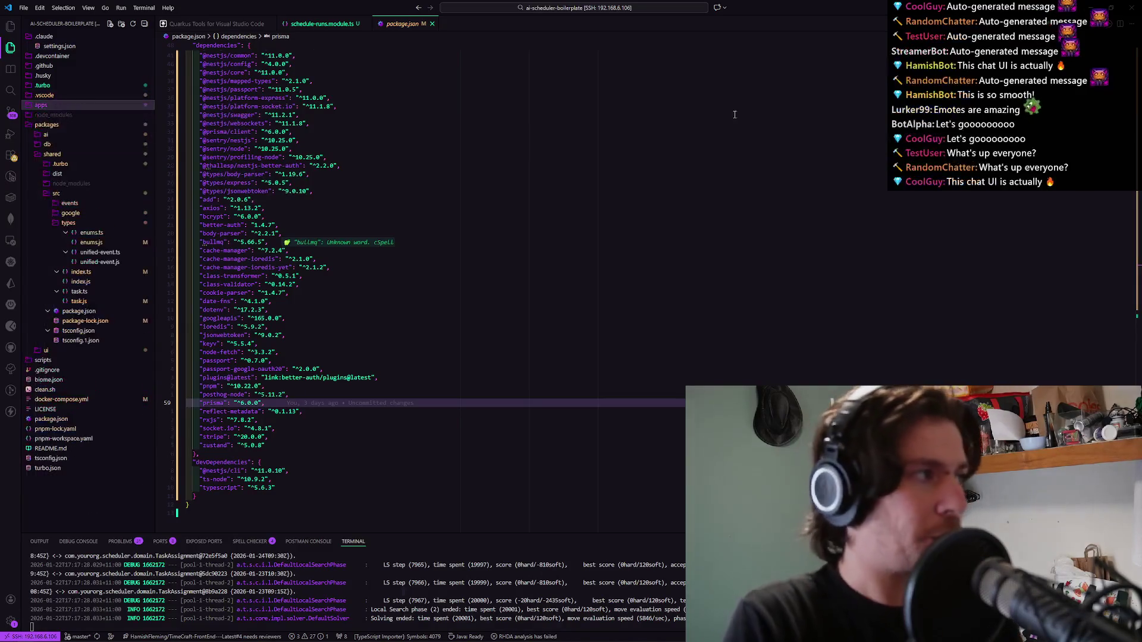
click(1097, 6)
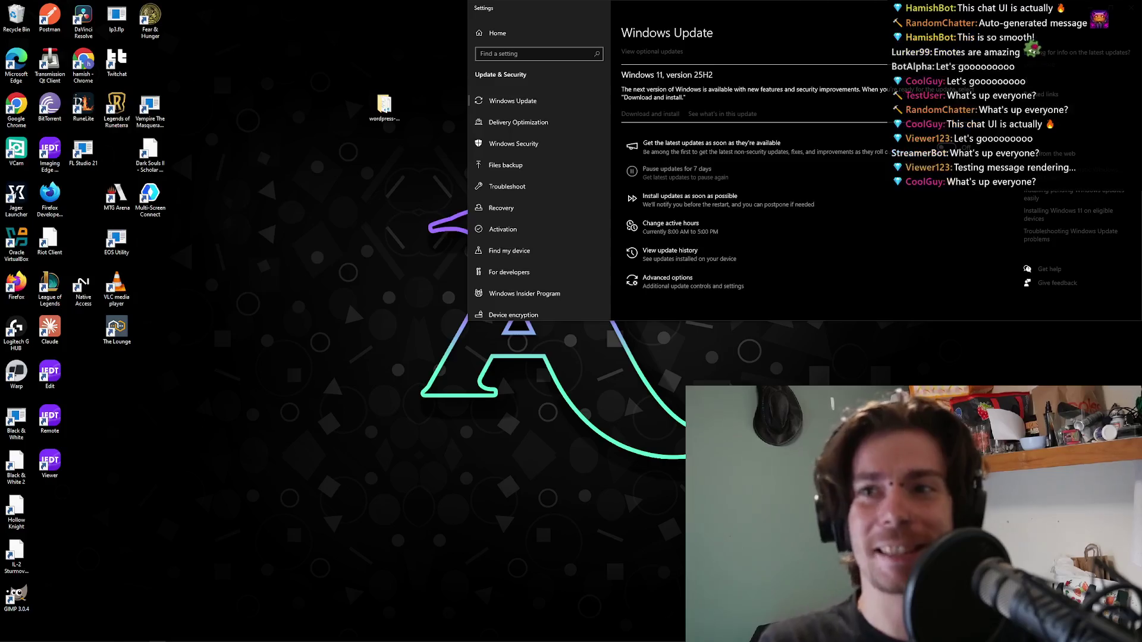
Minimize the Windows Update settings window to leave only the desktop icons.
click(559, 459)
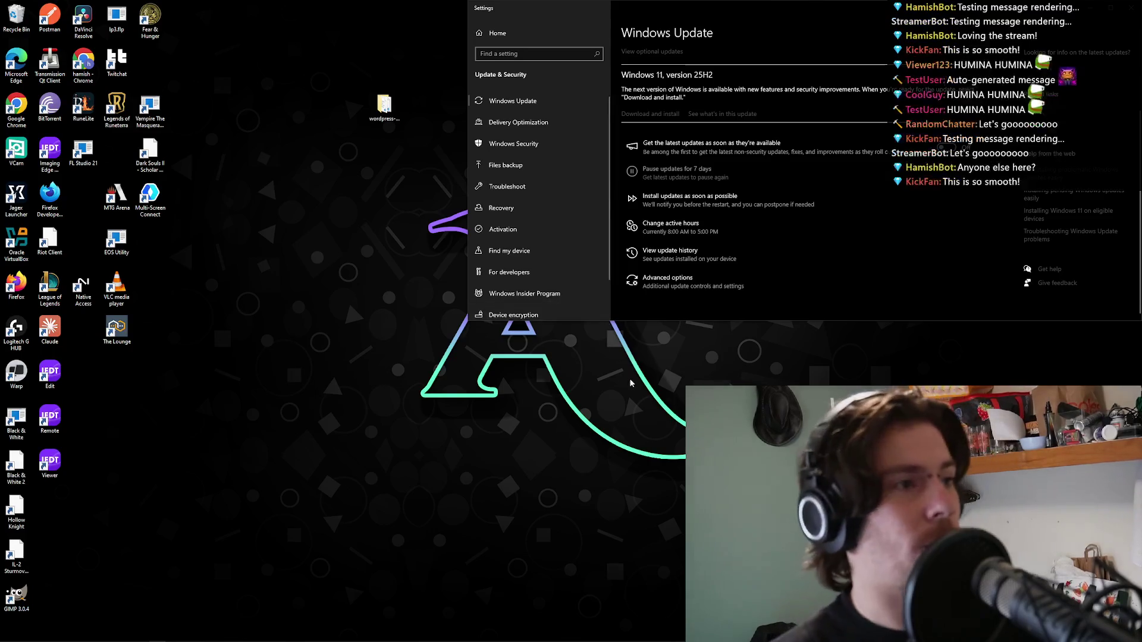
click(1089, 10)
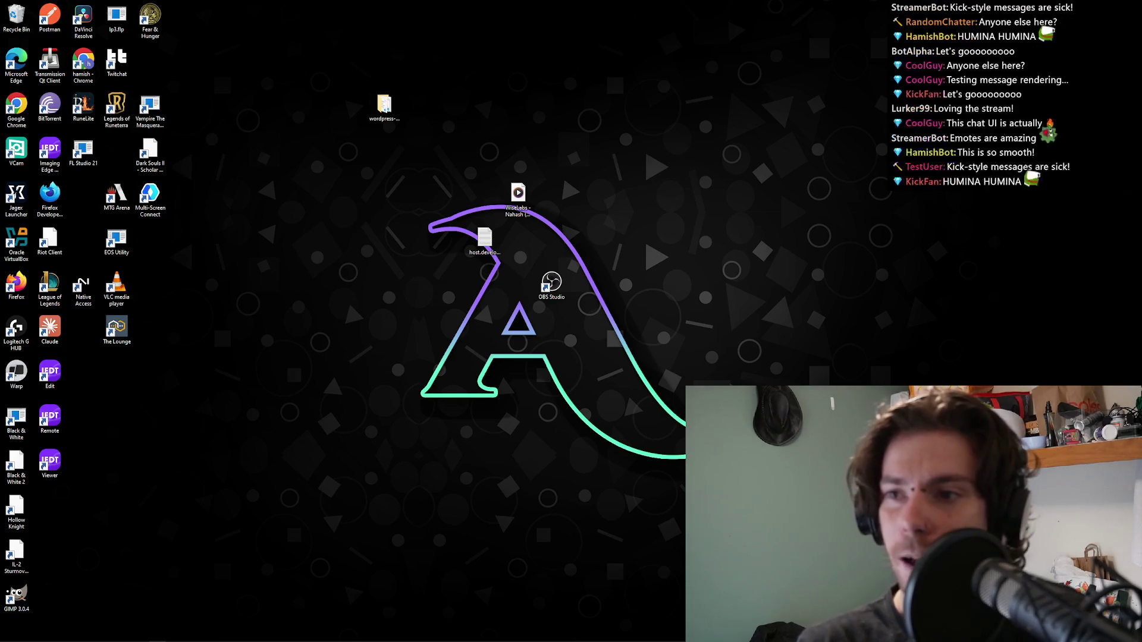
Restore the Chrome window with the Hackers Hijacking Snap Domains article from the taskbar.
click(865, 236)
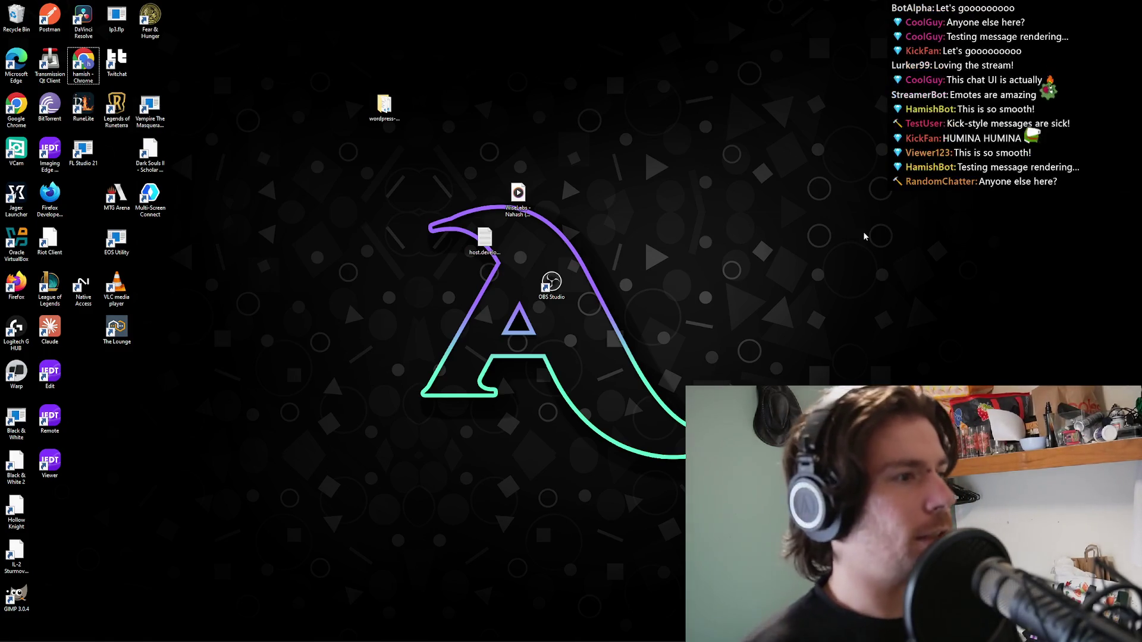
mouse_move(865, 641)
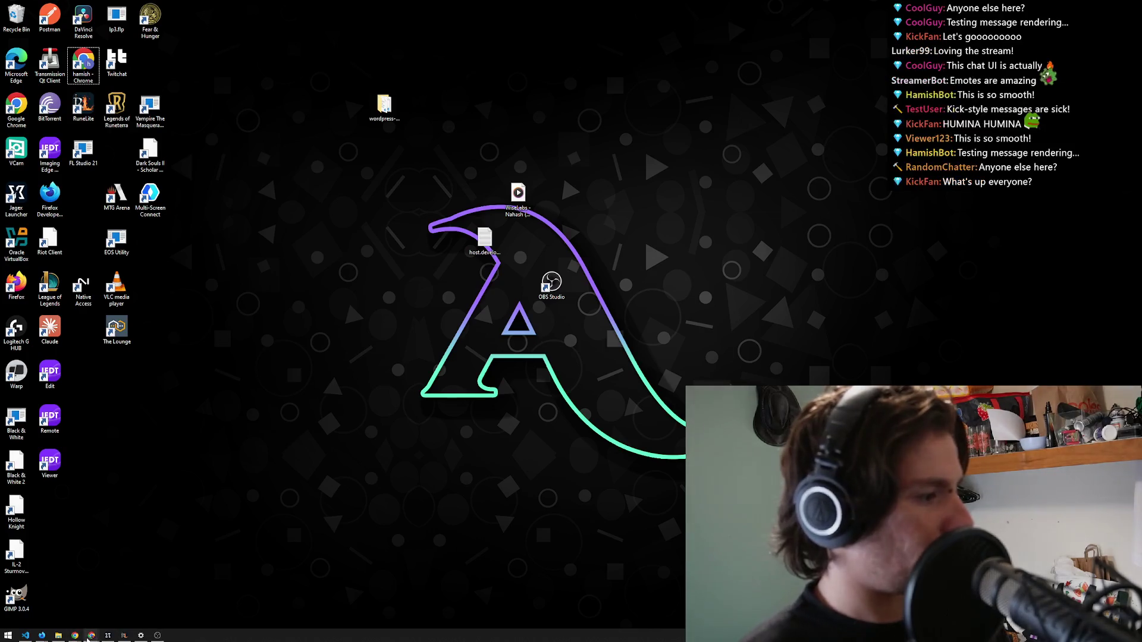
click(91, 622)
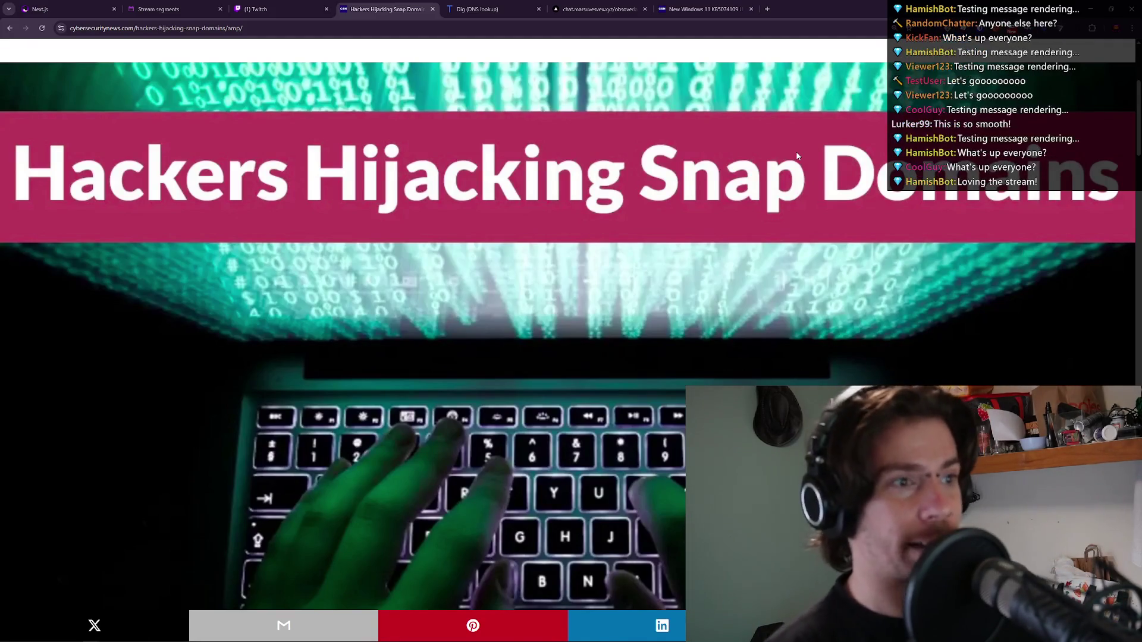
Scroll past the headline image and back up to the article's opening Snap Store malware paragraphs.
scroll(785, 157, down, 6)
scroll(779, 173, down, 12)
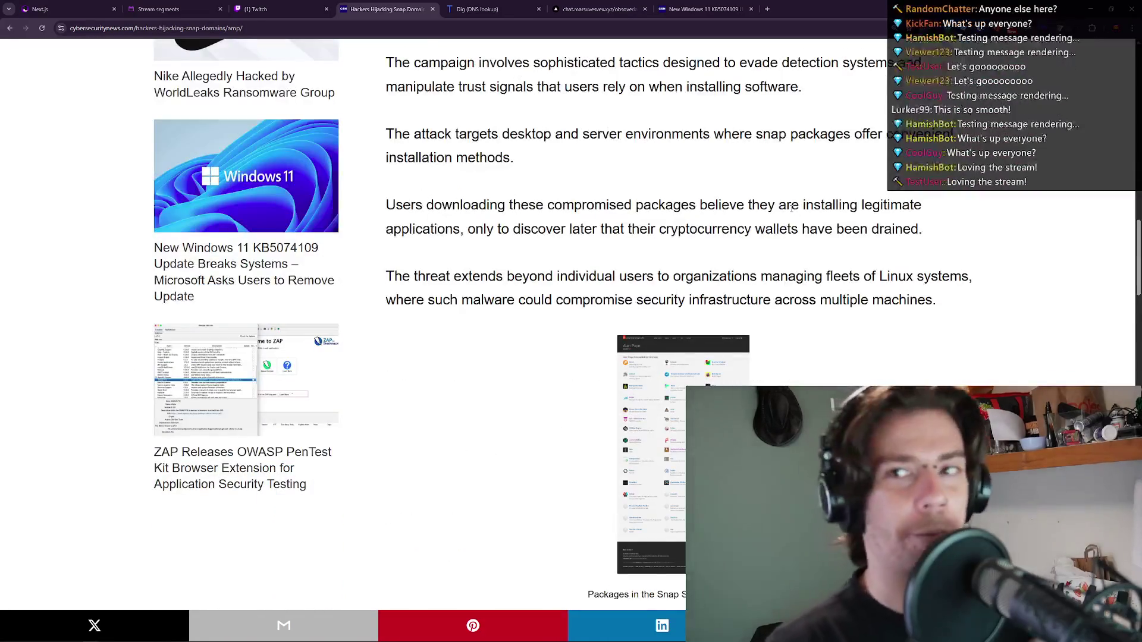
scroll(790, 206, up, 2)
scroll(791, 207, up, 2)
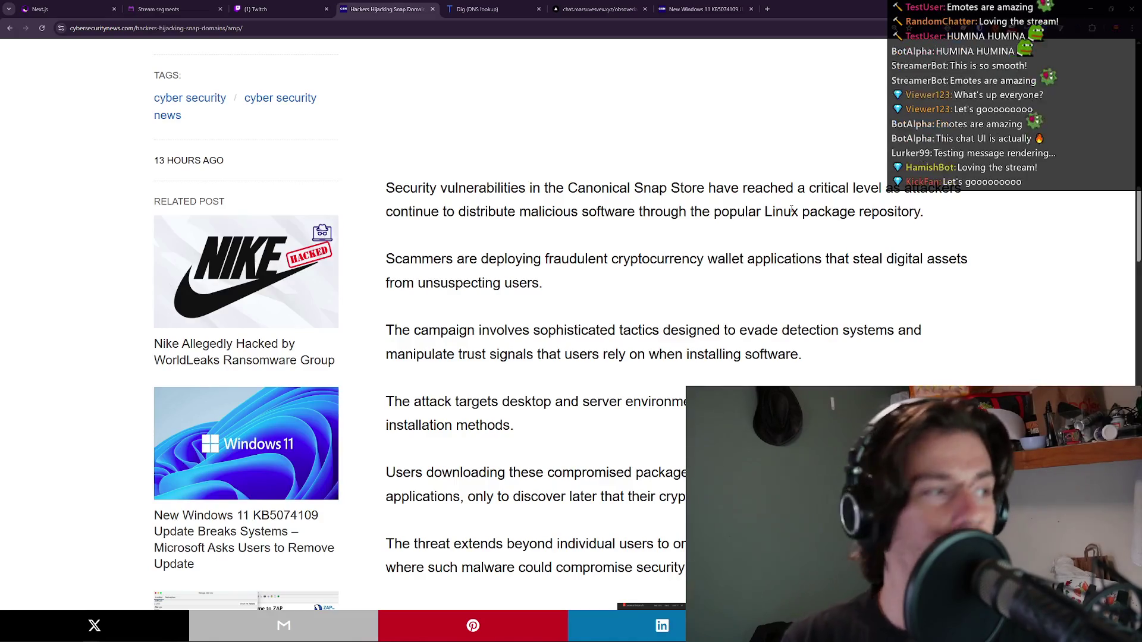
Highlight the opening Snap Store paragraph a few times, then the fraudulent cryptocurrency wallet paragraph.
triple_click(811, 188)
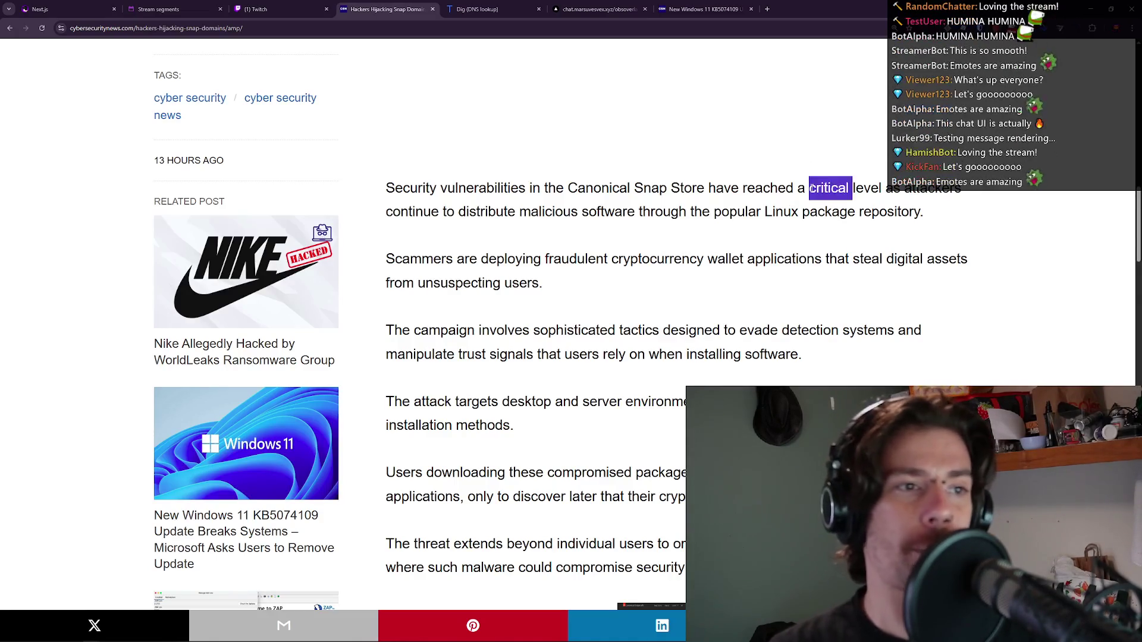
click(811, 188)
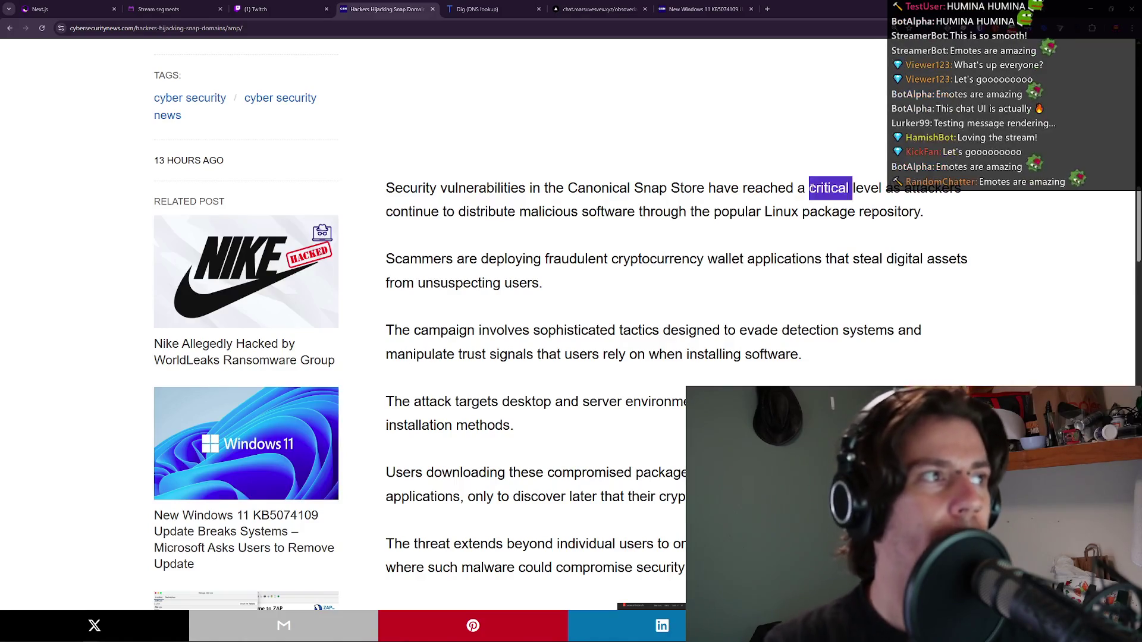
triple_click(812, 188)
click(812, 188)
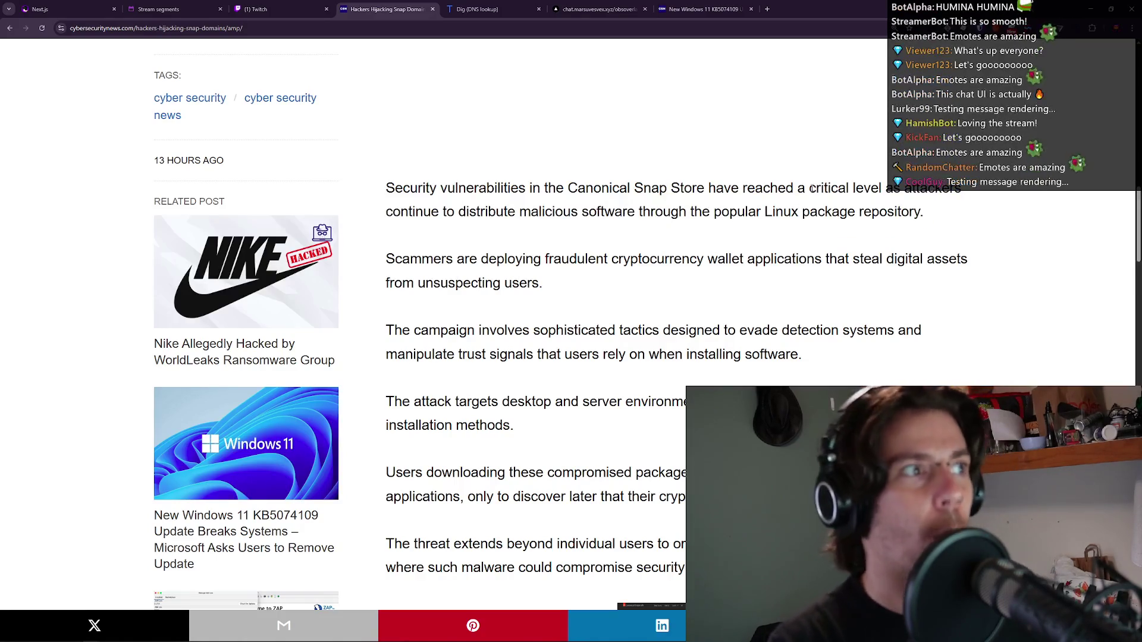
triple_click(812, 188)
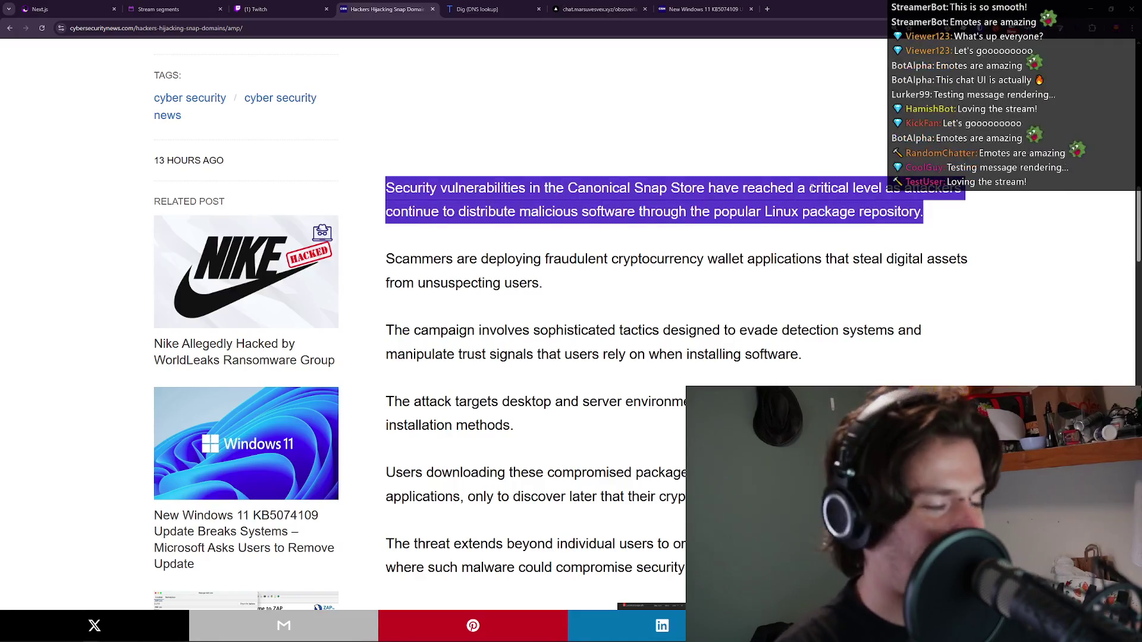
click(812, 188)
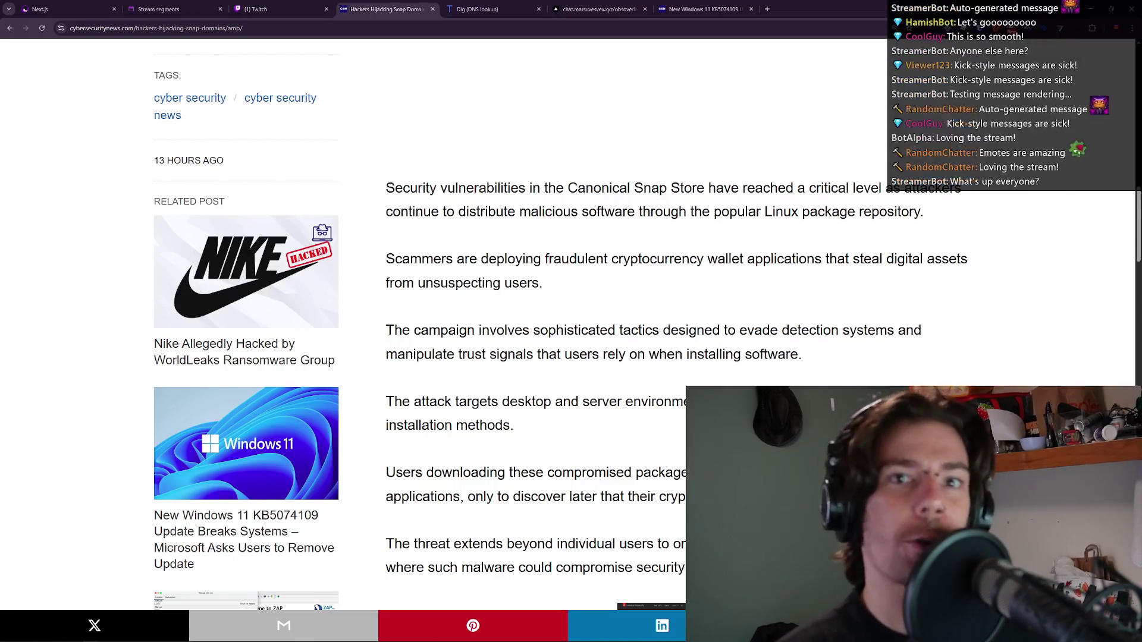
triple_click(638, 250)
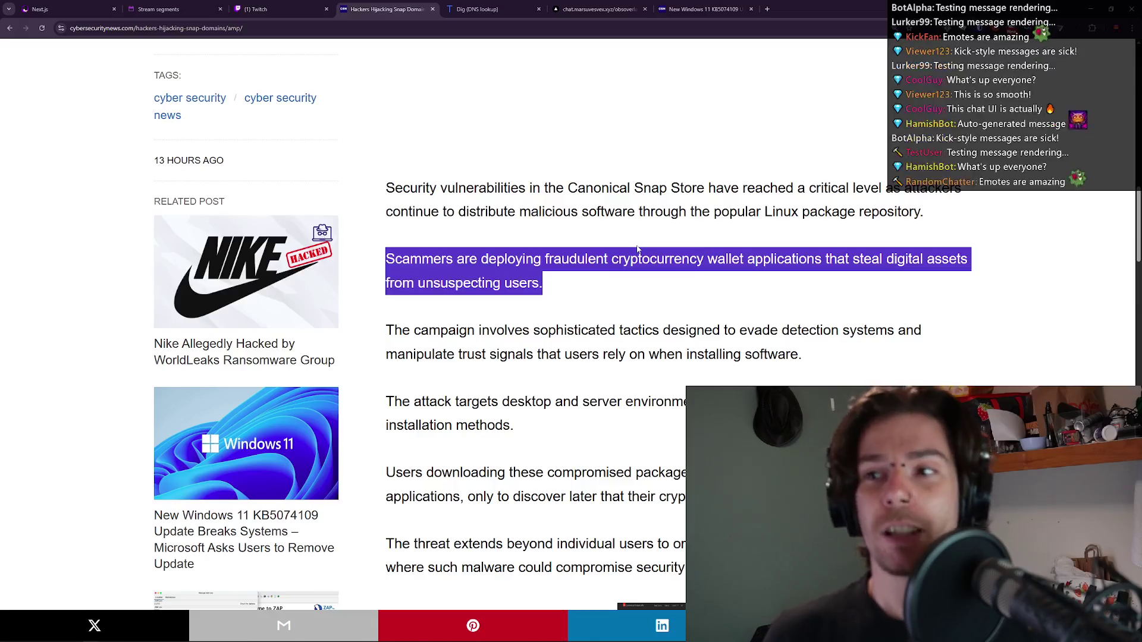
Return to VS Code, save package.json and enlarge the editor by two zoom steps.
key(alt+Tab)
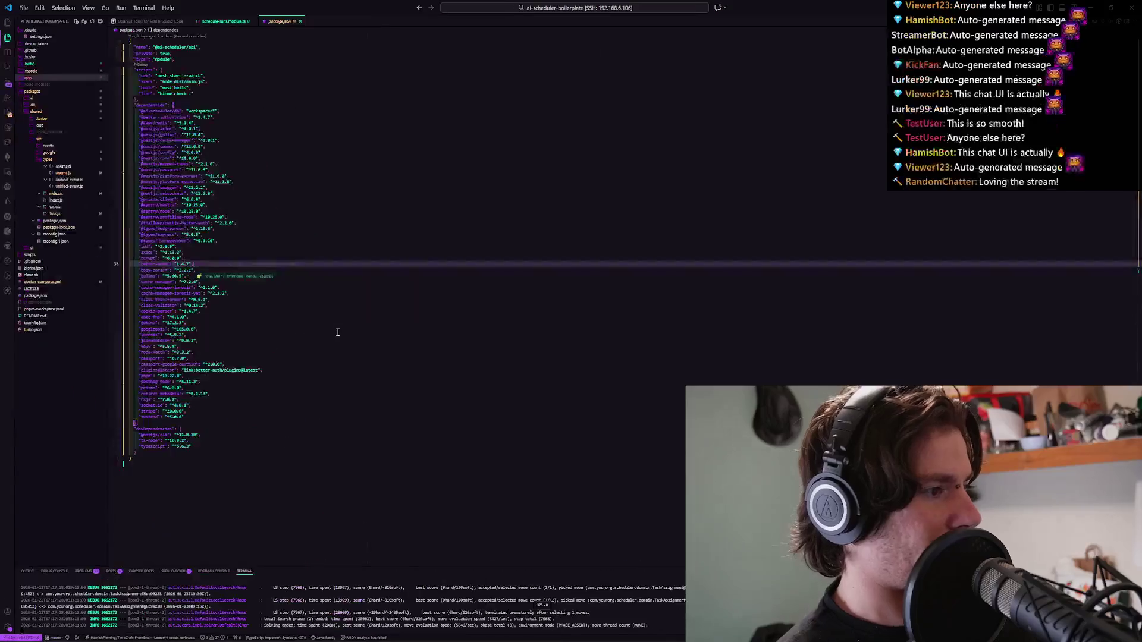
key(Down)
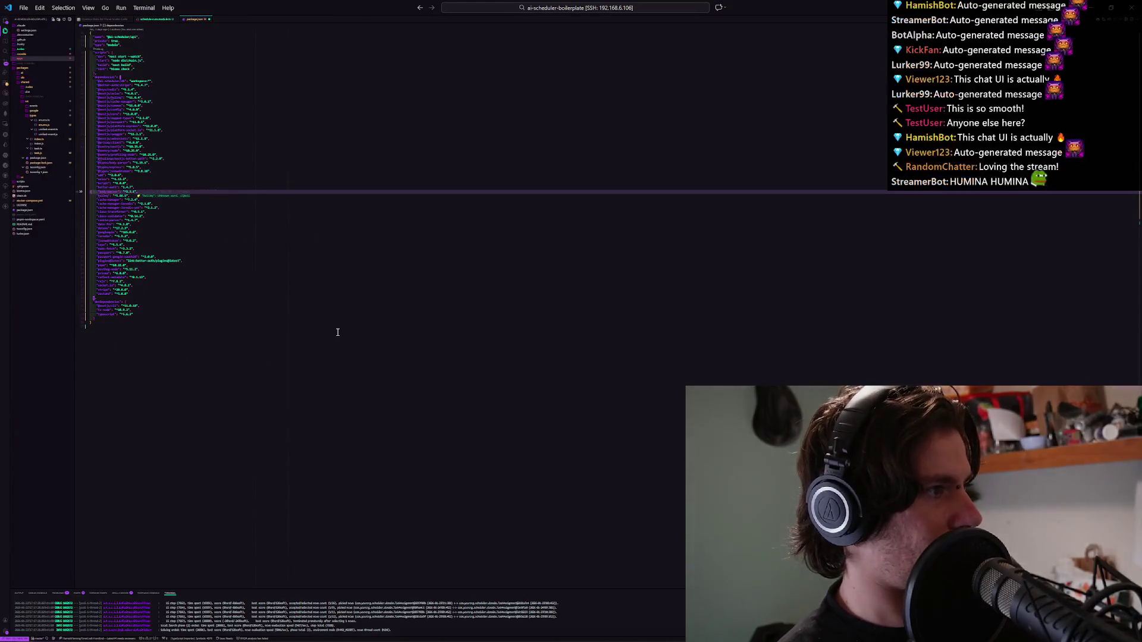
key(ctrl+s)
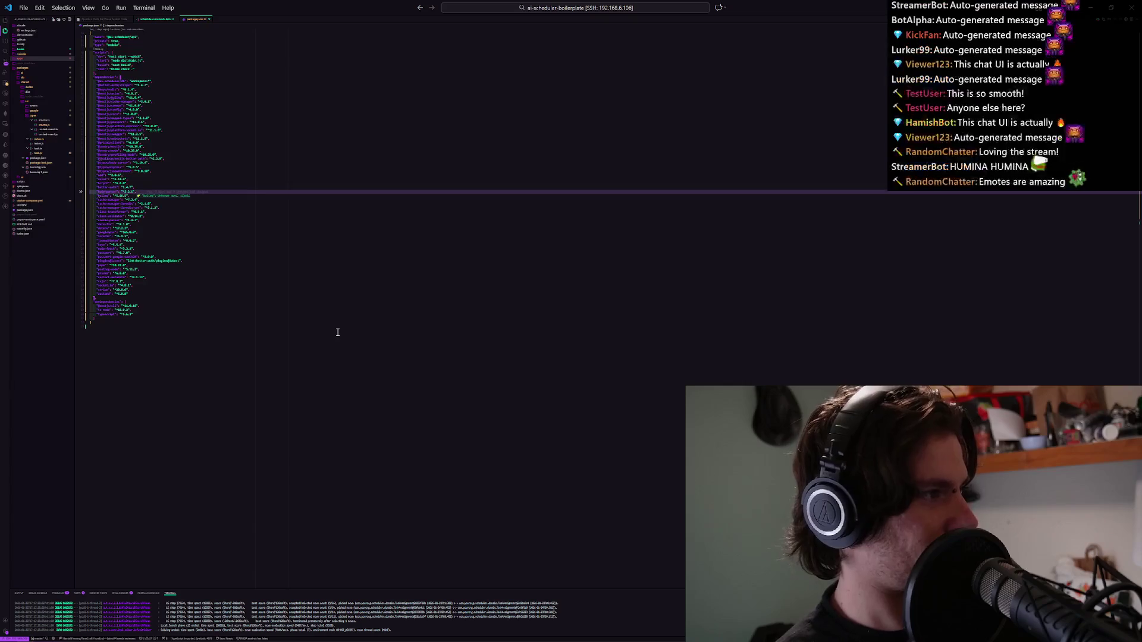
key(ctrl+equal)
key(ctrl+equal)
key(ctrl+equal)
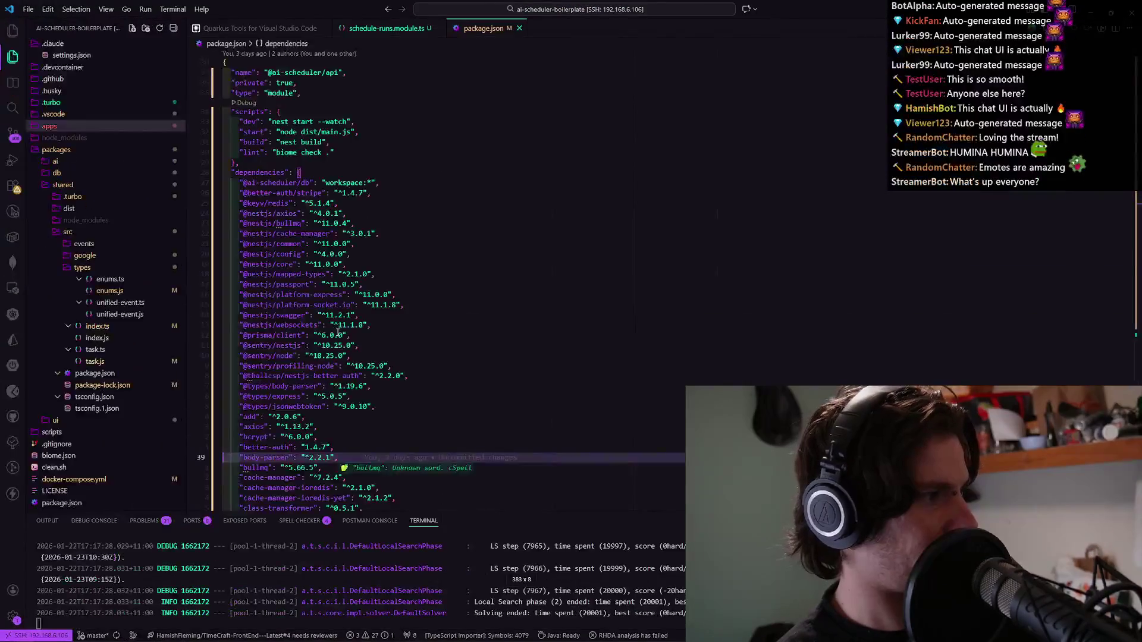
key(ctrl+equal)
scroll(632, 191, down, 5)
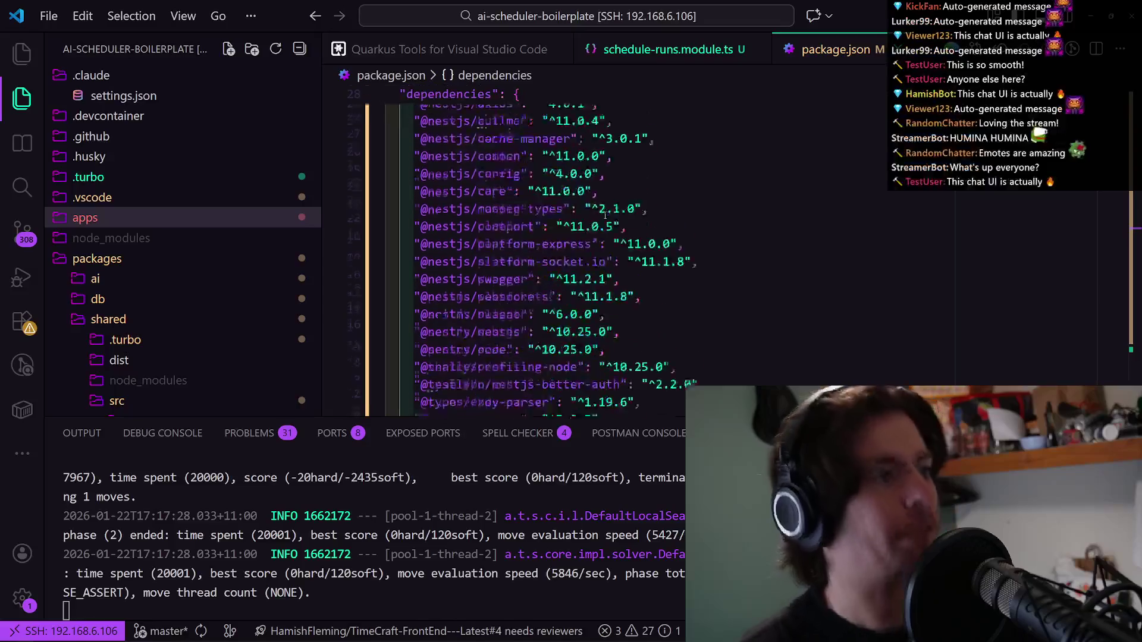
click(654, 188)
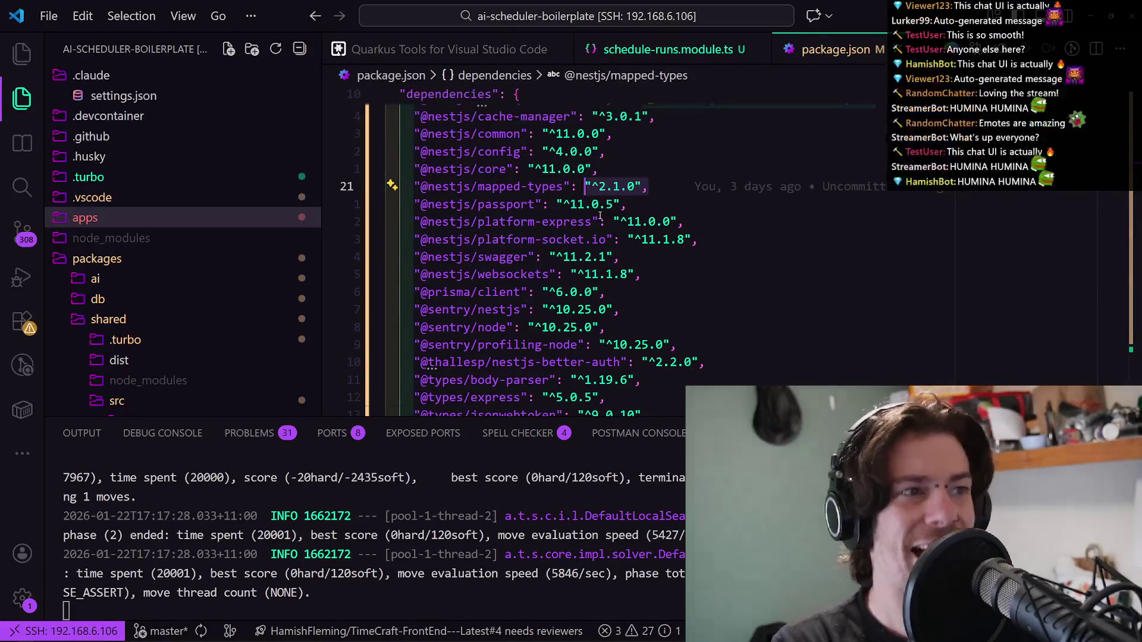
mouse_move(600, 217)
click(698, 259)
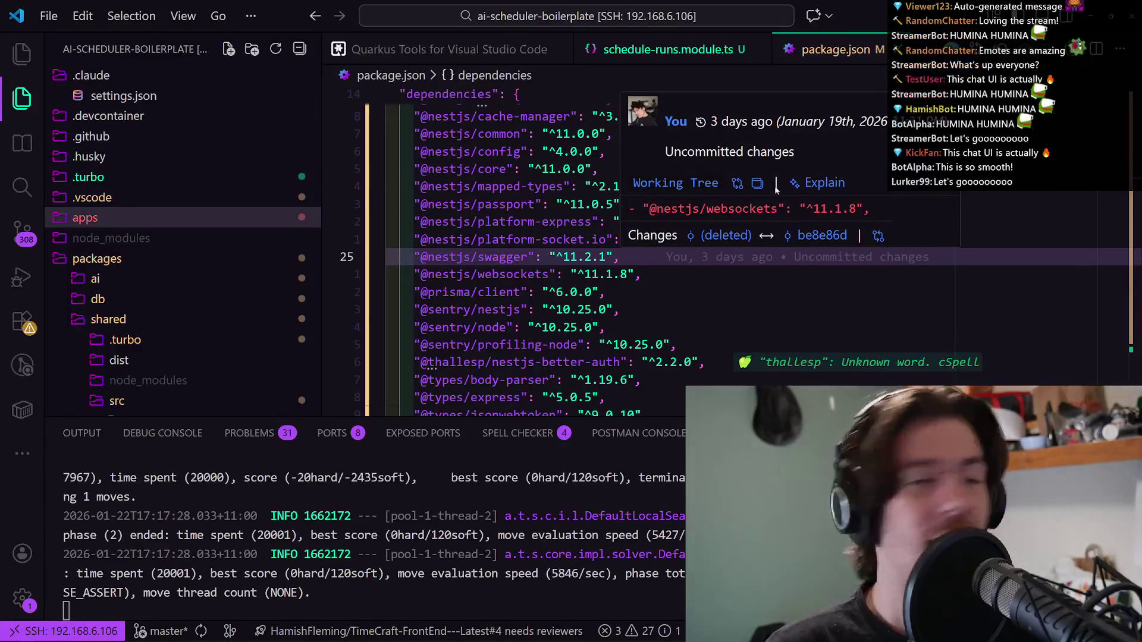
mouse_move(450, 202)
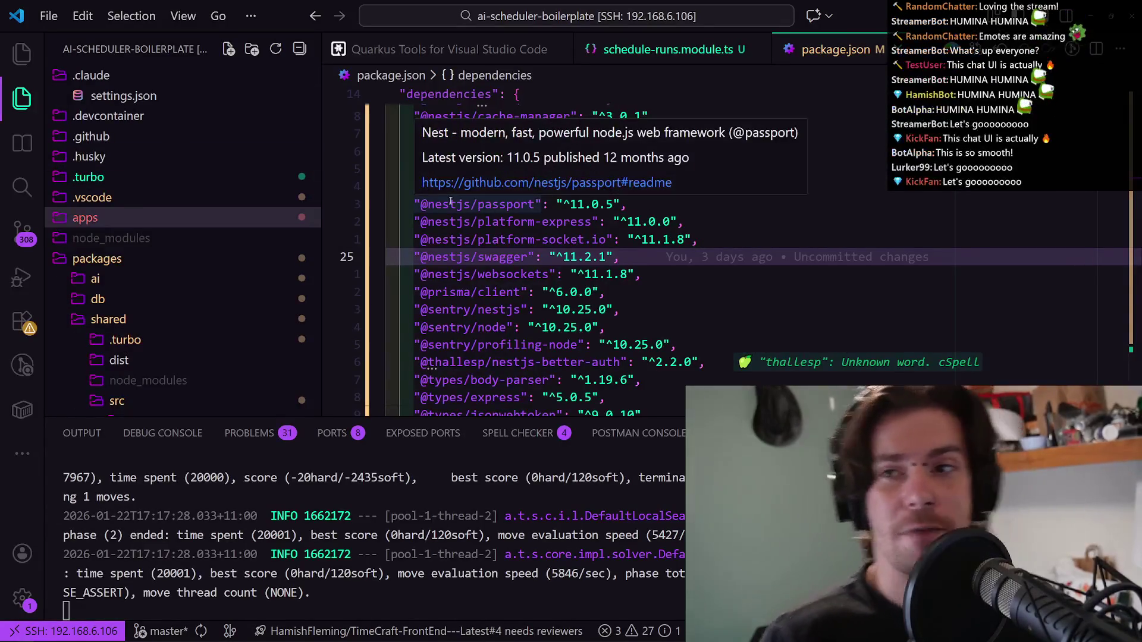
click(499, 256)
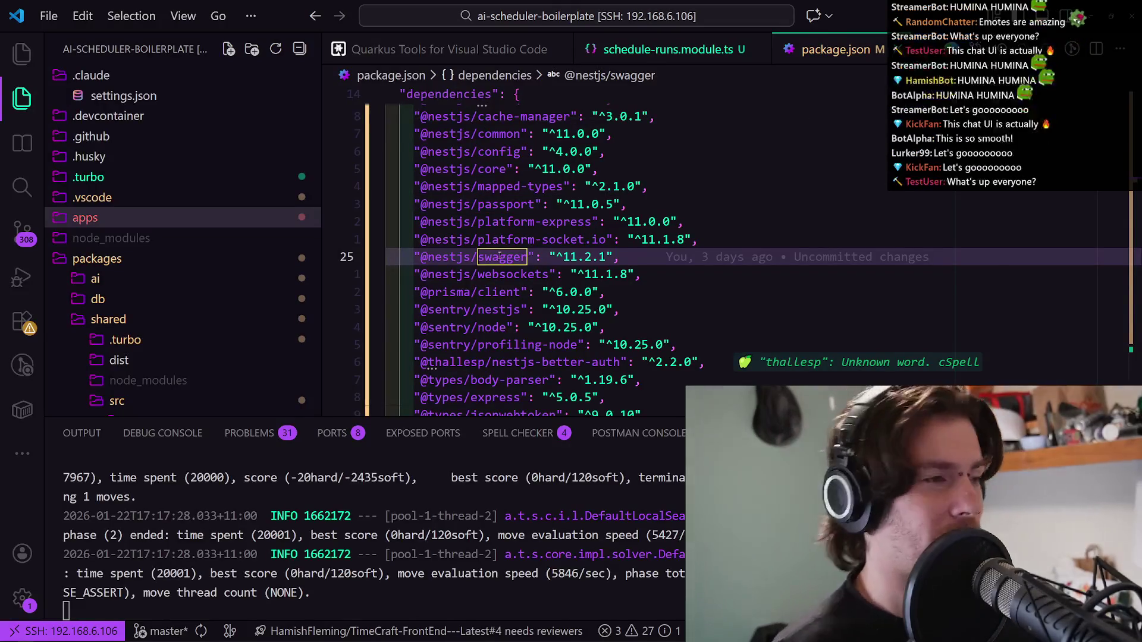
click(9, 109)
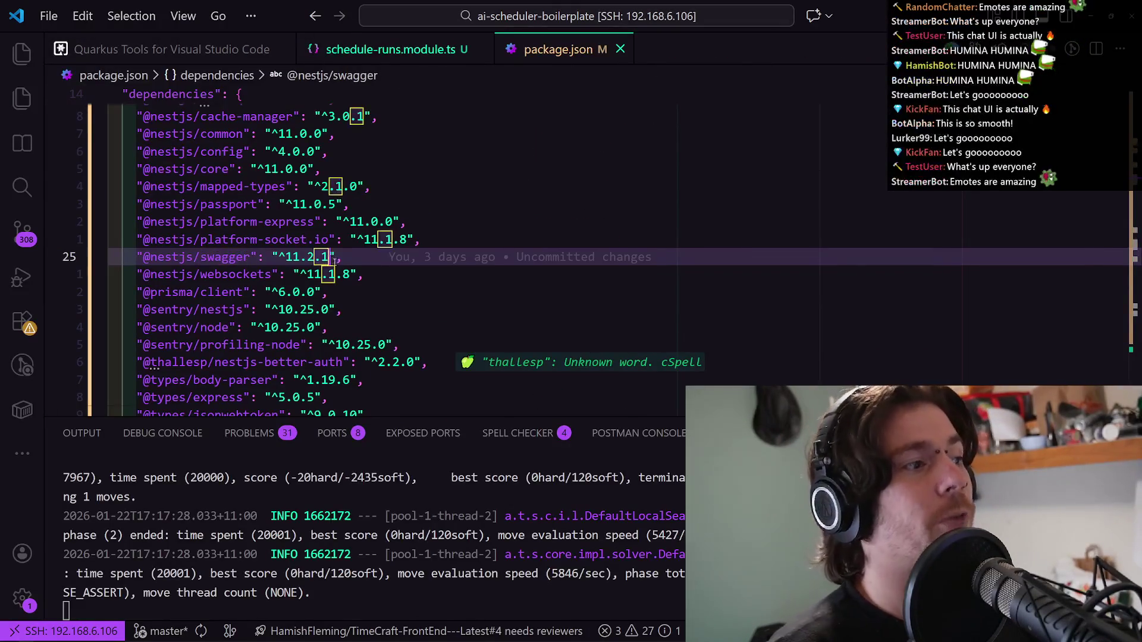
click(304, 291)
click(283, 292)
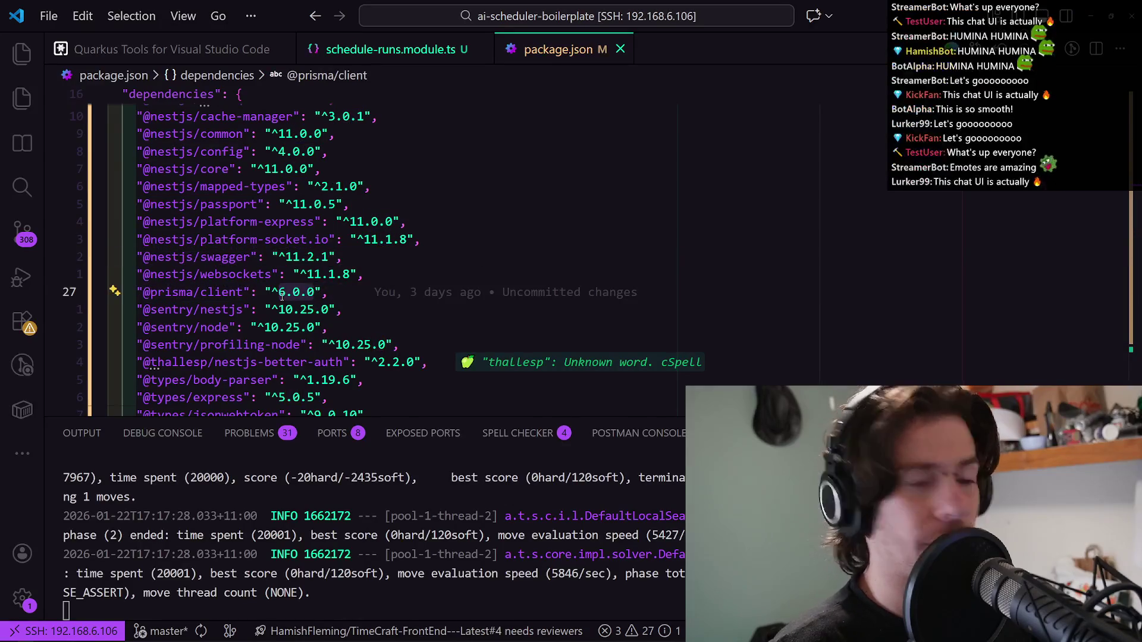
text(6)
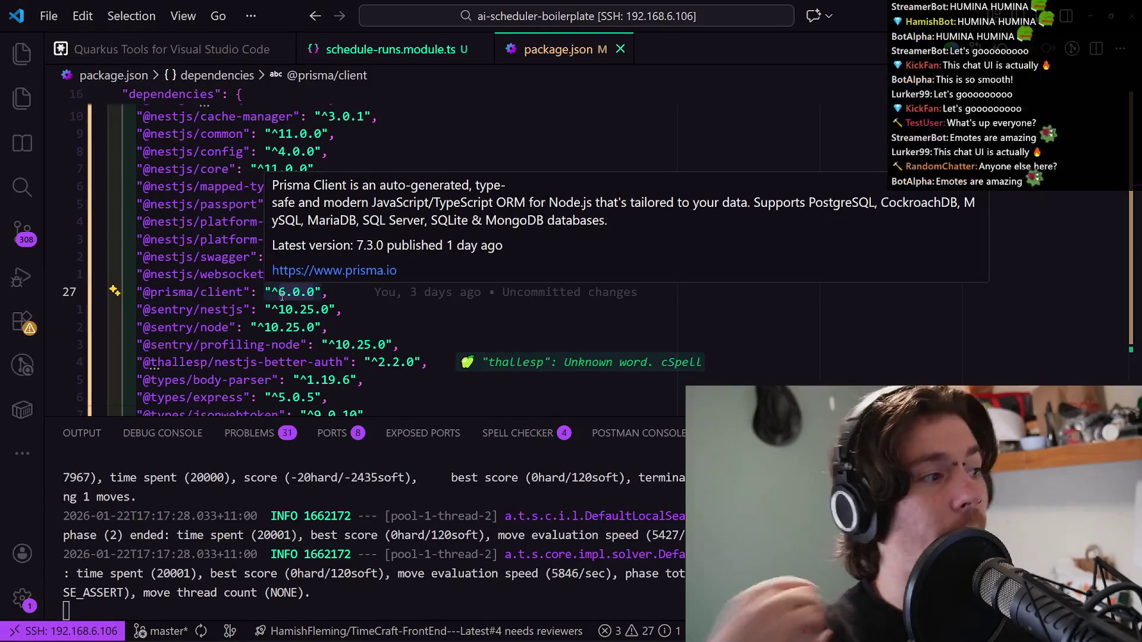
click(373, 331)
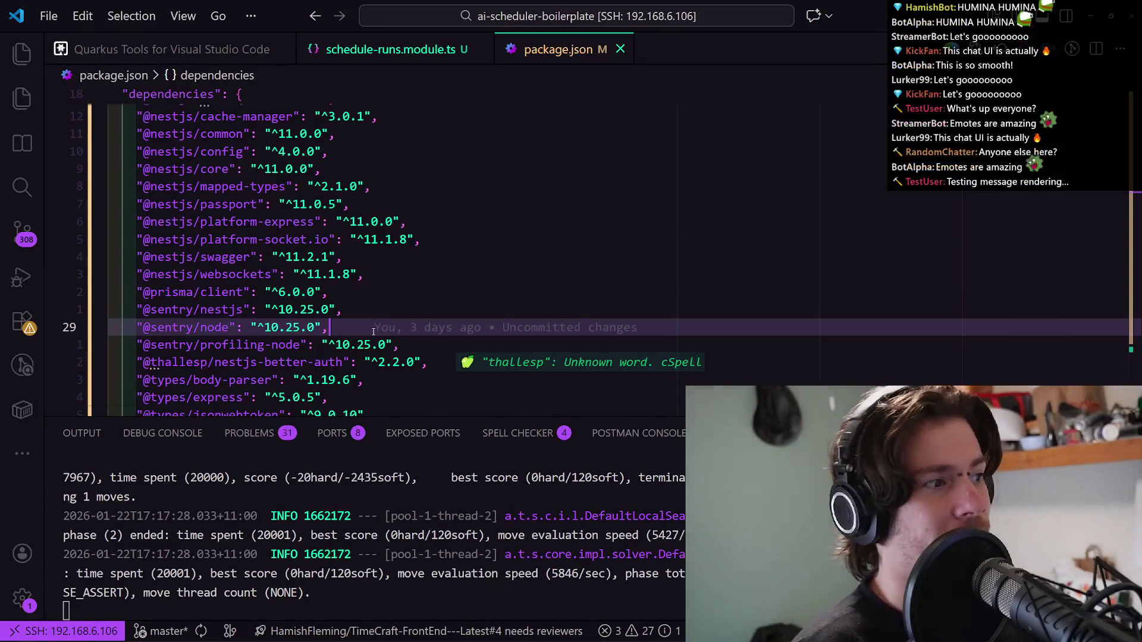
drag(397, 221, 349, 222)
mouse_move(348, 223)
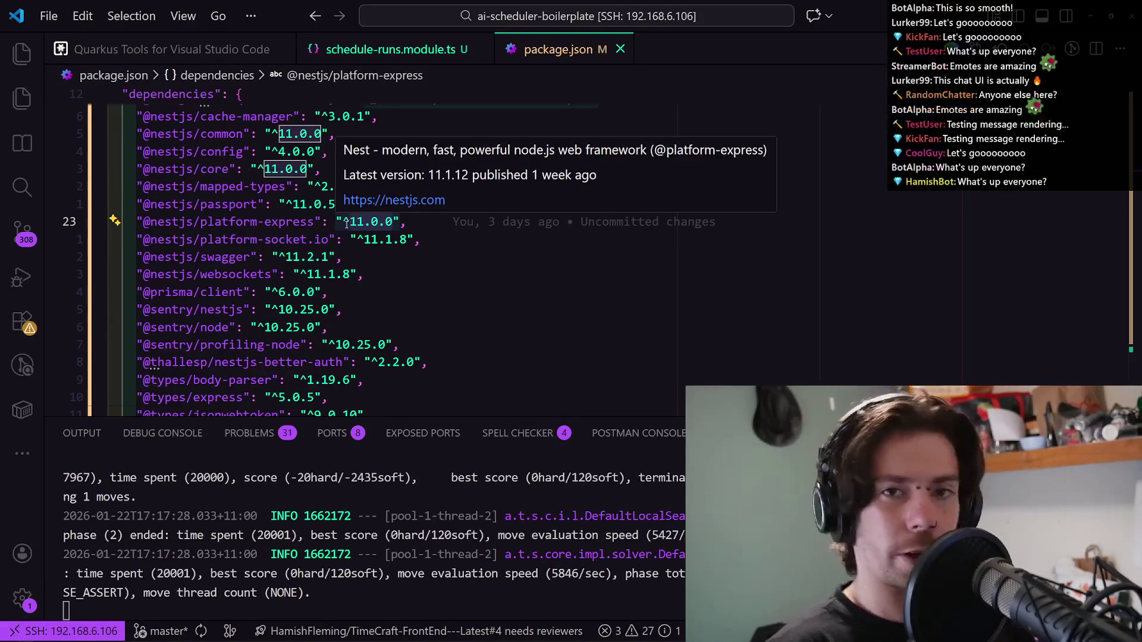
click(511, 281)
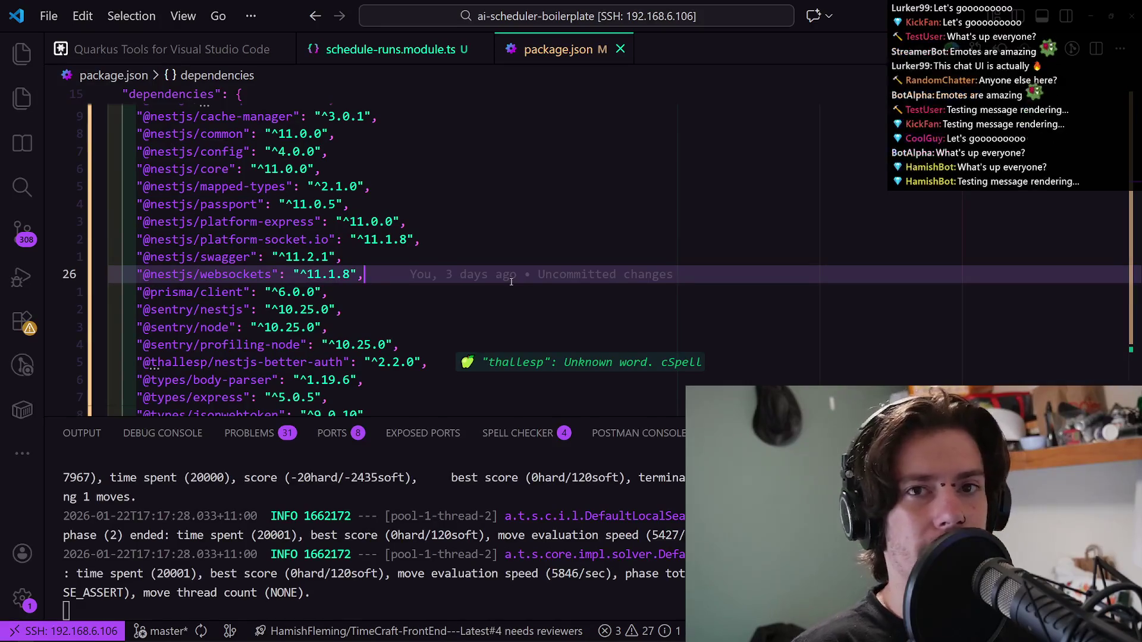
mouse_move(528, 278)
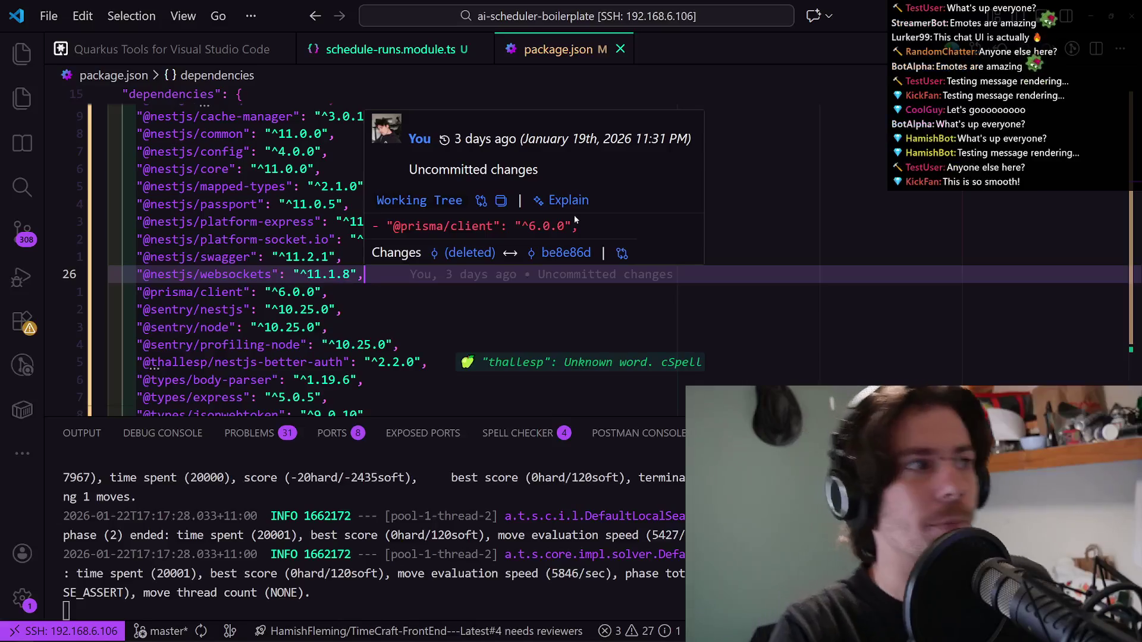
click(586, 294)
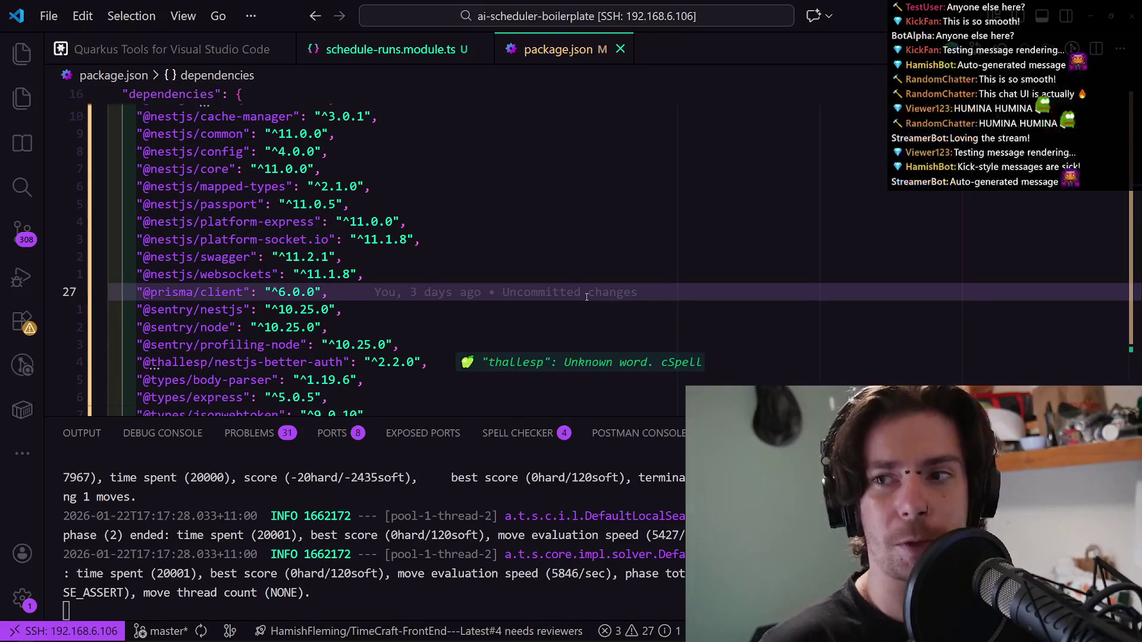
click(543, 277)
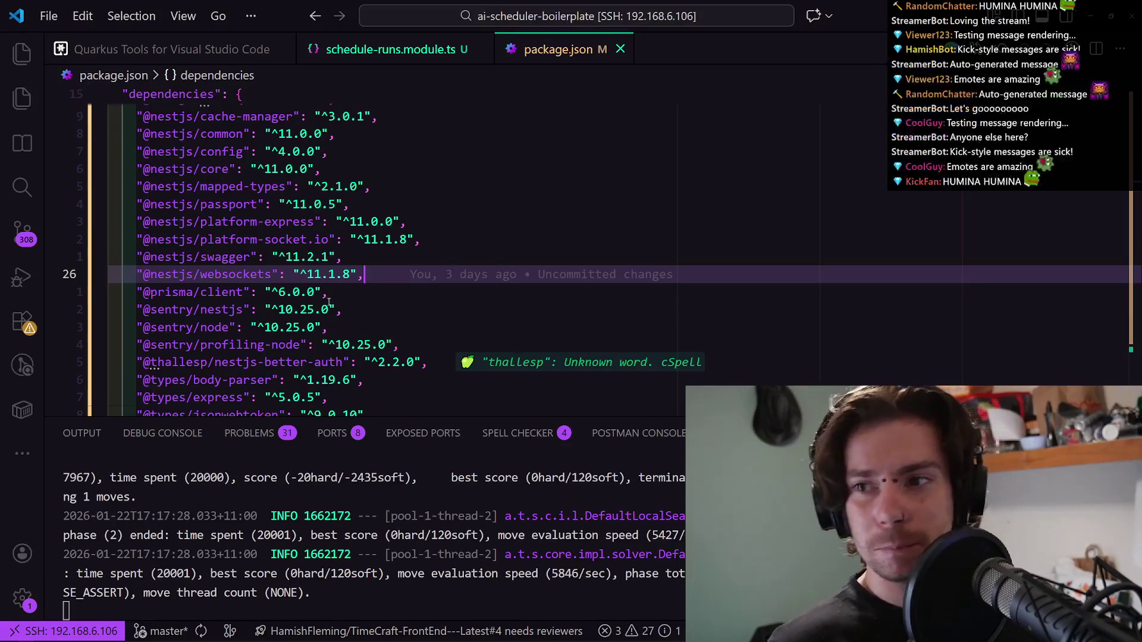
click(329, 221)
Select the whole file with Ctrl+A, clear the selection and scroll down the dependencies.
key(ctrl+a)
click(328, 222)
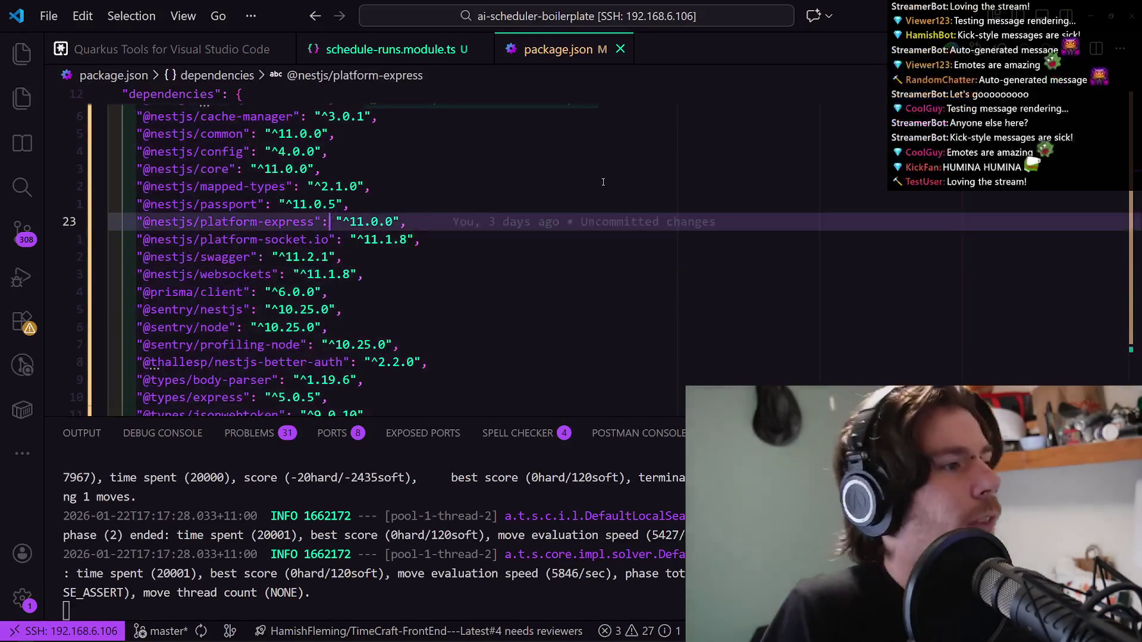
key(Up)
key(Up)
scroll(517, 240, down, 5)
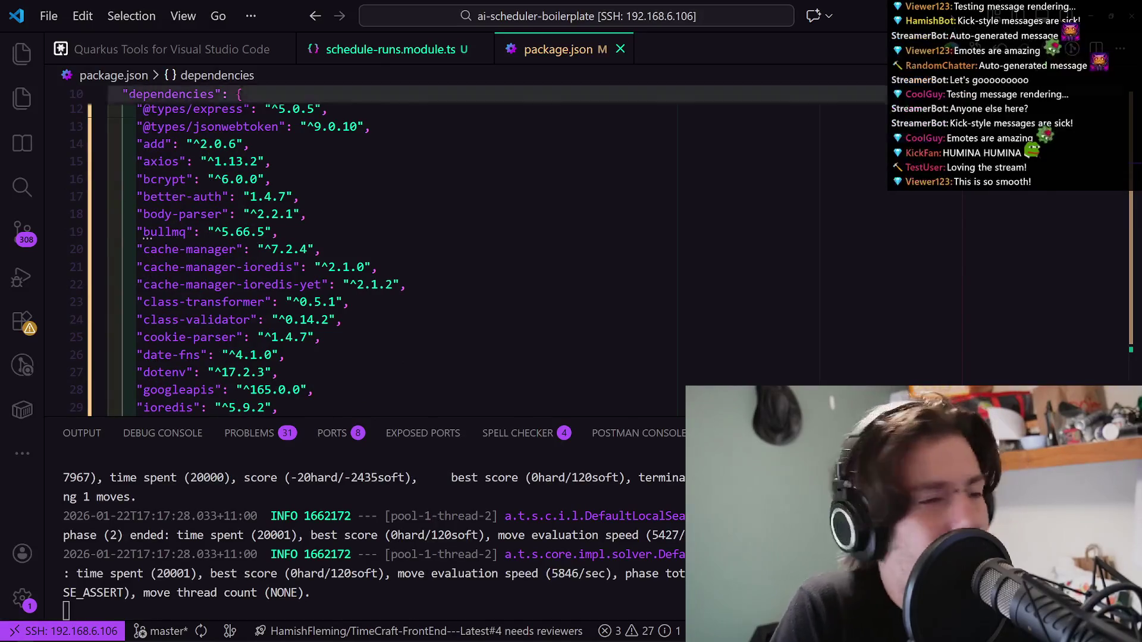
Glance at the news article, open and dismiss Quick Open, then show the File menu.
key(alt+Tab)
click(25, 635)
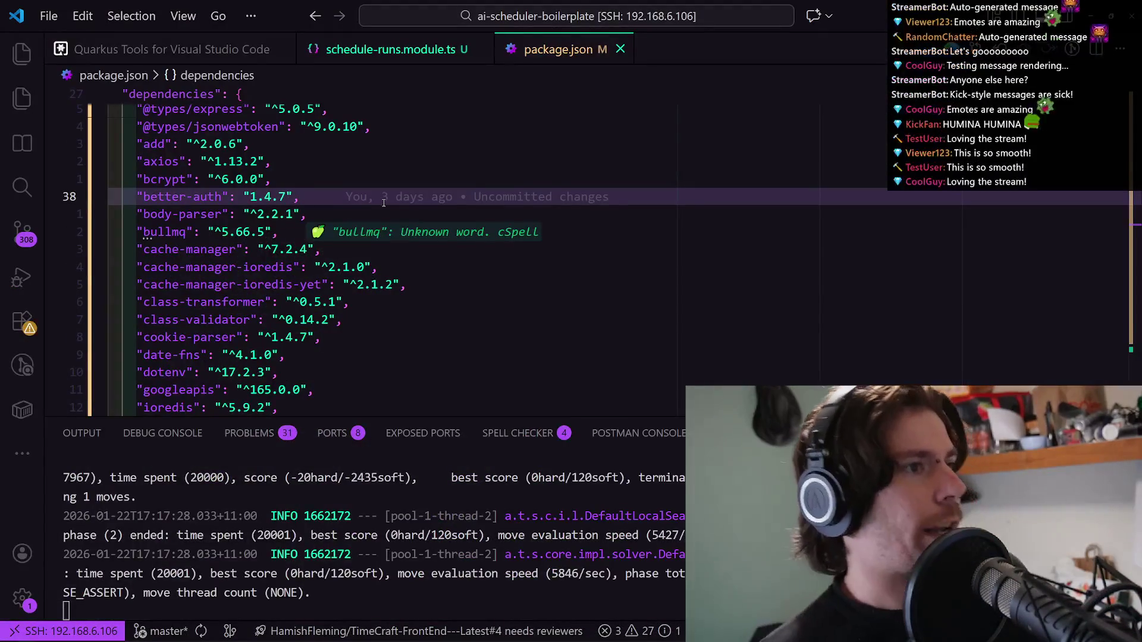
key(ctrl+p)
key(Escape)
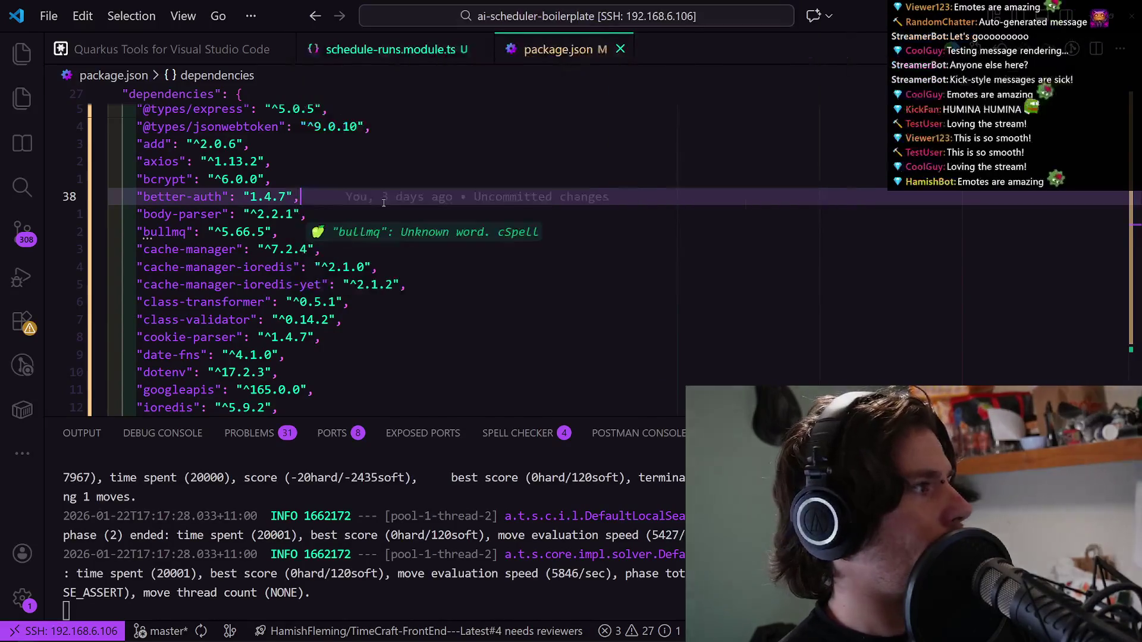
click(49, 16)
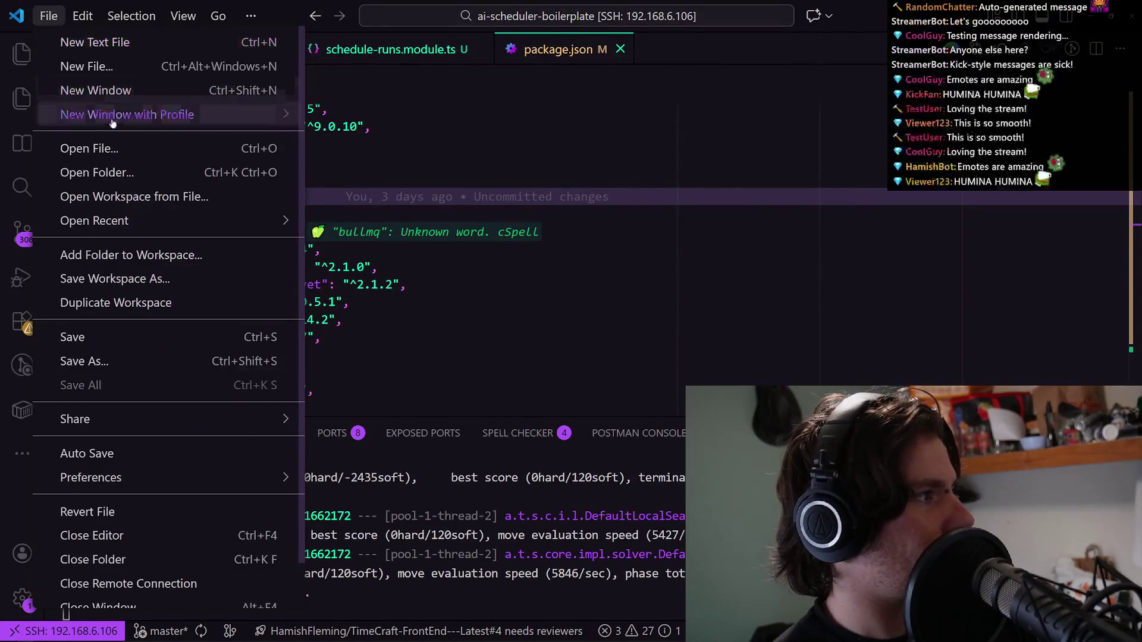
Start Open File and back out from ai-scheduler-boilerplate through Development to the home folder.
click(105, 153)
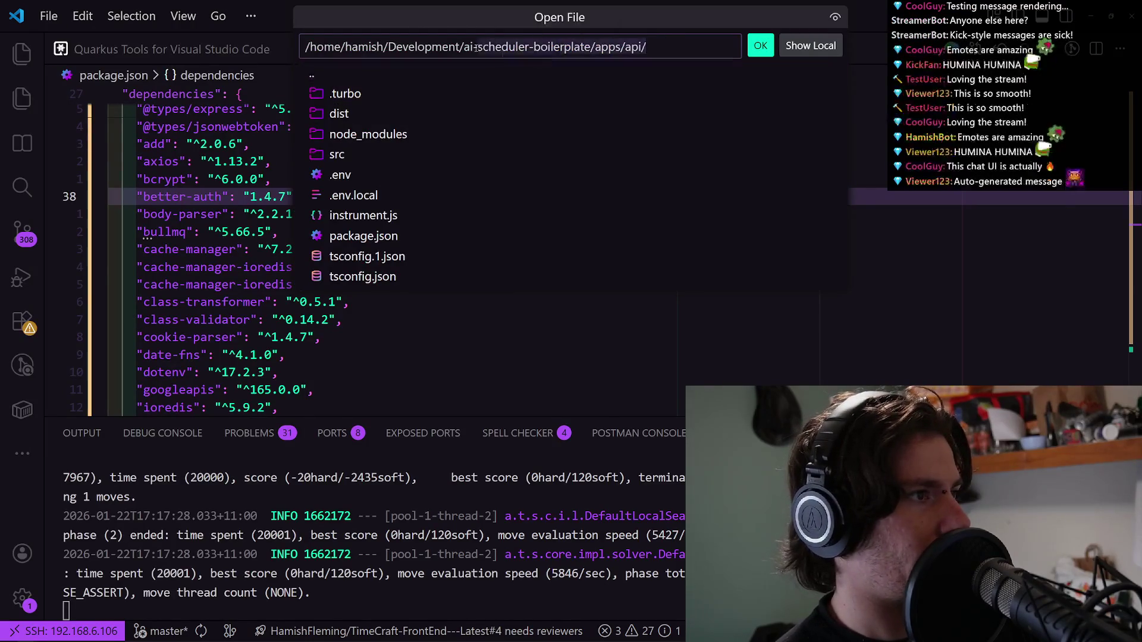
key(BackSpace)
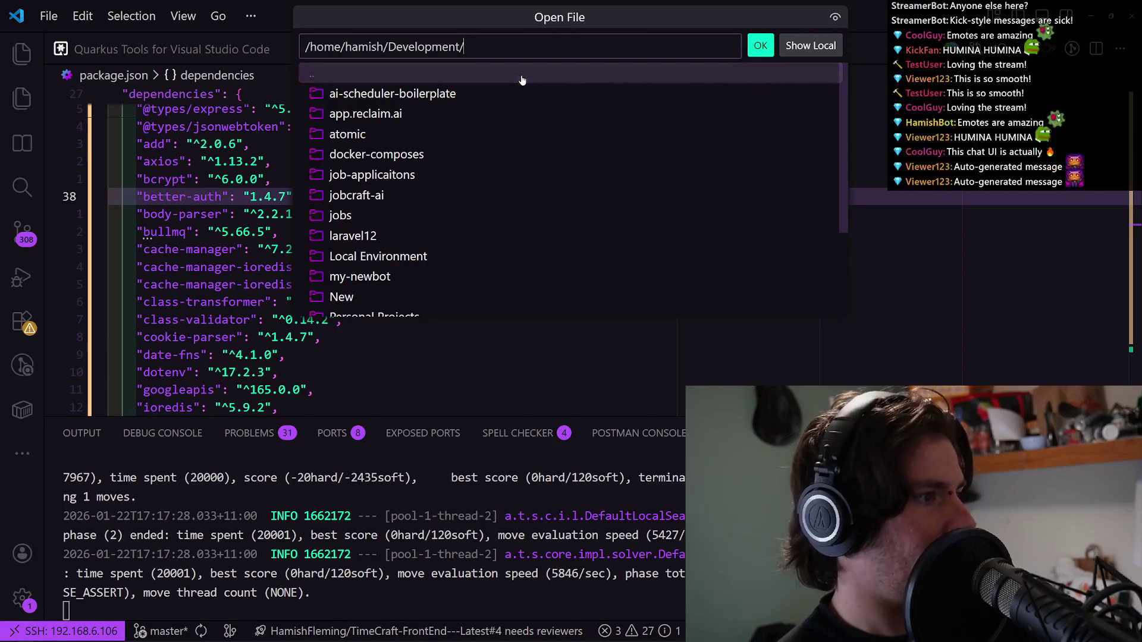
key(Down)
key(Down)
key(Down)
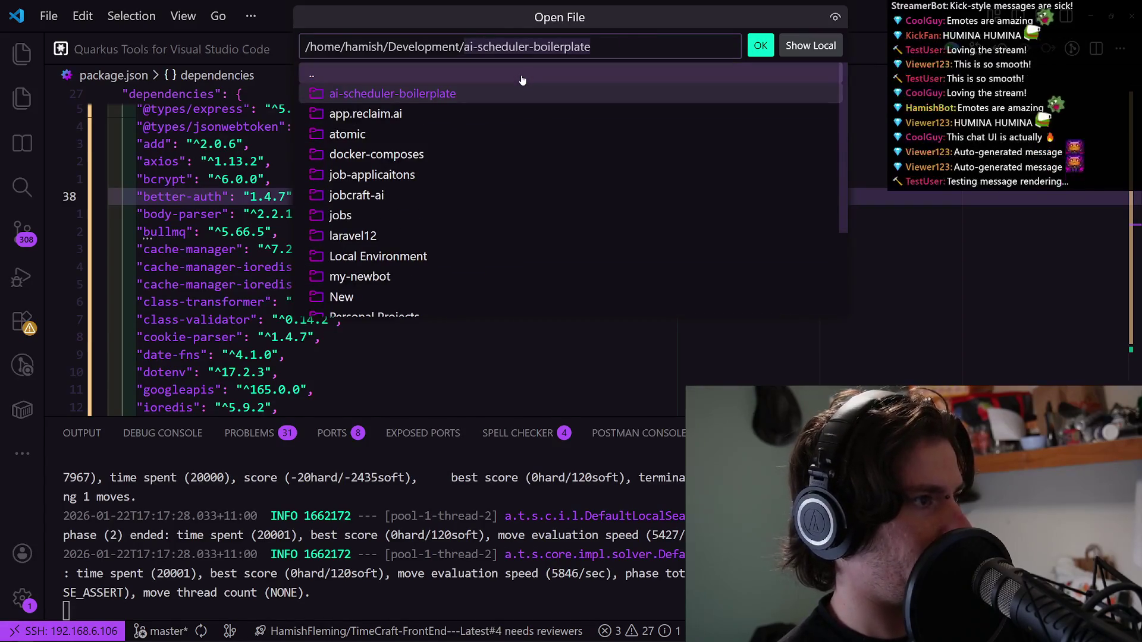
key(BackSpace)
key(BackSpace)
key(BackSpace)
key(BackSpace)
key(BackSpace)
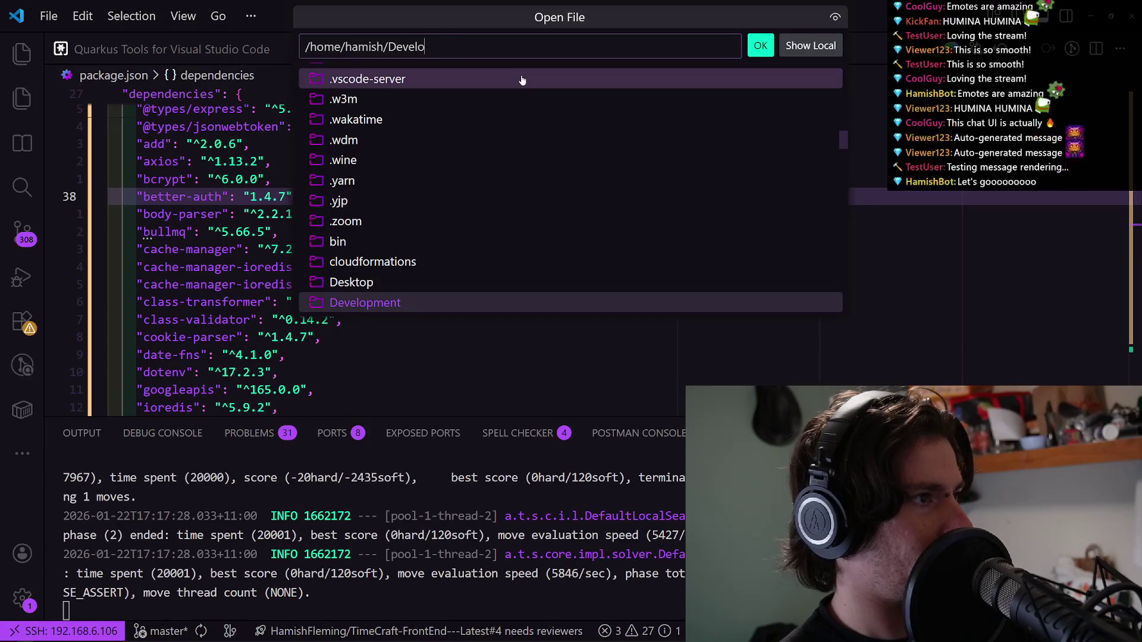
scroll(494, 179, down, 2)
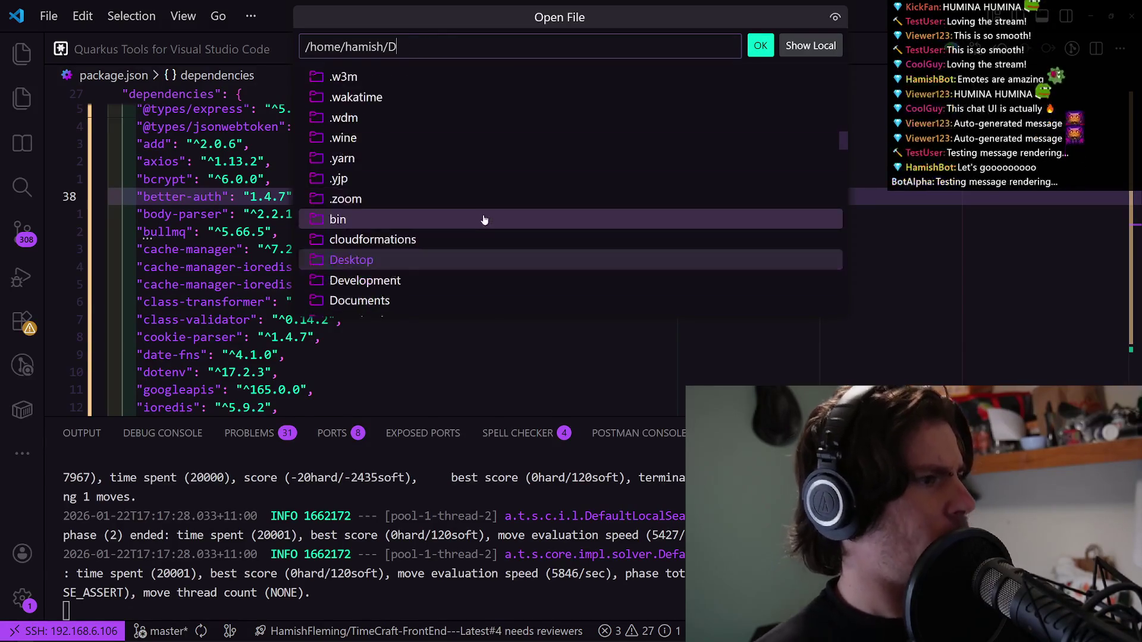
scroll(414, 227, down, 1)
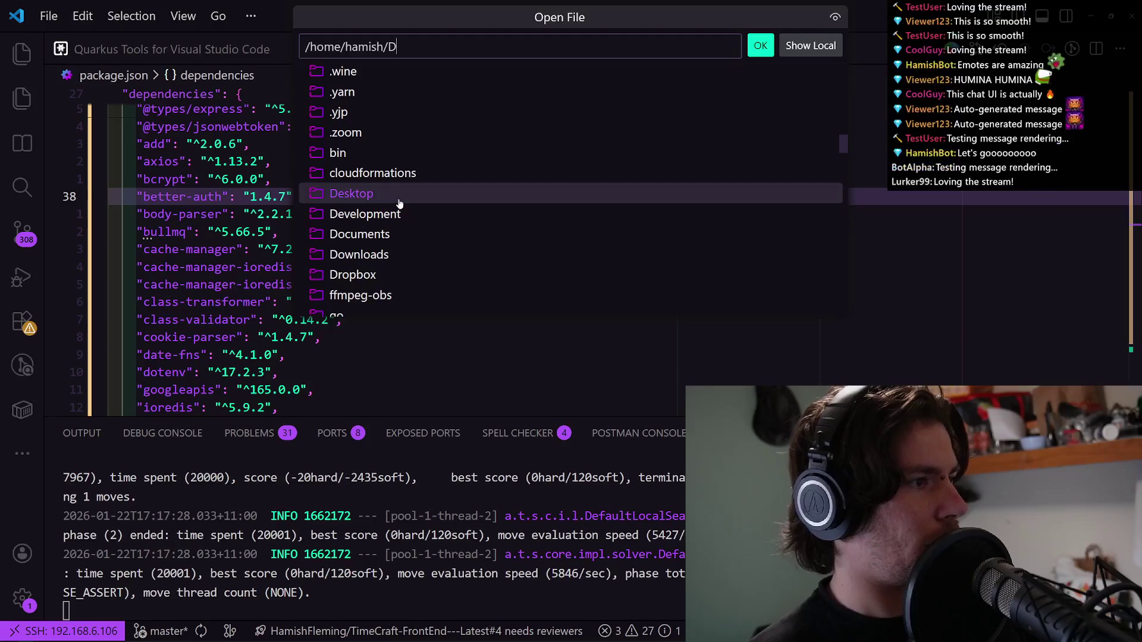
Browse Documents and Development, stepping to Personal Projects, then cancel the prompt without opening anything.
click(380, 233)
scroll(393, 214, up, 10)
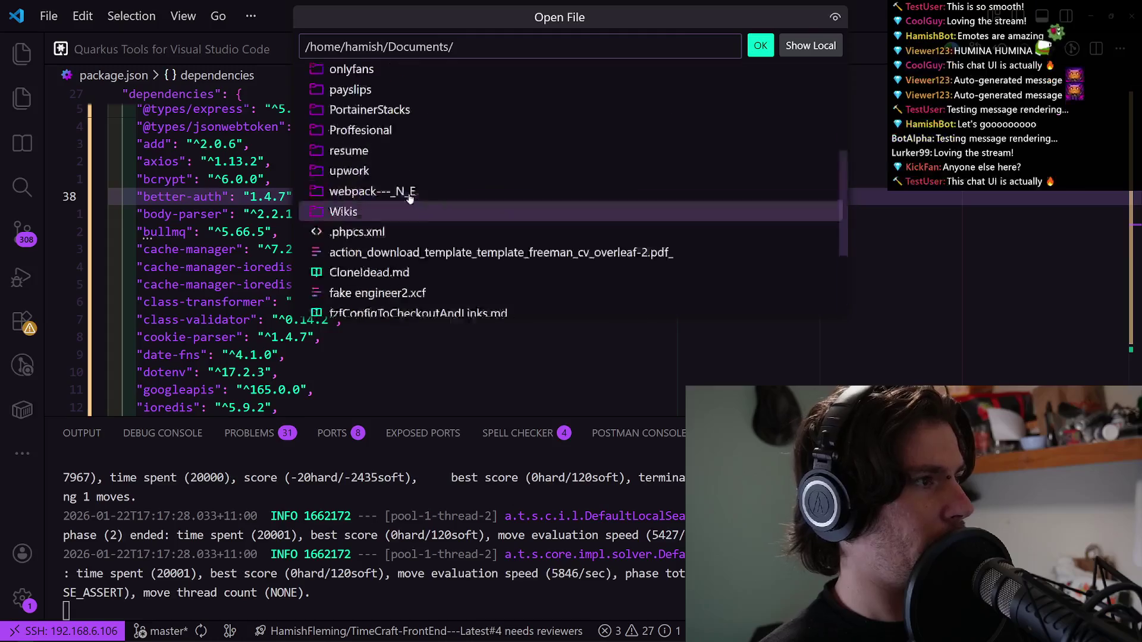
click(349, 81)
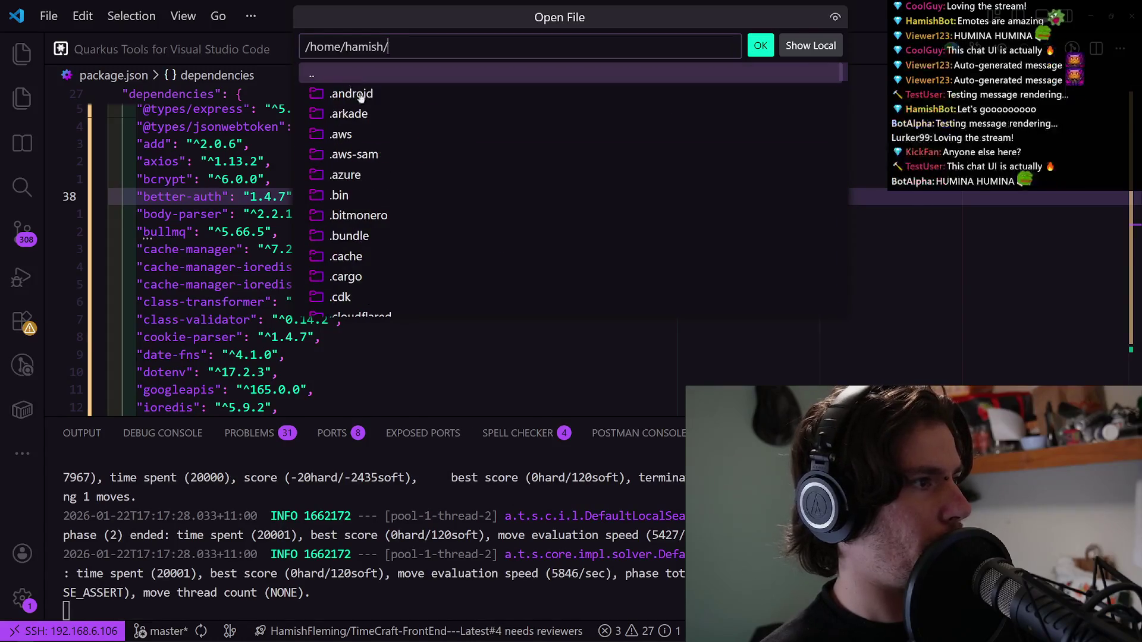
scroll(398, 151, down, 10)
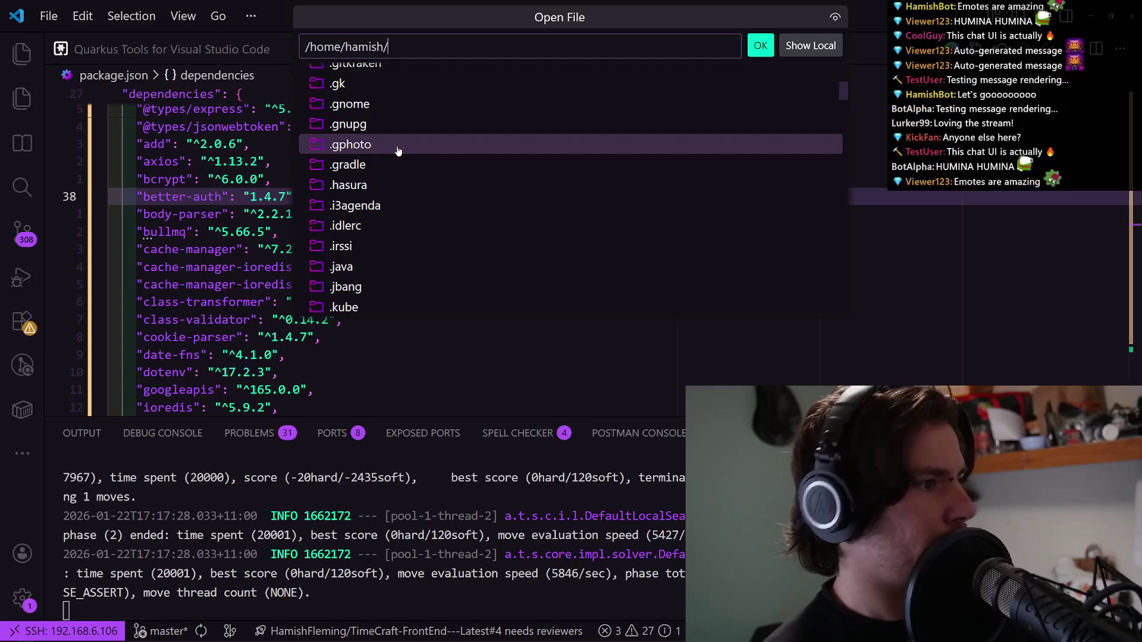
text(Dev)
key(Down)
key(Down)
key(Down)
key(Down)
key(Down)
key(Down)
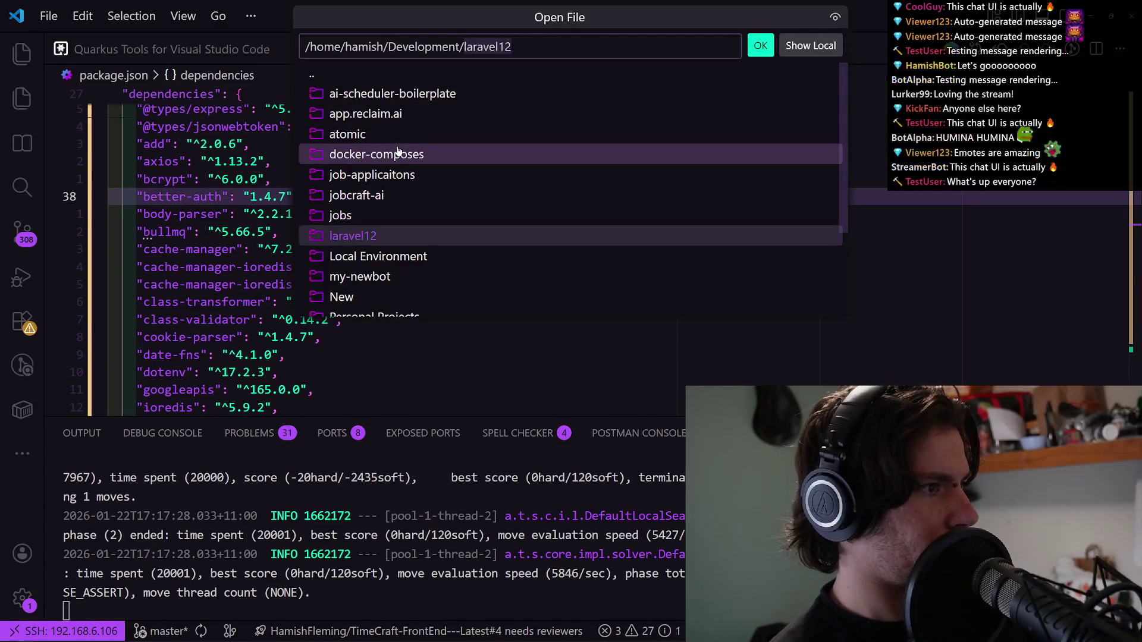
key(Up)
key(Down)
key(Down)
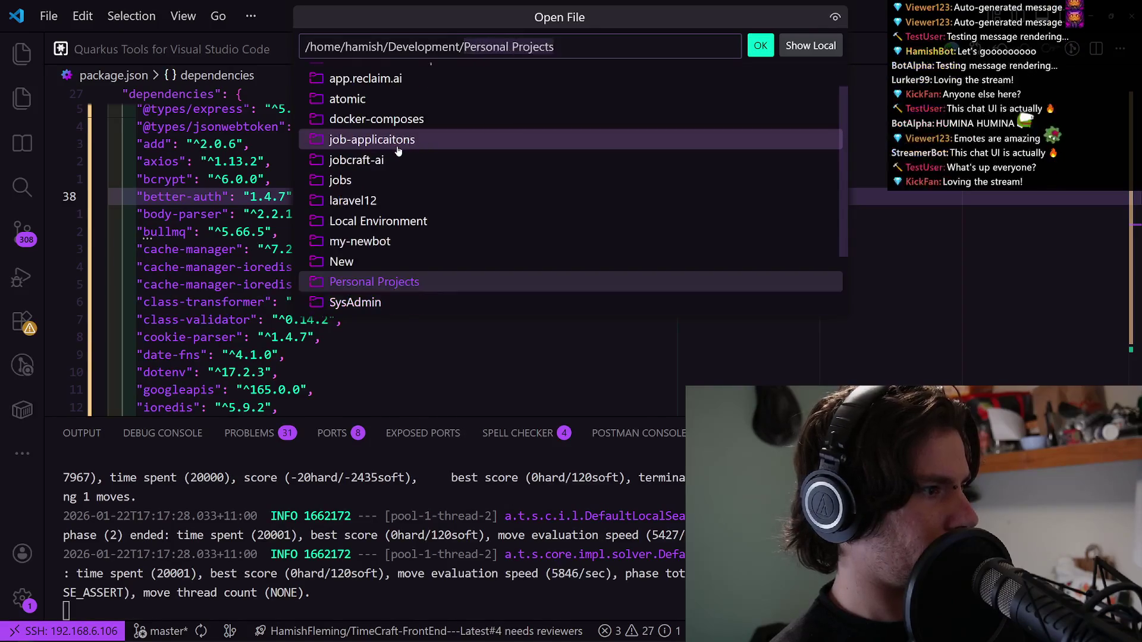
key(Up)
key(Return)
key(Escape)
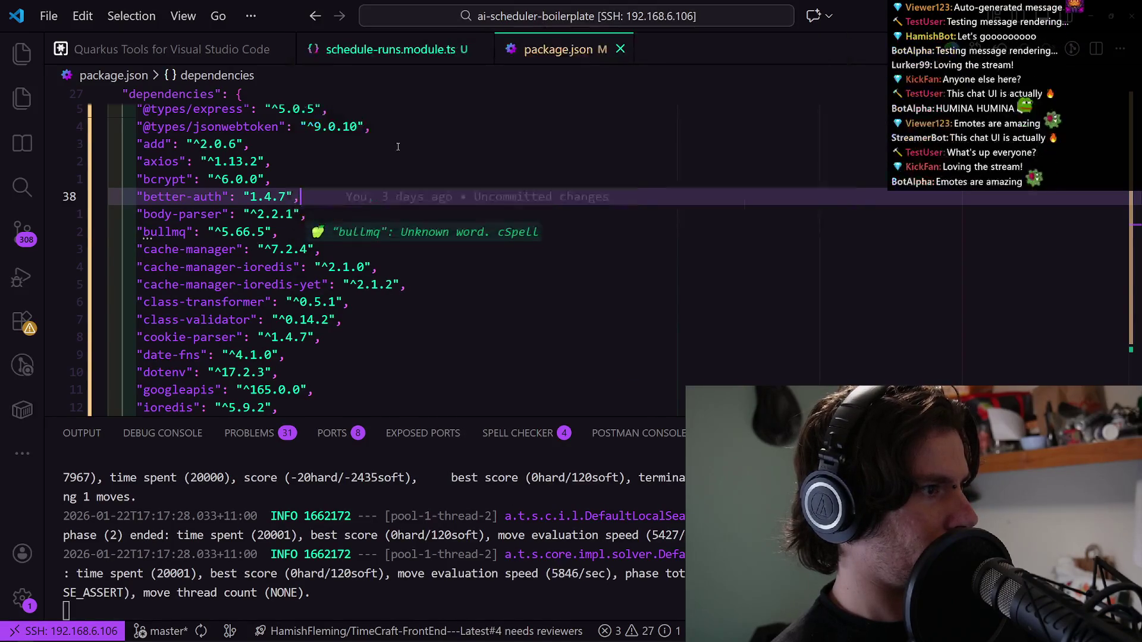
key(Up)
key(Up)
key(Up)
key(Down)
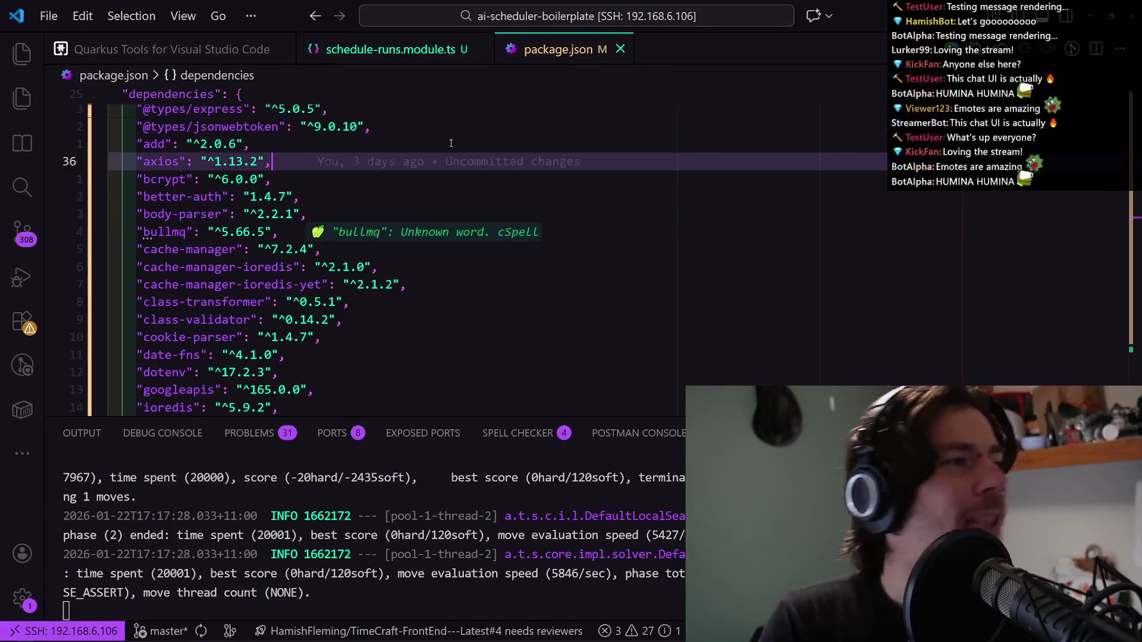
mouse_move(510, 162)
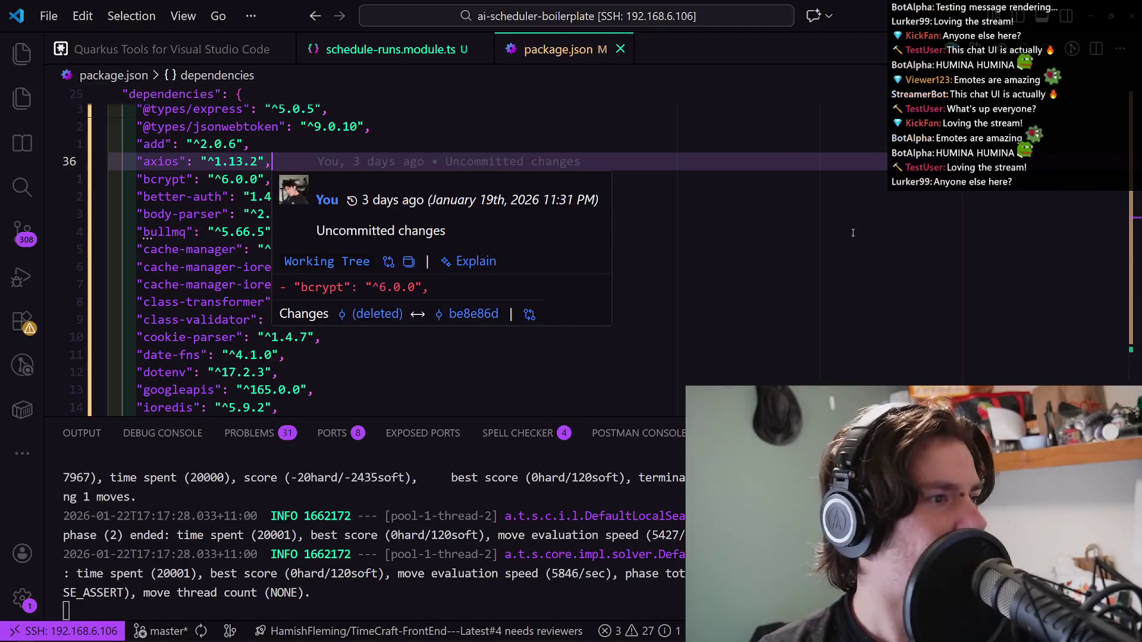
key(Down)
key(Down)
key(Down)
key(alt+Tab)
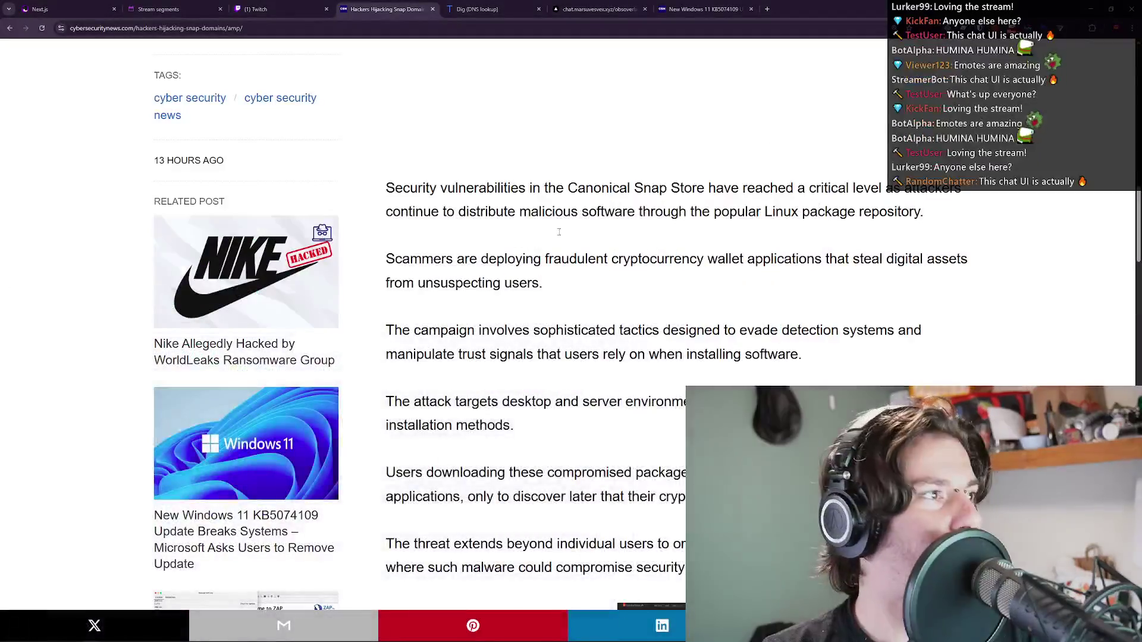
Highlight the campaign paragraph, then repeatedly the 'Scammers are deploying…' paragraph.
triple_click(863, 342)
click(895, 272)
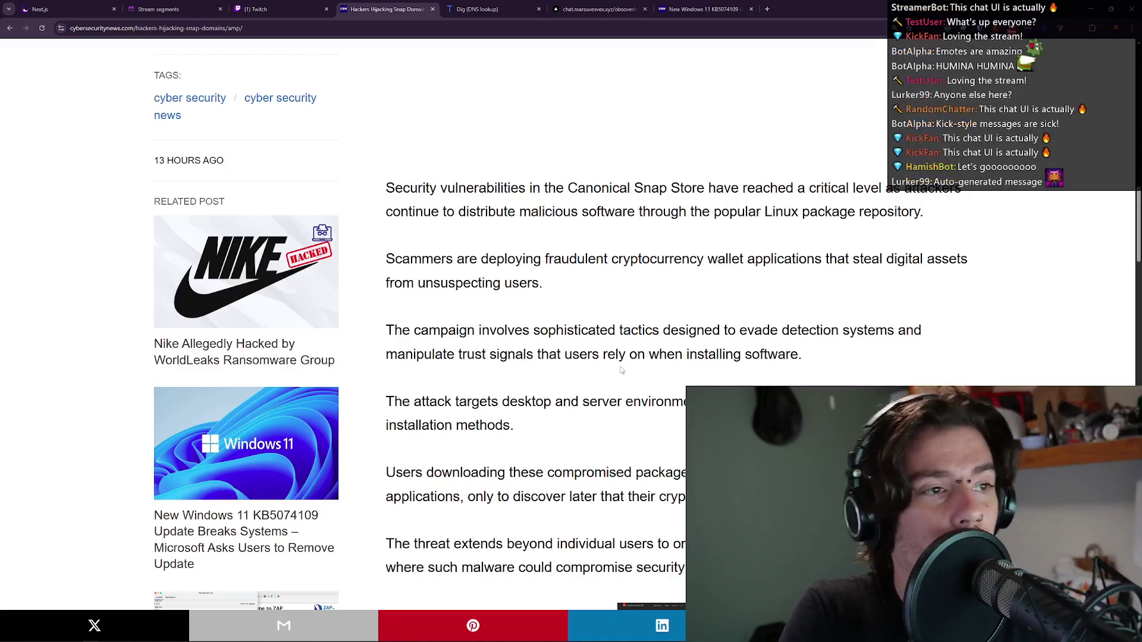
triple_click(684, 338)
triple_click(696, 269)
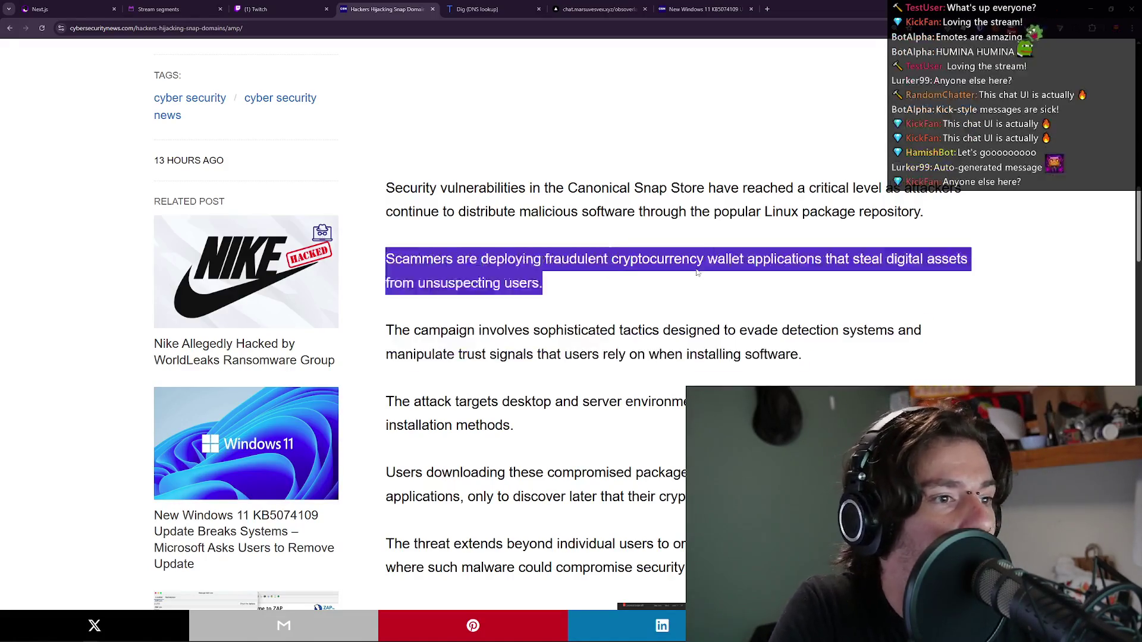
click(698, 272)
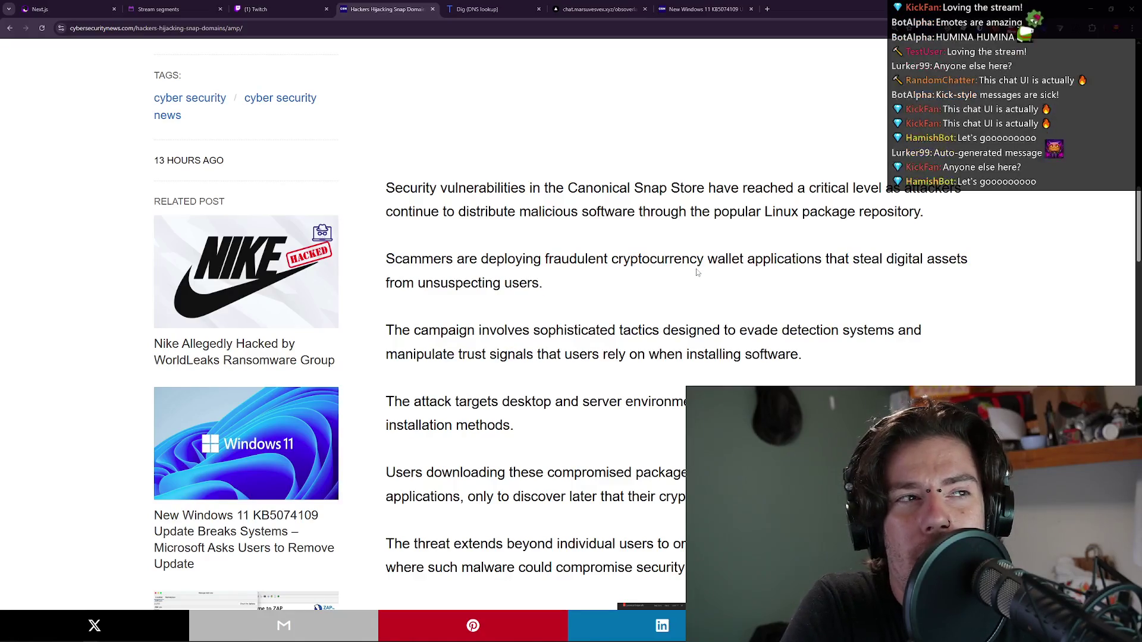
triple_click(697, 272)
click(697, 272)
triple_click(697, 273)
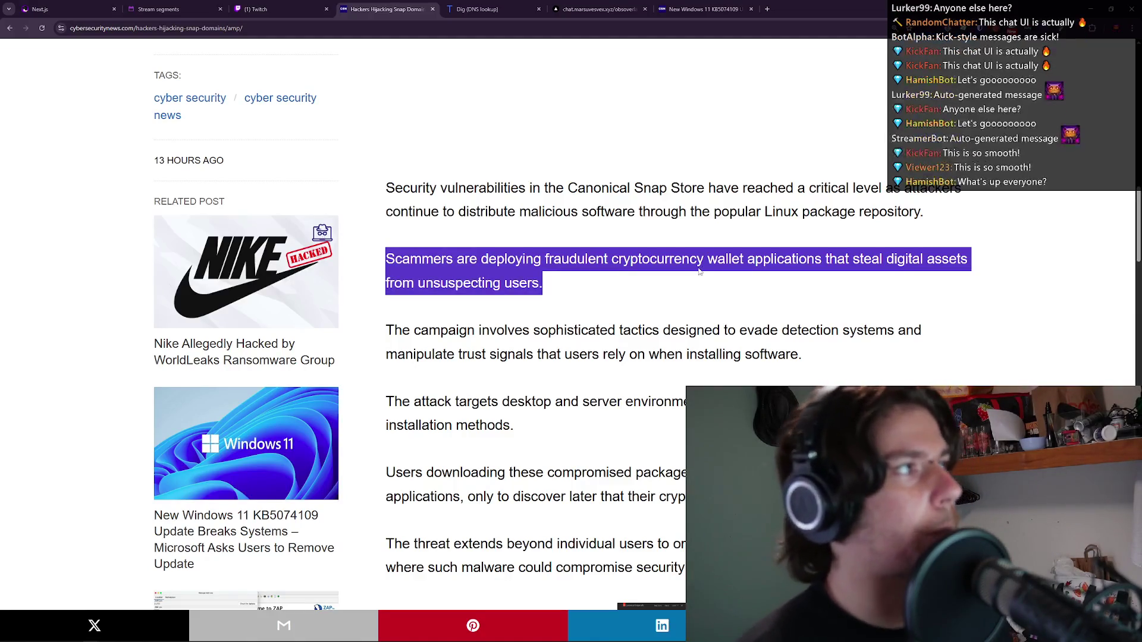
Highlight the opening Snap Store paragraph and the word Store, briefly switching windows and back.
triple_click(658, 221)
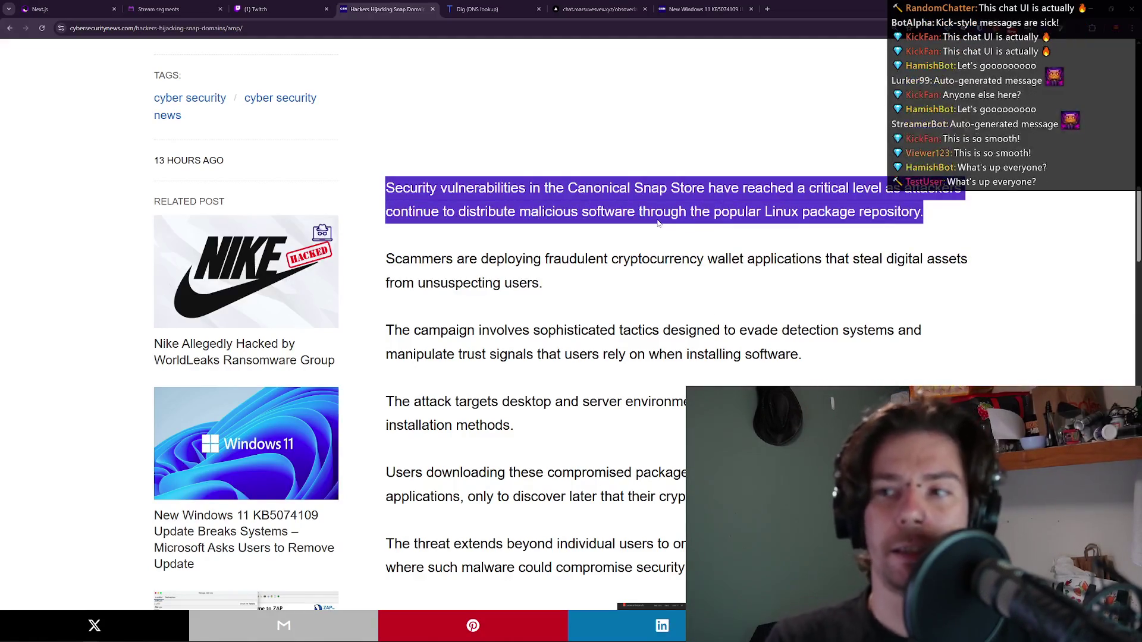
click(658, 219)
triple_click(639, 256)
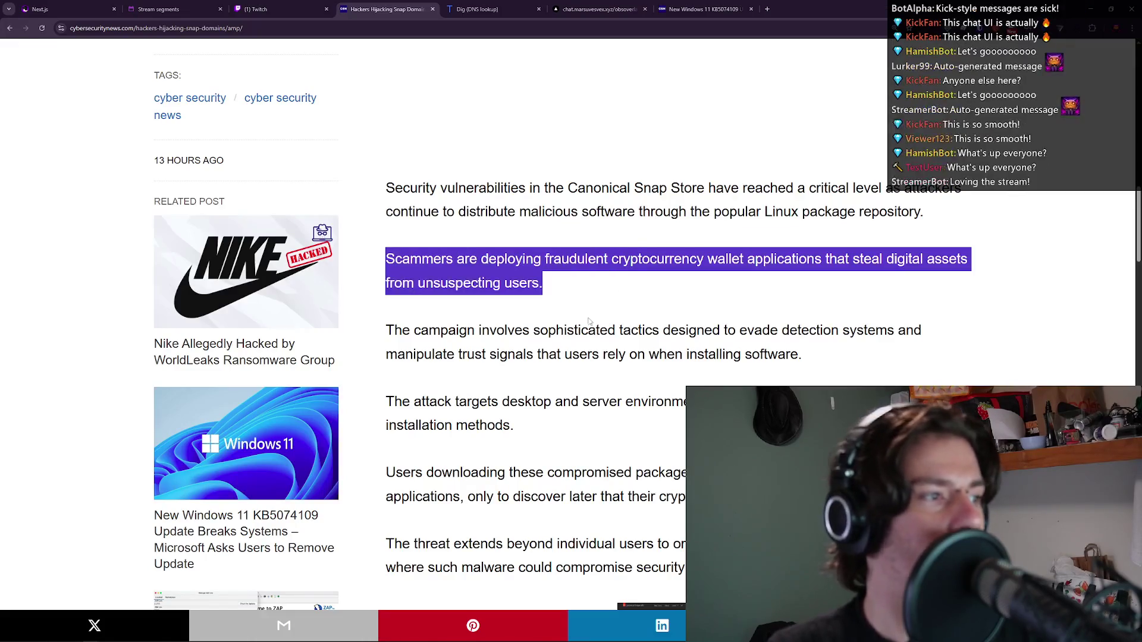
mouse_move(86, 637)
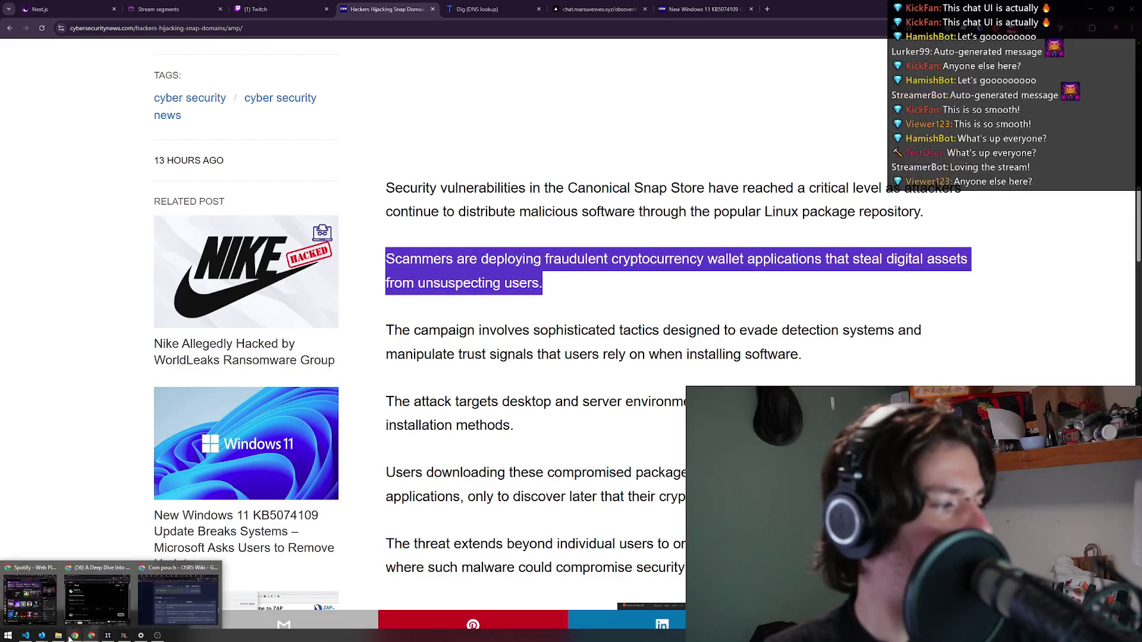
double_click(685, 188)
click(678, 172)
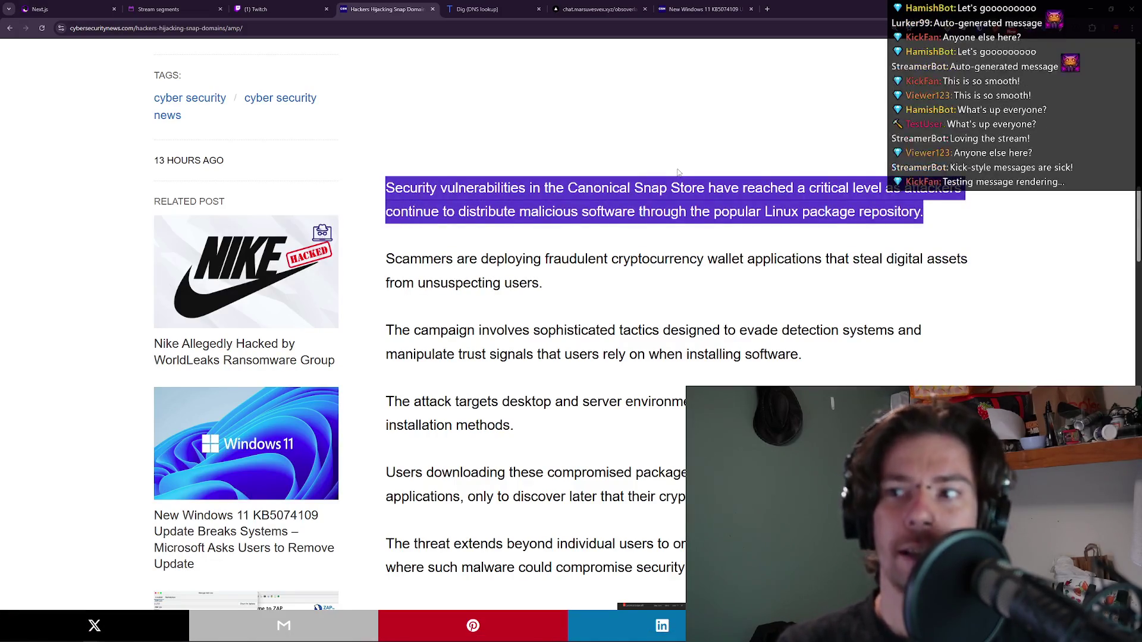
key(alt+Tab)
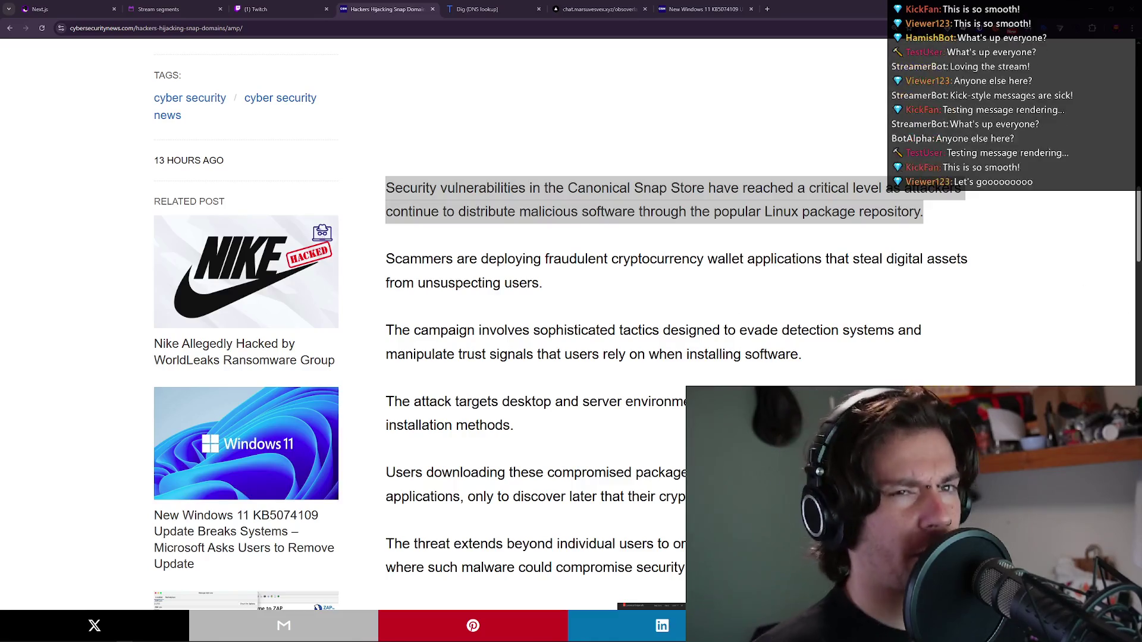
click(740, 180)
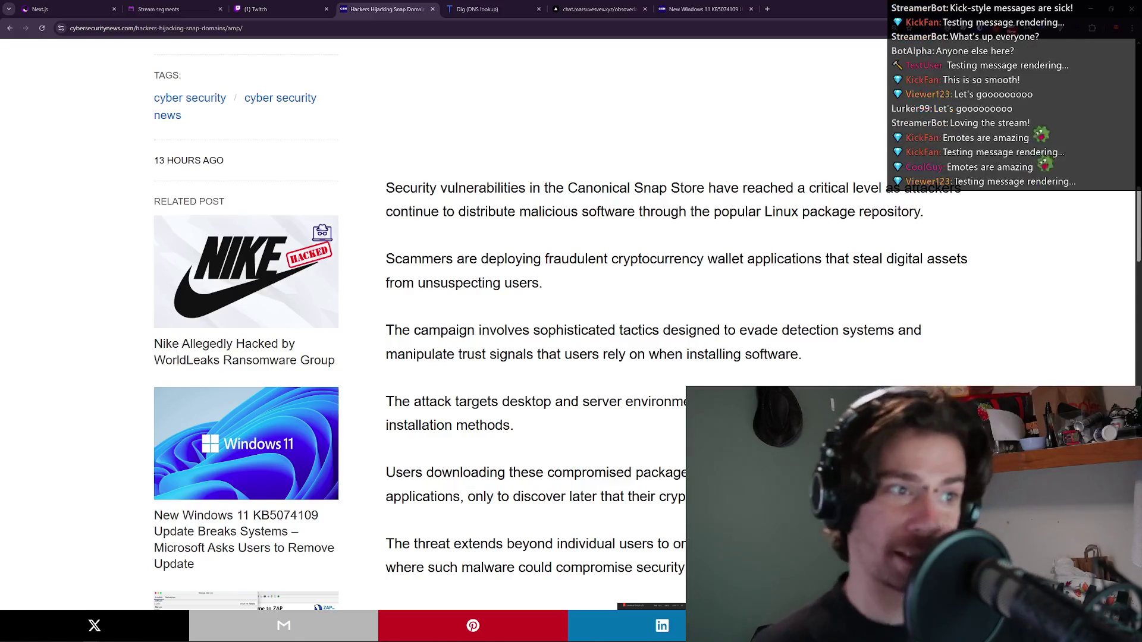
Highlight the opening paragraph, then the Scammers paragraph and its word cryptocurrency.
triple_click(684, 188)
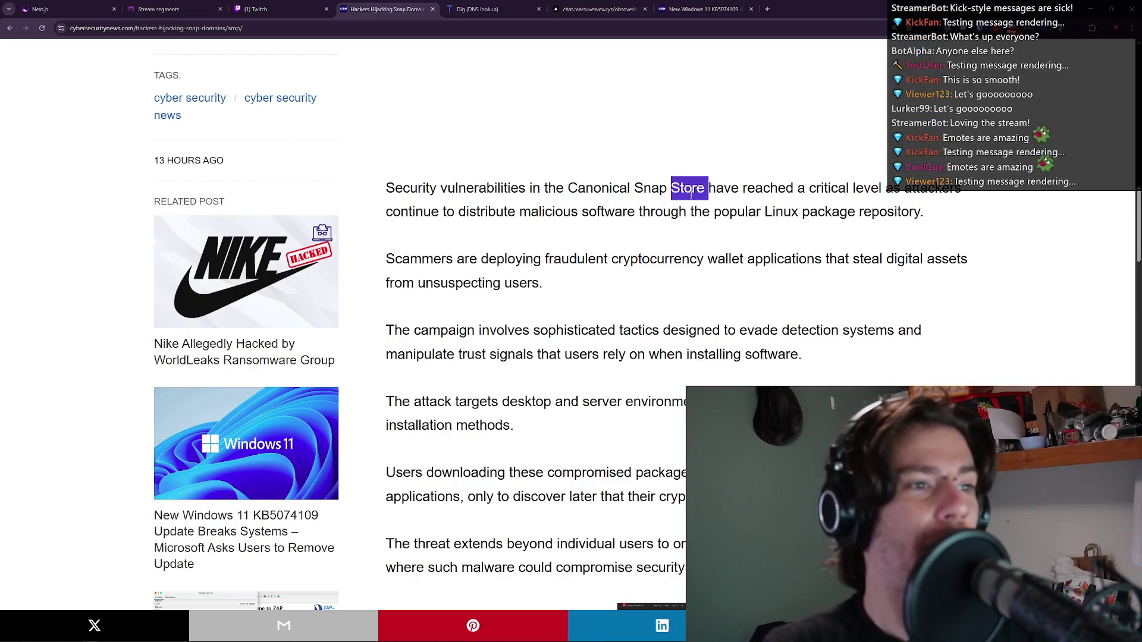
click(670, 226)
triple_click(666, 239)
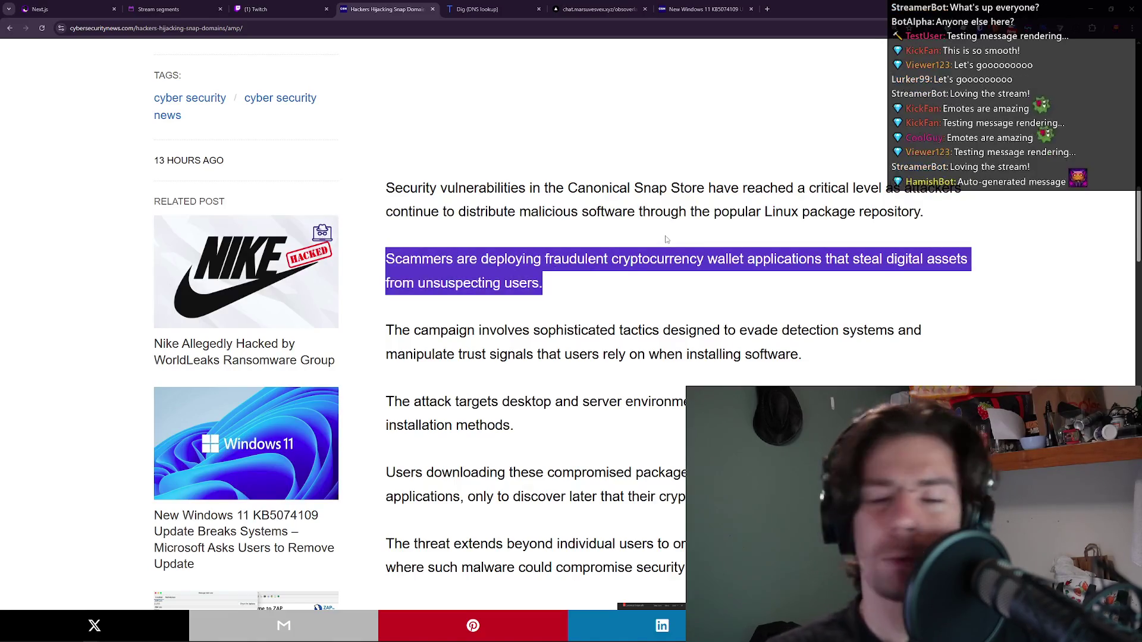
triple_click(666, 239)
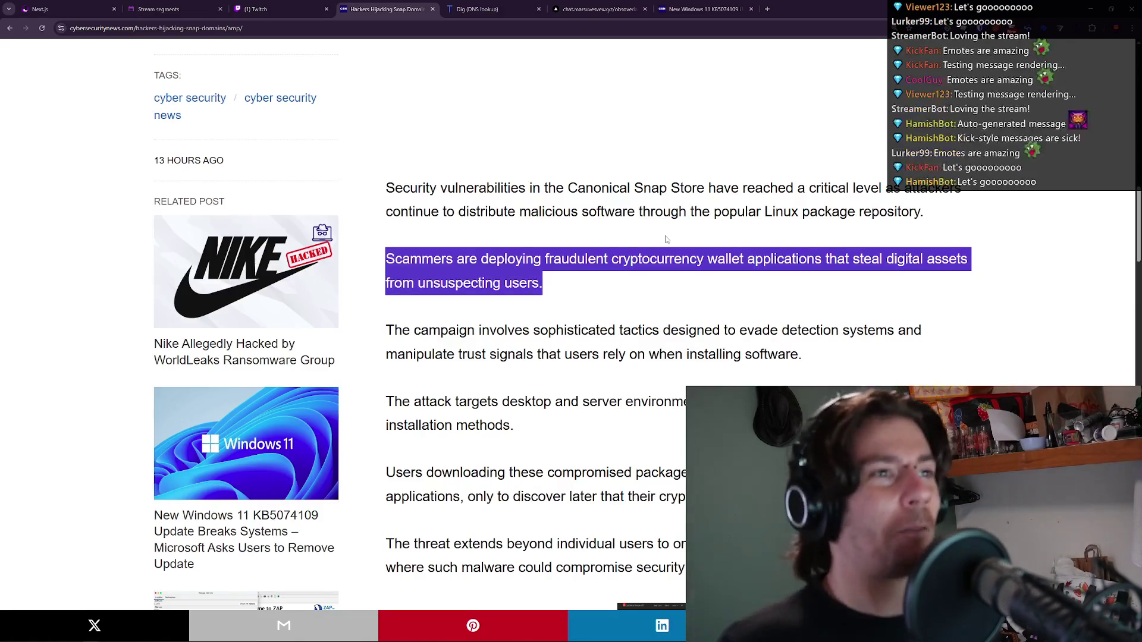
double_click(666, 239)
click(666, 239)
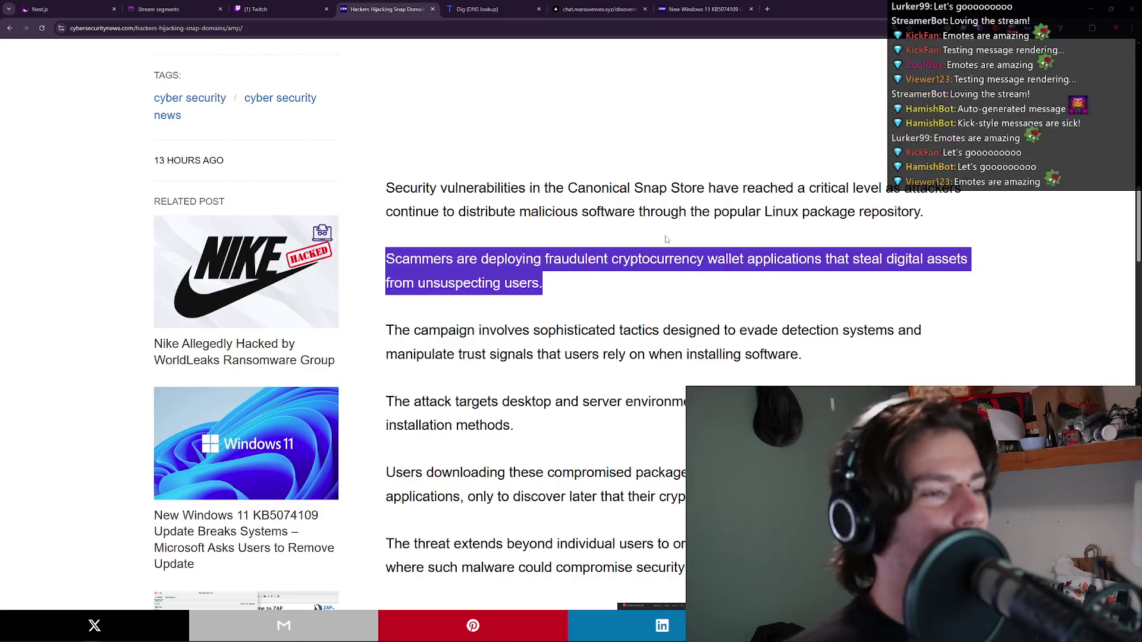
triple_click(664, 231)
click(665, 232)
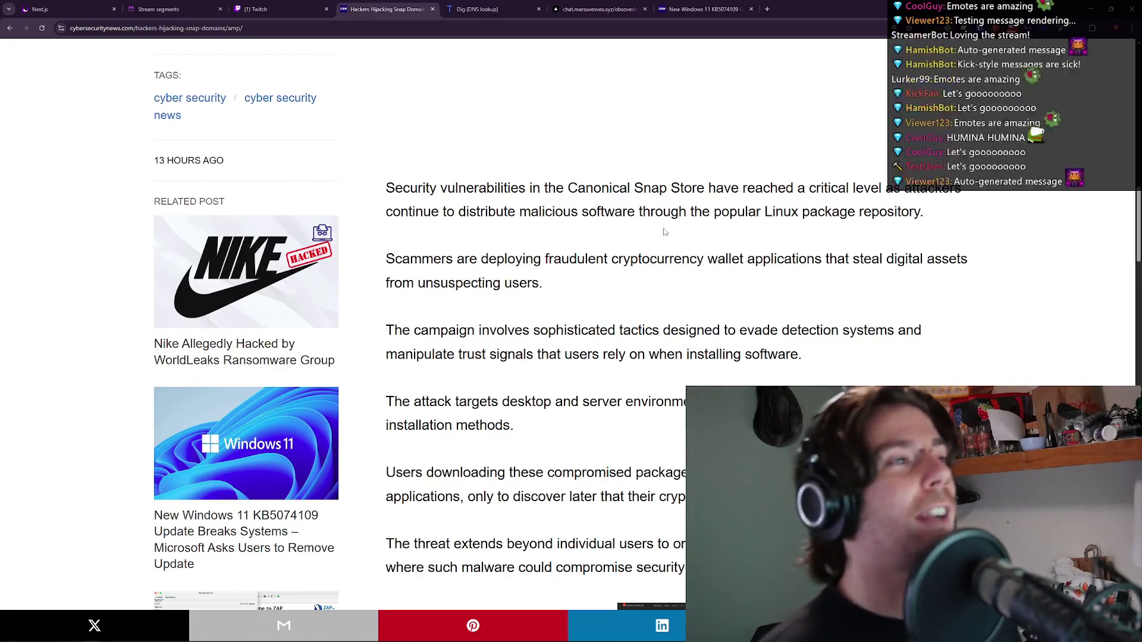
Reselect the Scammers paragraph and the word Store, then reveal the desktop with Win+D.
triple_click(664, 231)
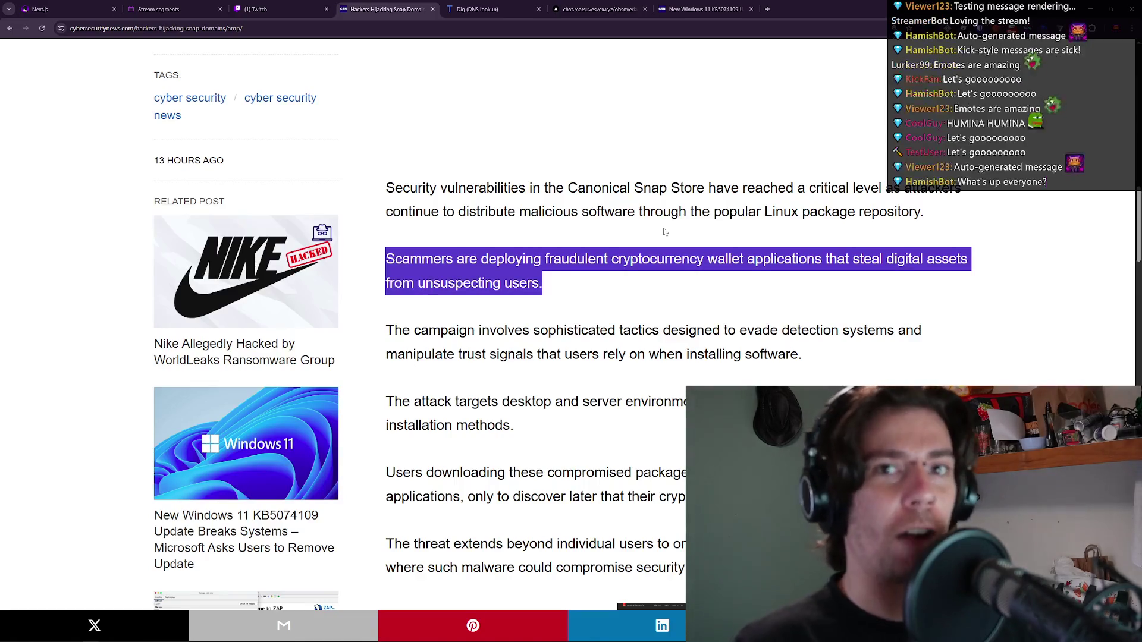
double_click(664, 230)
click(663, 232)
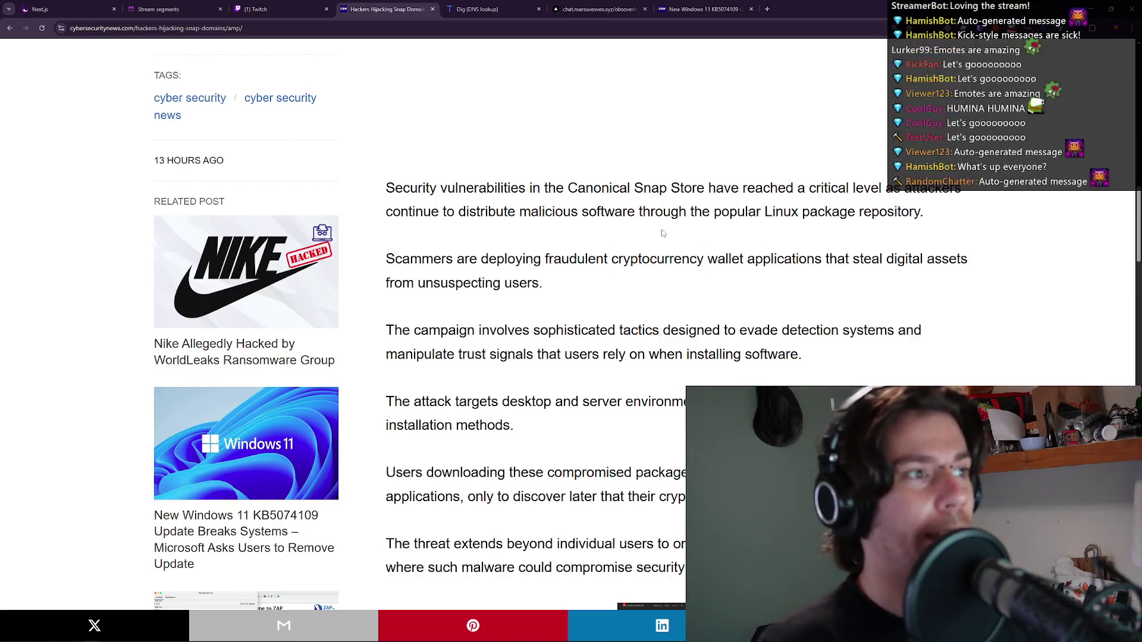
triple_click(662, 232)
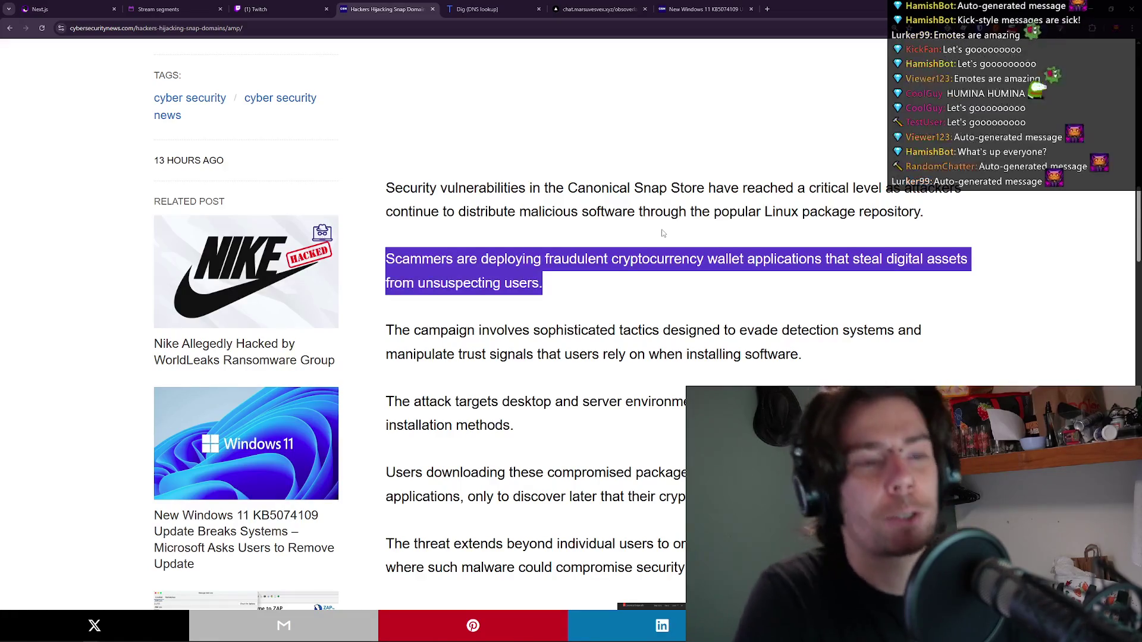
double_click(673, 196)
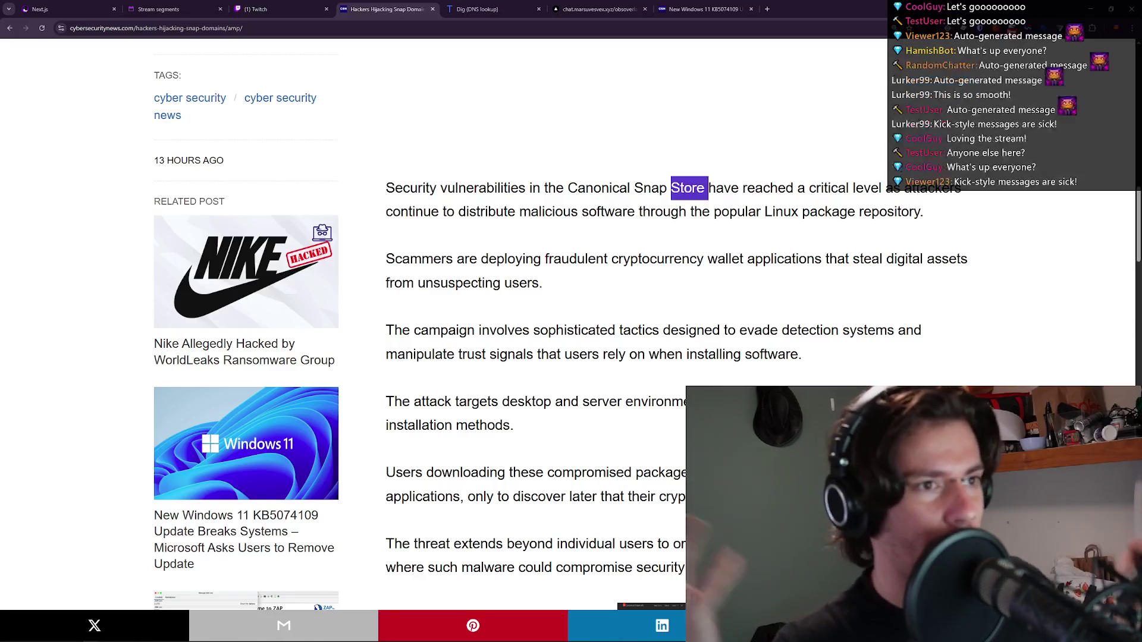
click(526, 348)
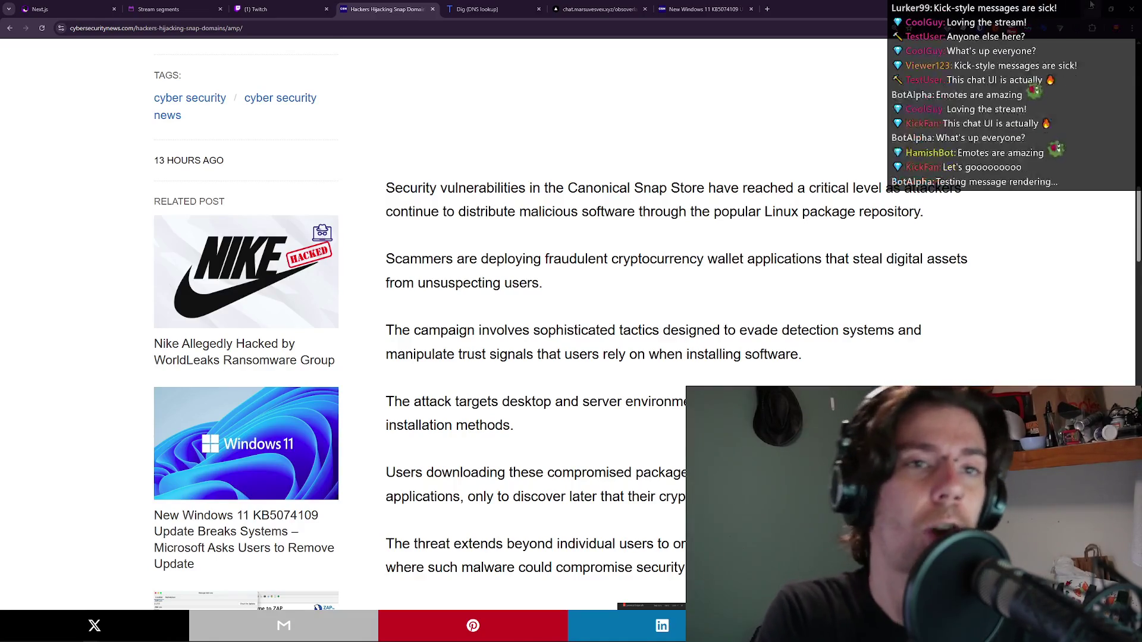
key(super+d)
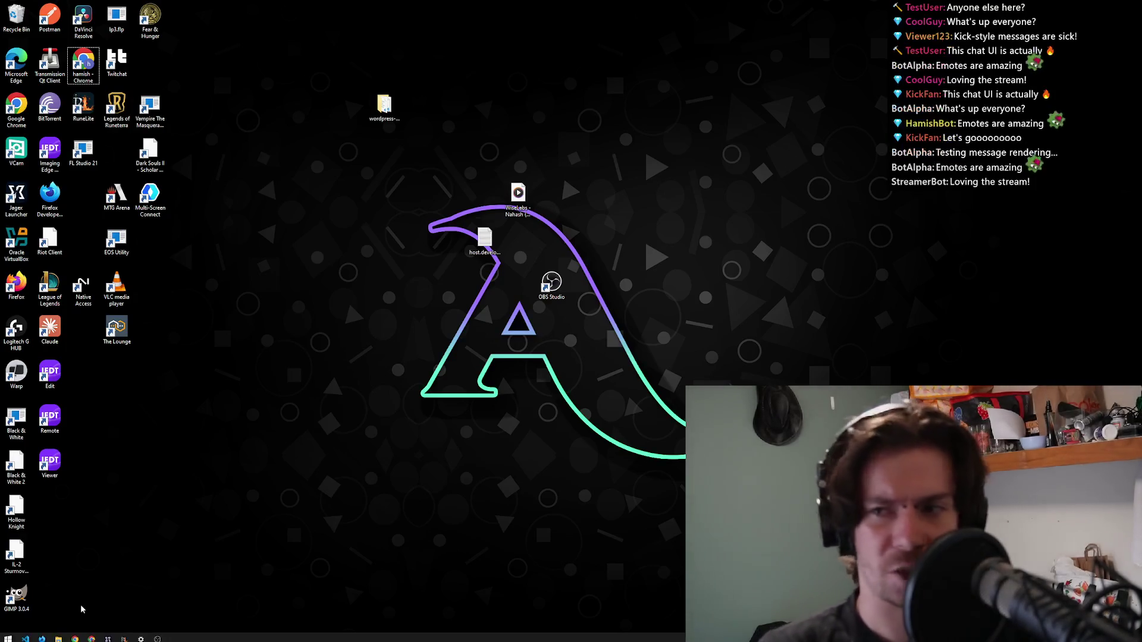
Snap RuneLite to the left half and bring the Spotify web player window up beside it.
key(alt+Tab)
key(super+Left)
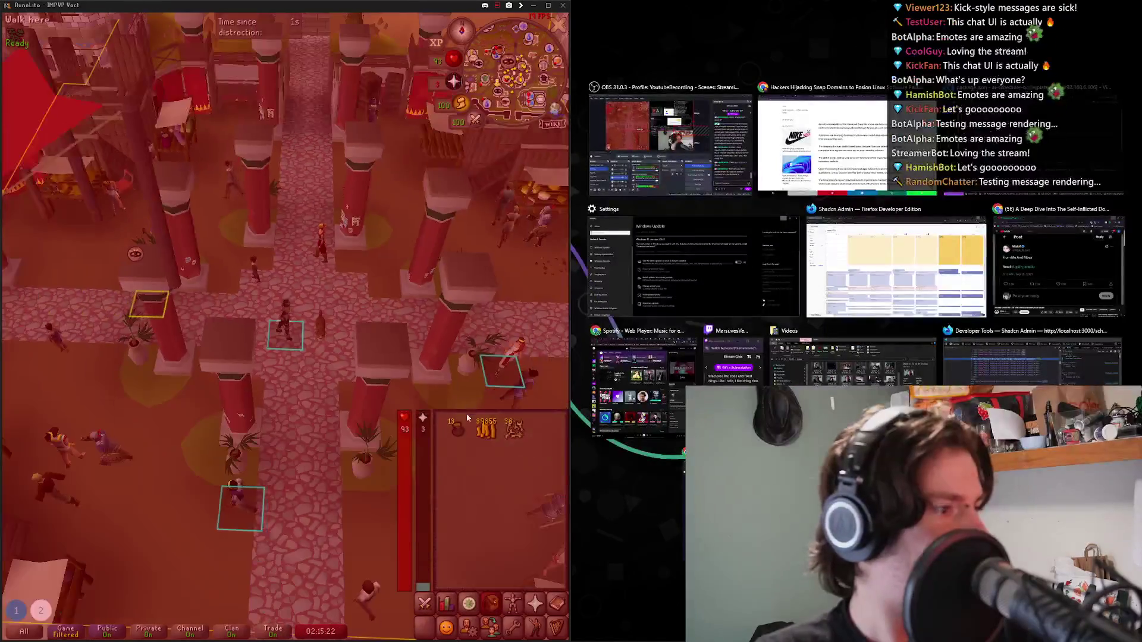
click(468, 411)
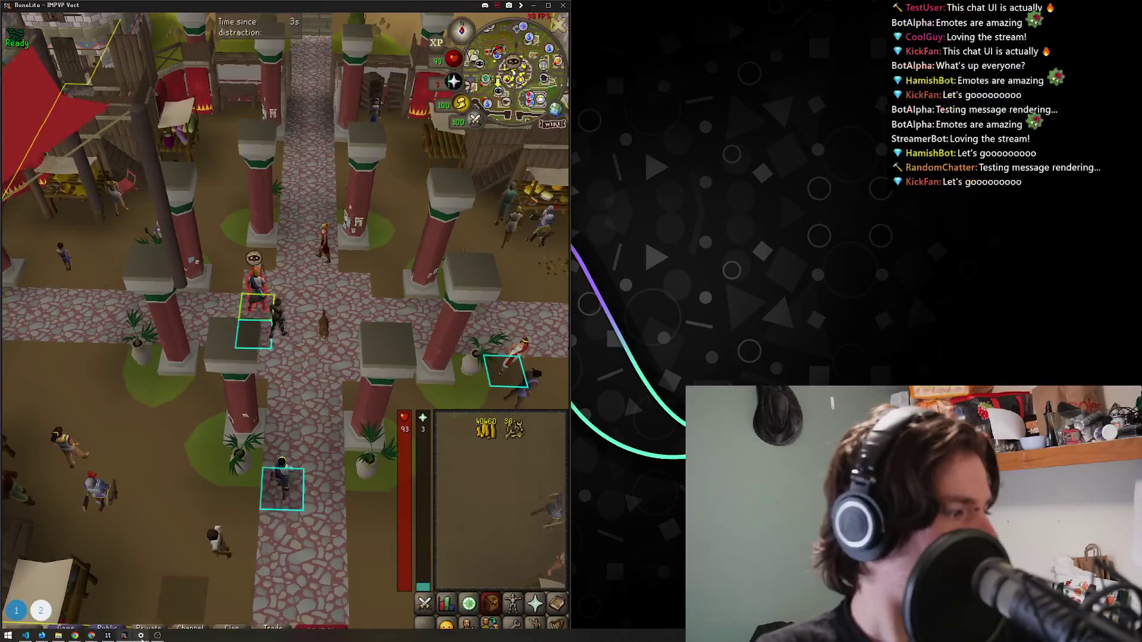
mouse_move(78, 638)
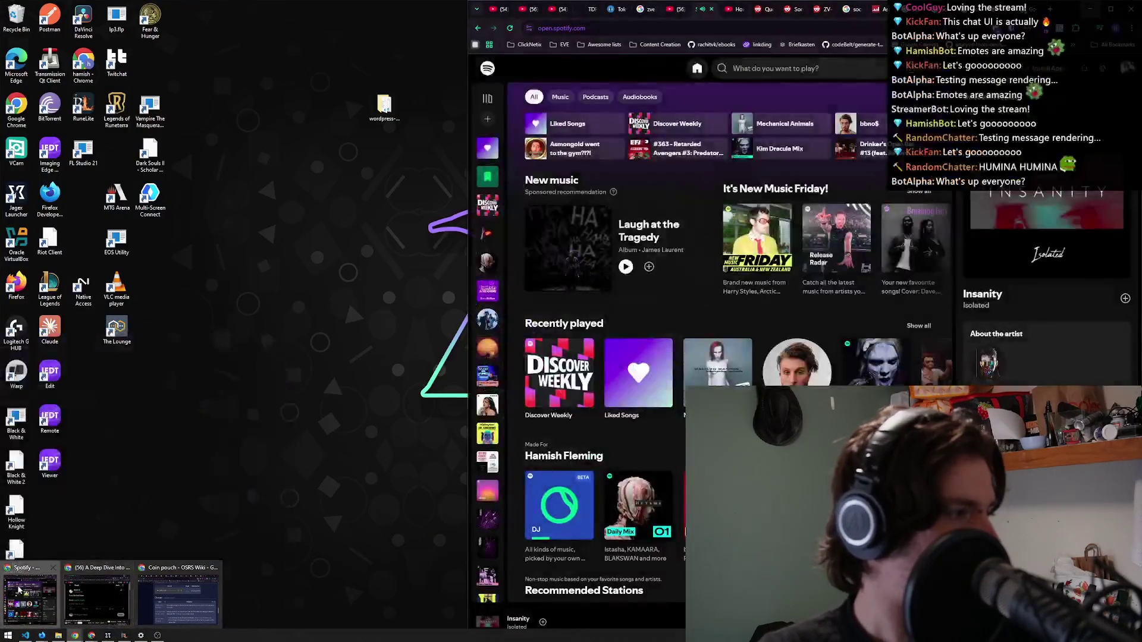
click(36, 595)
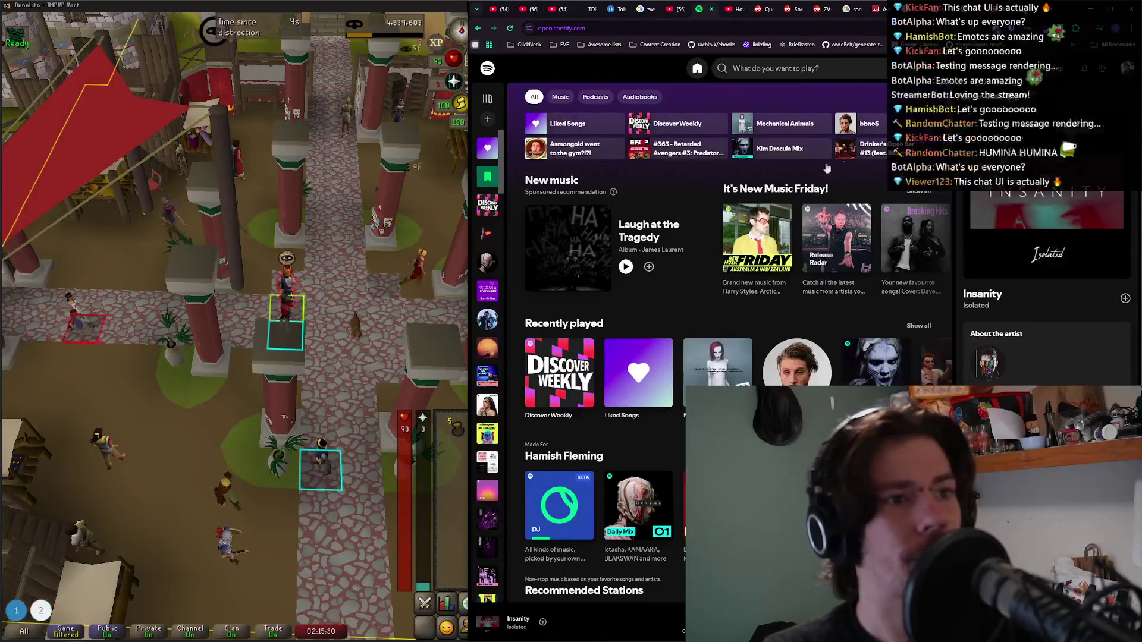
scroll(730, 245, down, 5)
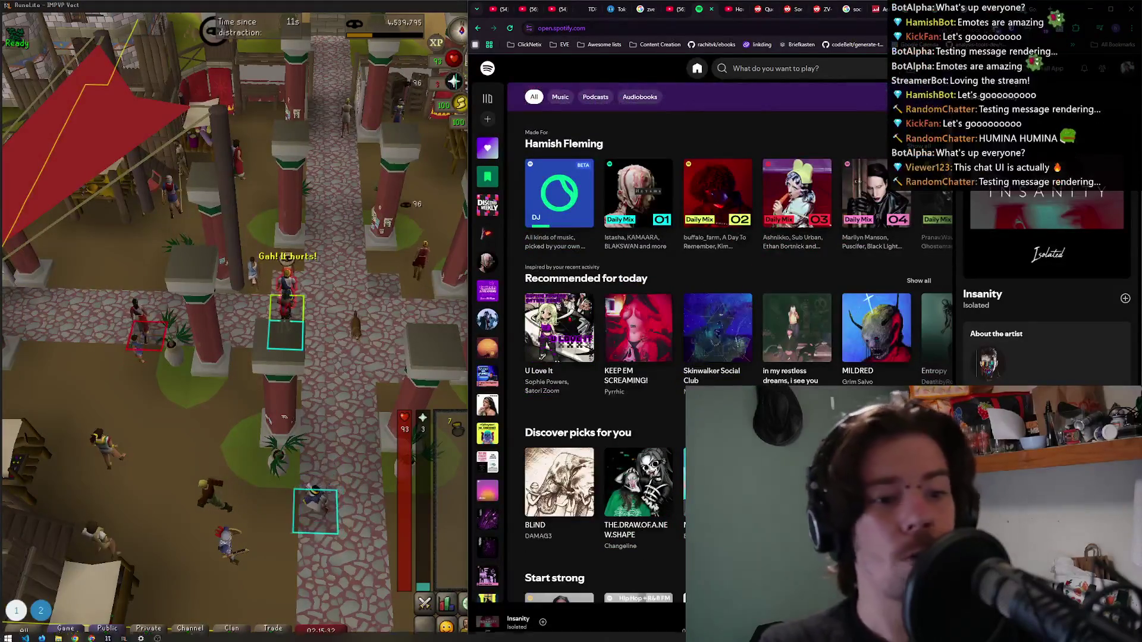
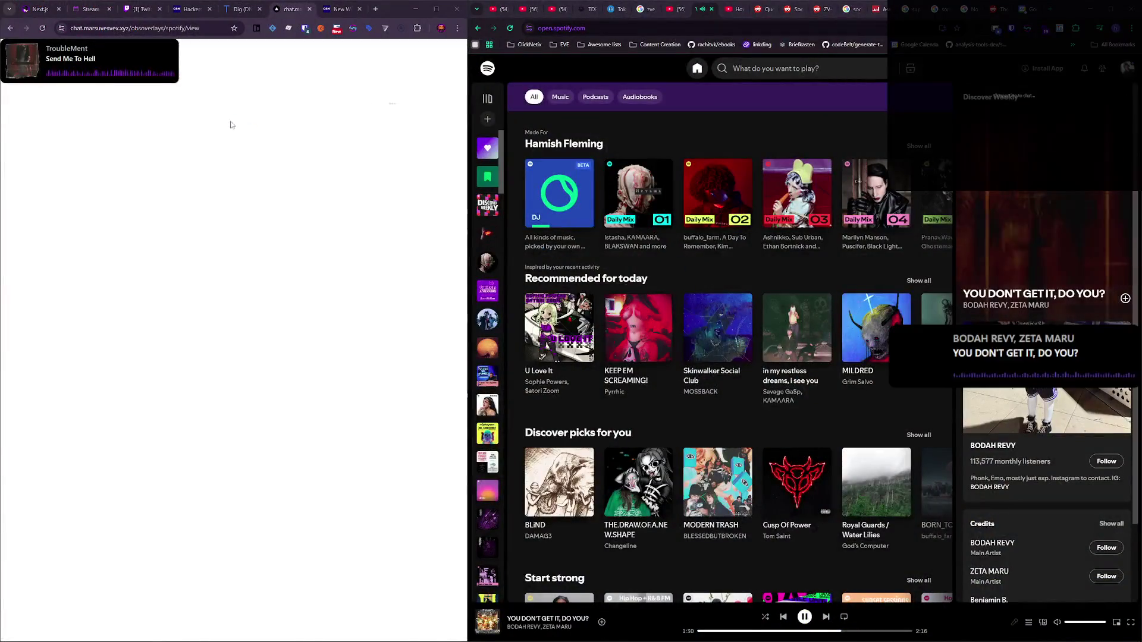
Bring up the desktop scene with the chat overlay and Spotify now-playing card.
click(304, 250)
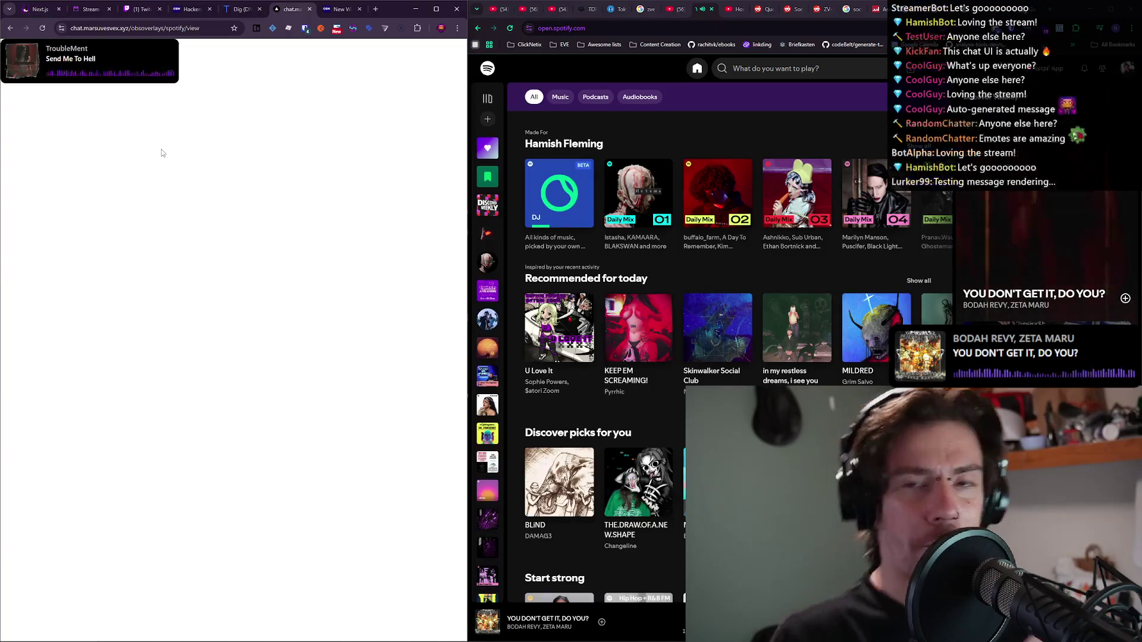
Switch to the MarsuvesVex bigscreen page, then bring RuneLite forward and walk the character north.
click(41, 9)
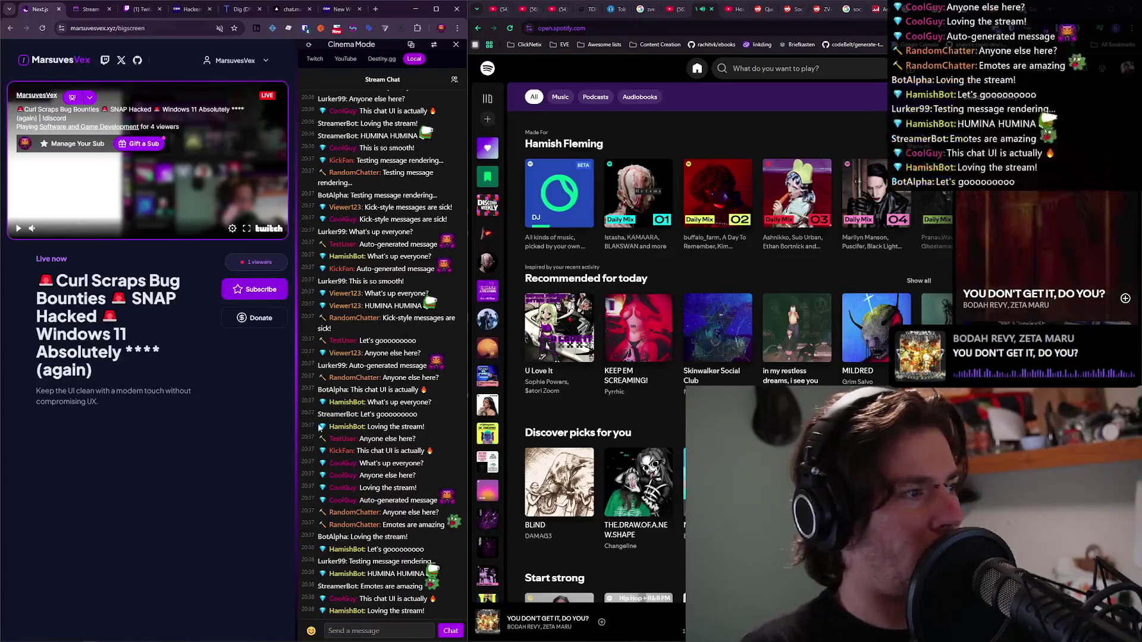
key(alt+Tab)
click(359, 373)
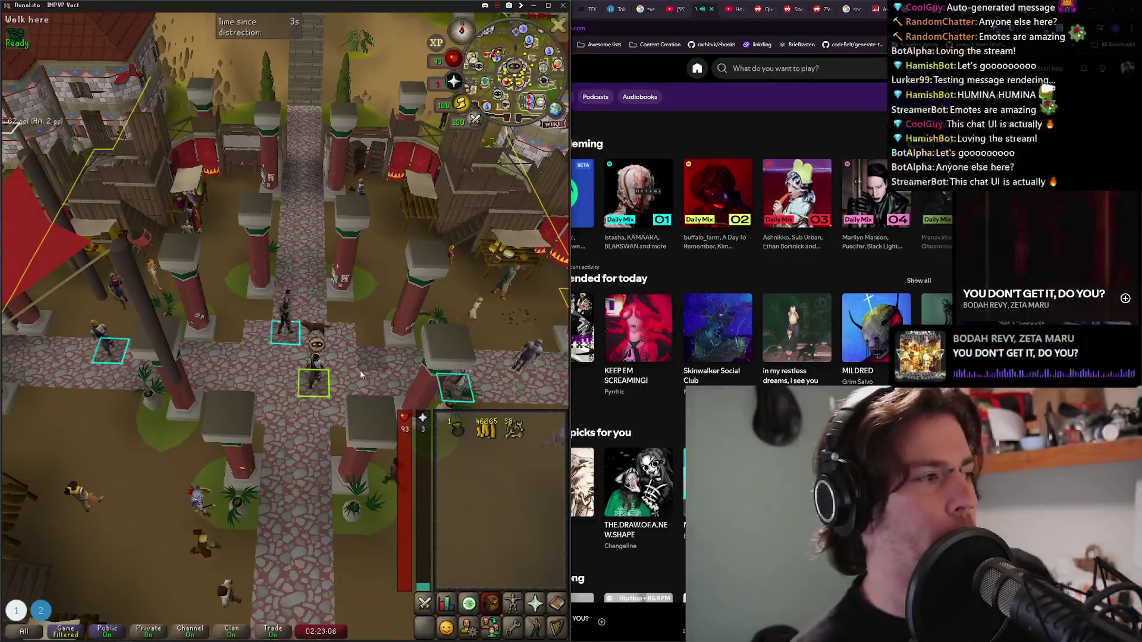
Pickpocket the Wealthy citizen twice, minimize RuneLite, and return to the Windows 11 update article.
click(458, 431)
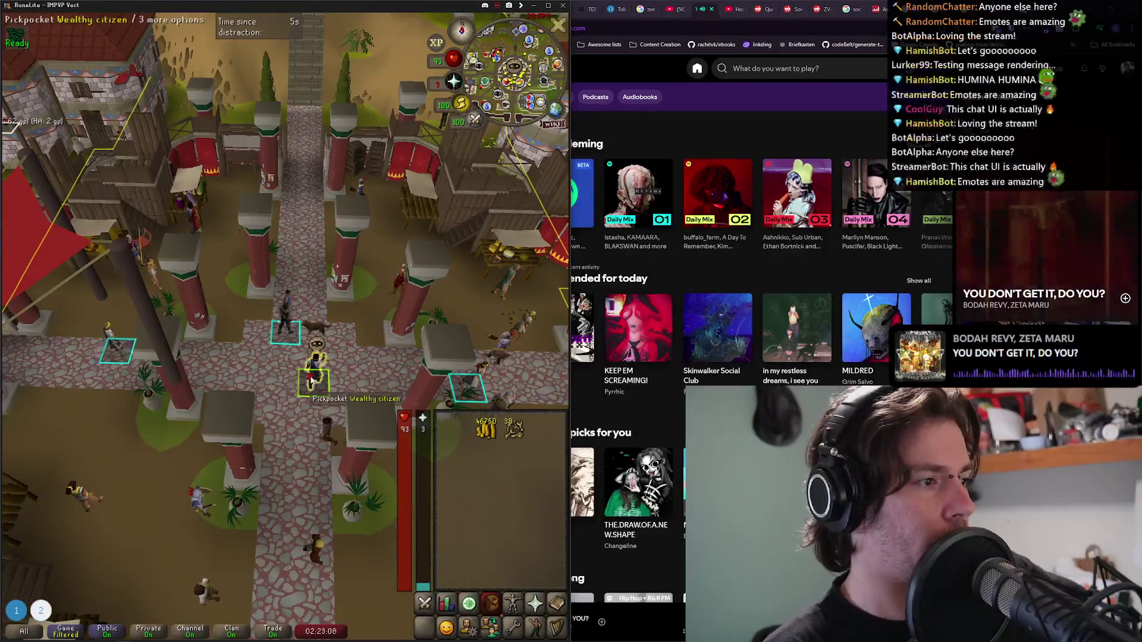
click(306, 389)
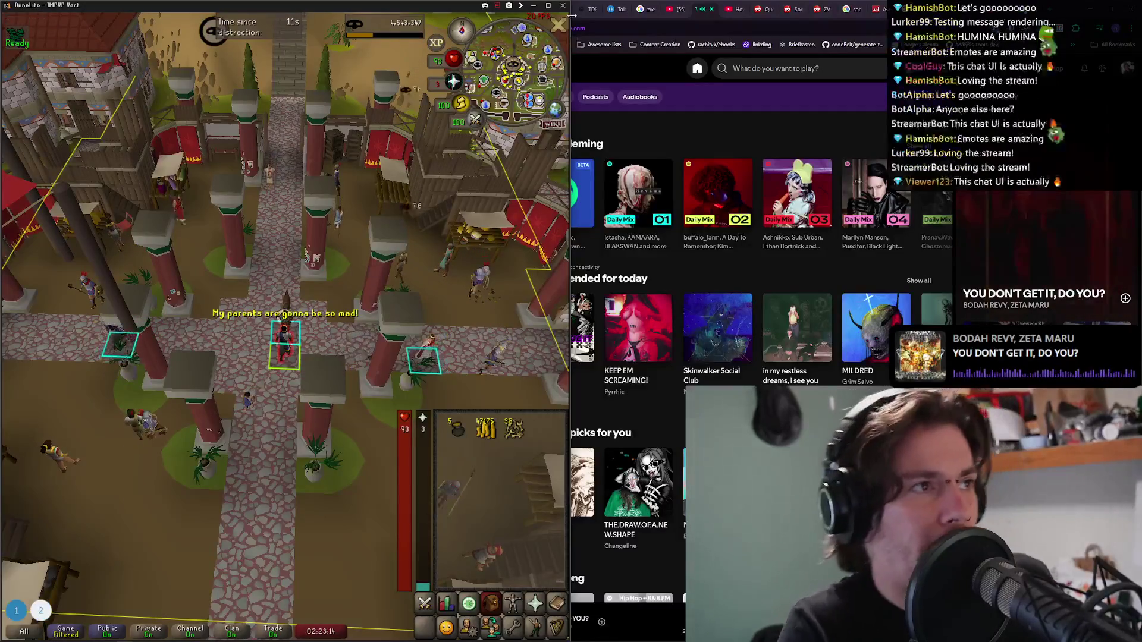
click(533, 9)
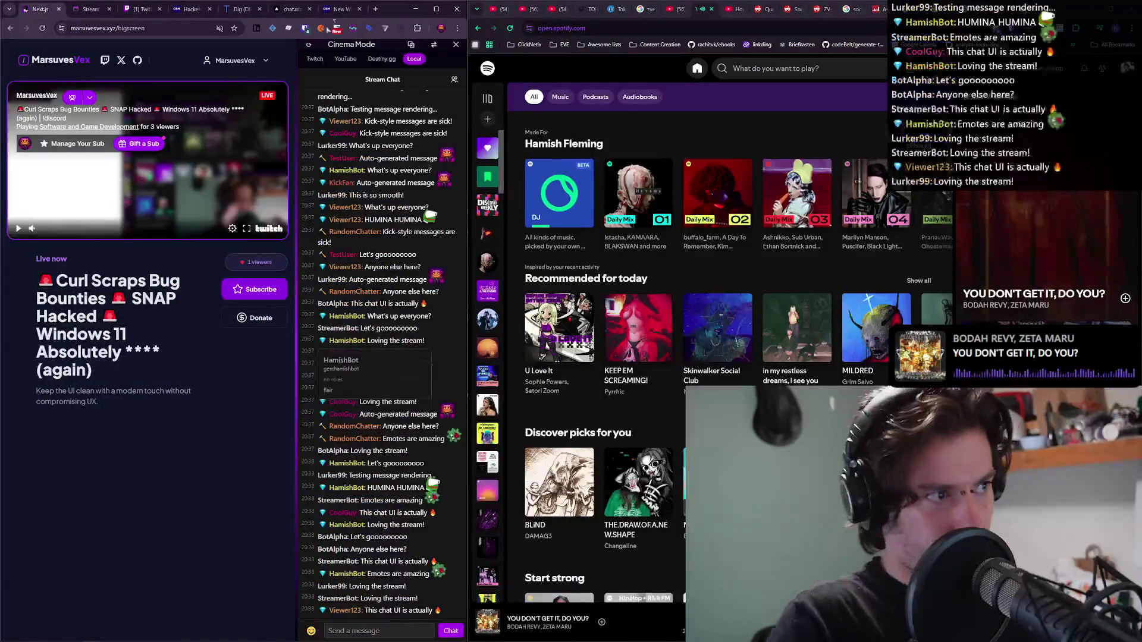
click(337, 9)
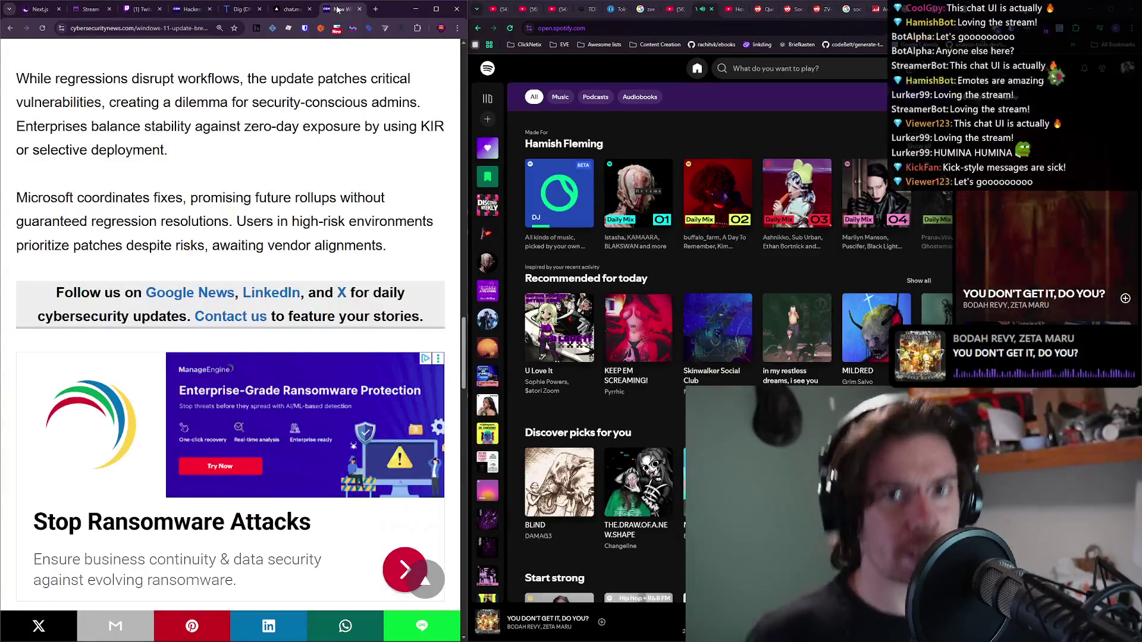
Highlight the opening paragraphs of the Windows 11 update article while reading them aloud.
triple_click(306, 197)
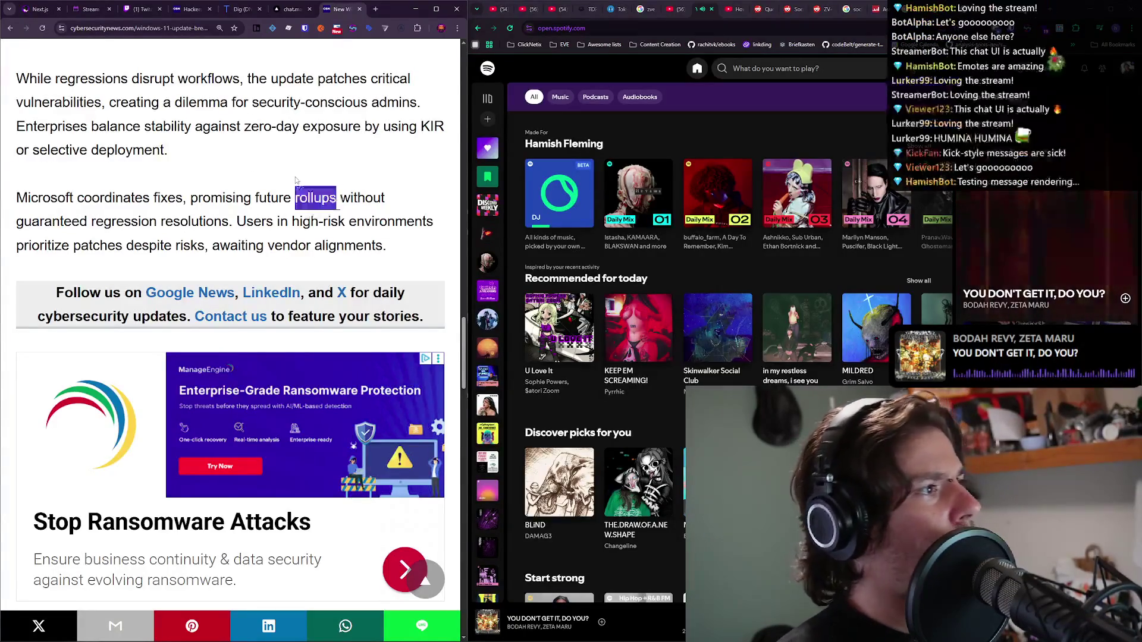
double_click(267, 126)
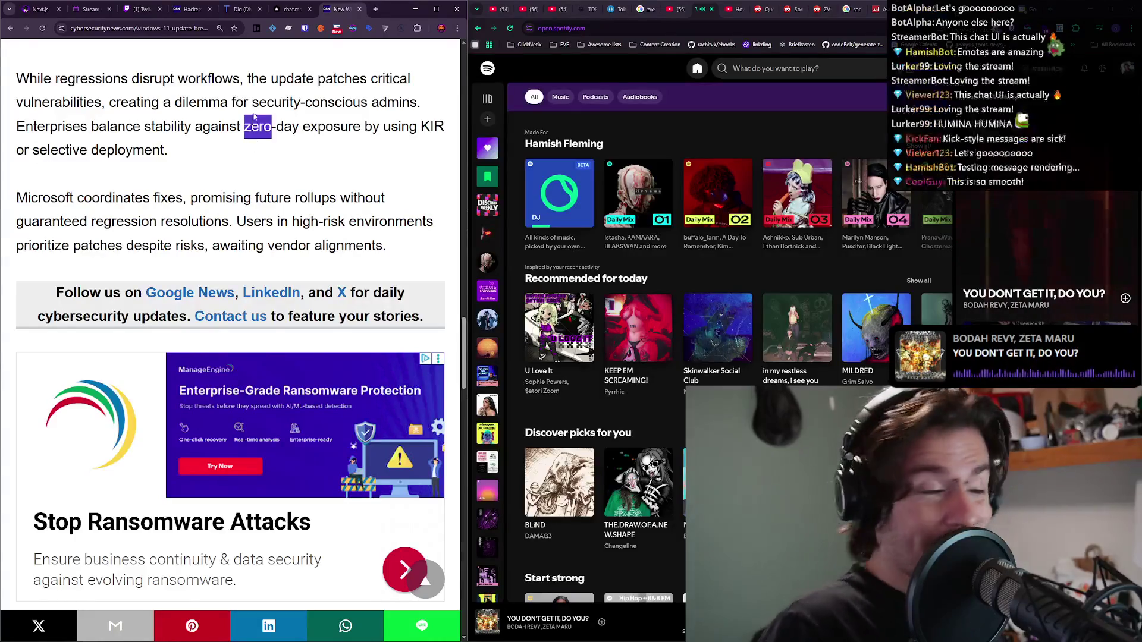
triple_click(255, 116)
click(255, 116)
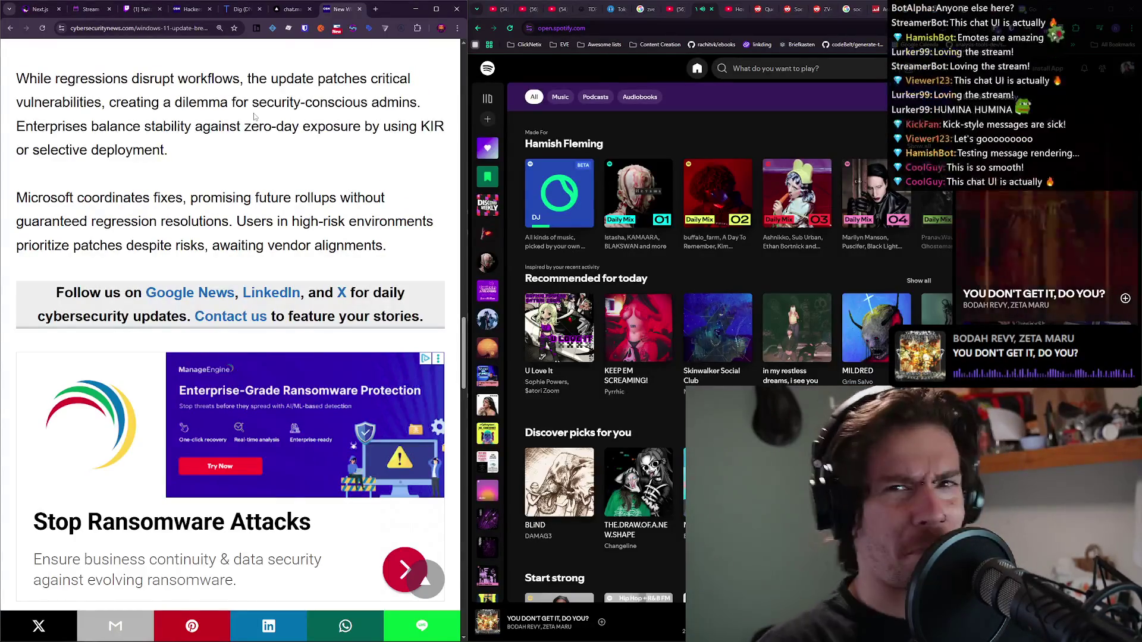
triple_click(254, 117)
click(255, 116)
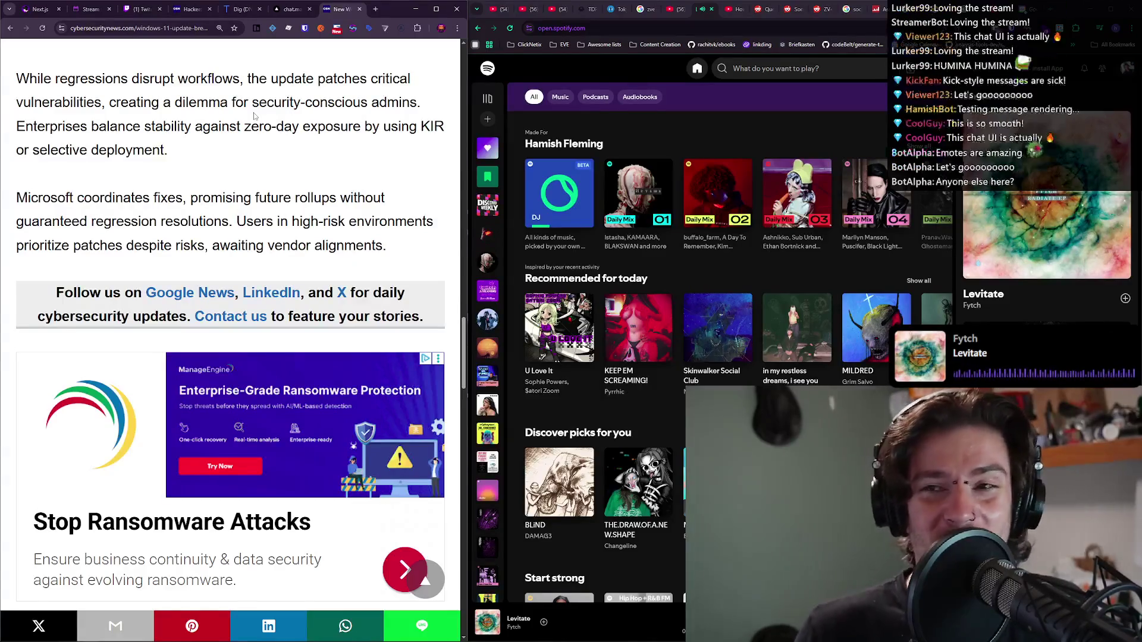
Read on through the article, highlighting the out-of-band fix paragraph and the ones discussed next.
scroll(254, 116, up, 10)
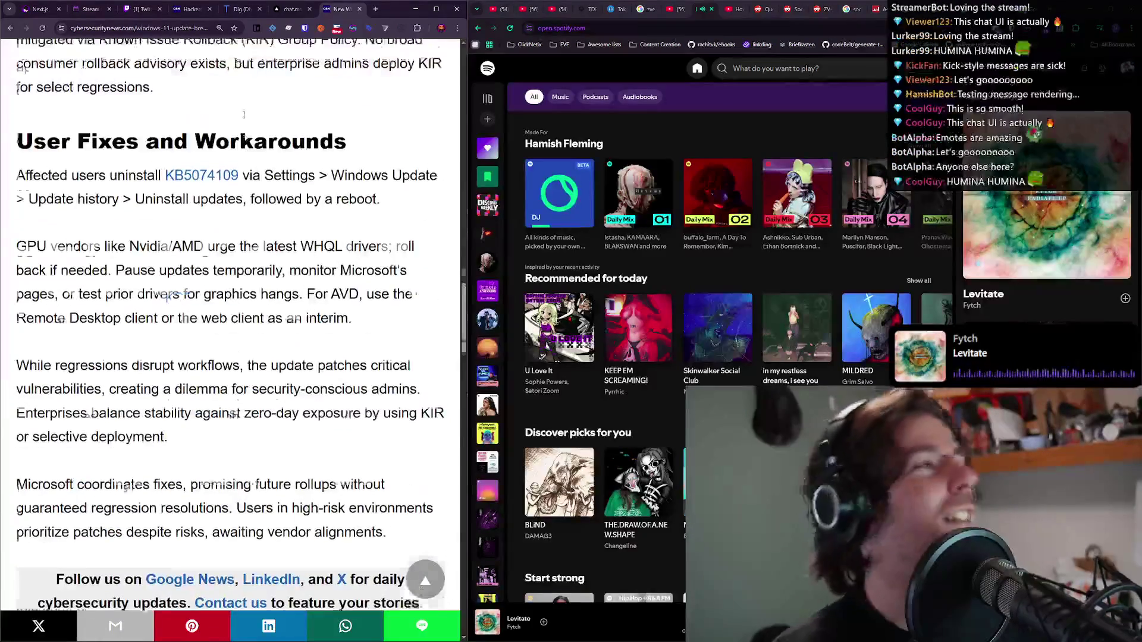
triple_click(251, 171)
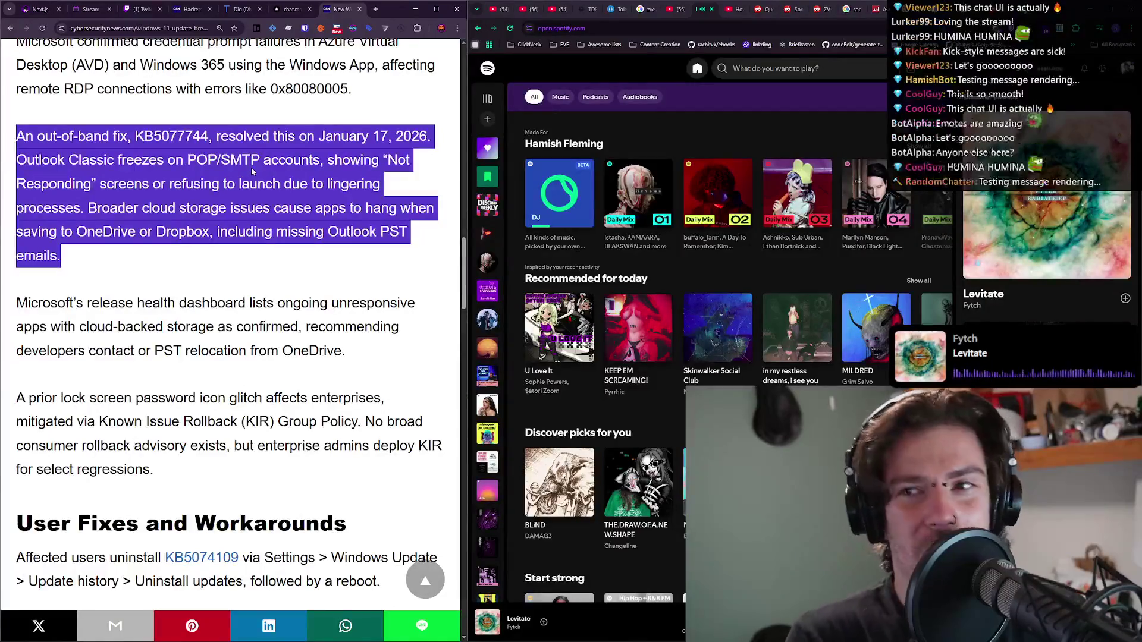
click(259, 178)
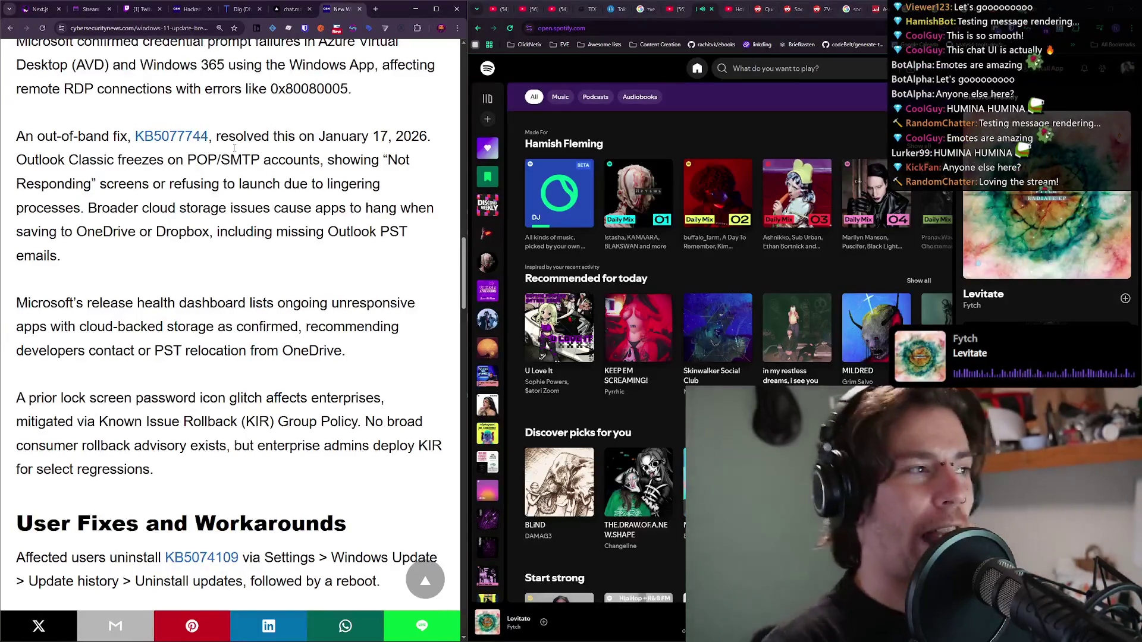
triple_click(202, 161)
triple_click(202, 161)
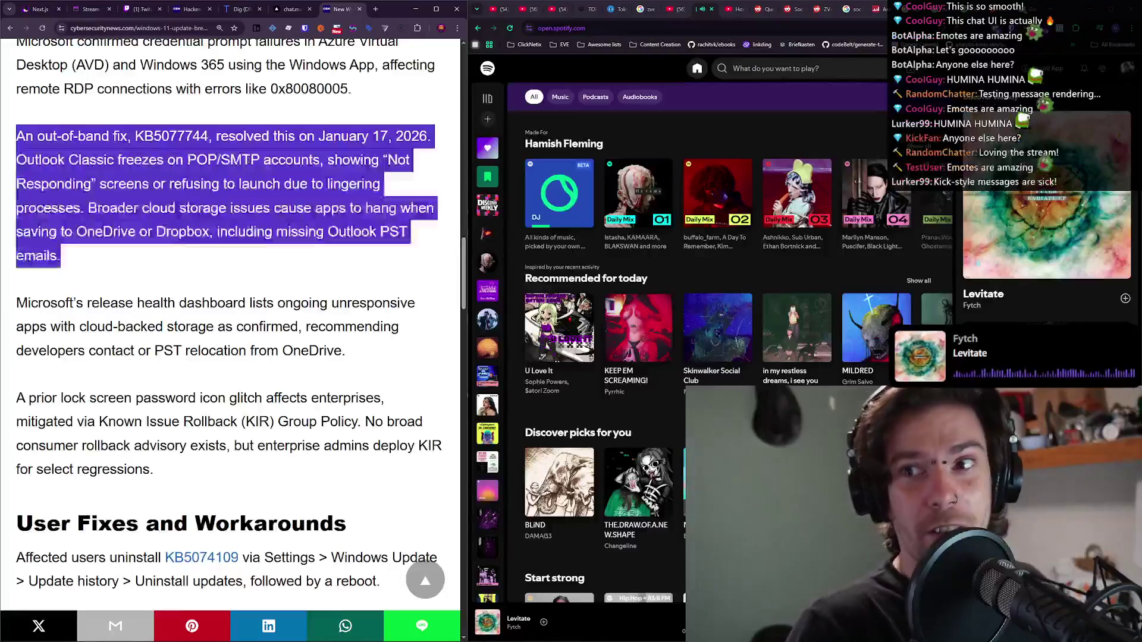
click(186, 155)
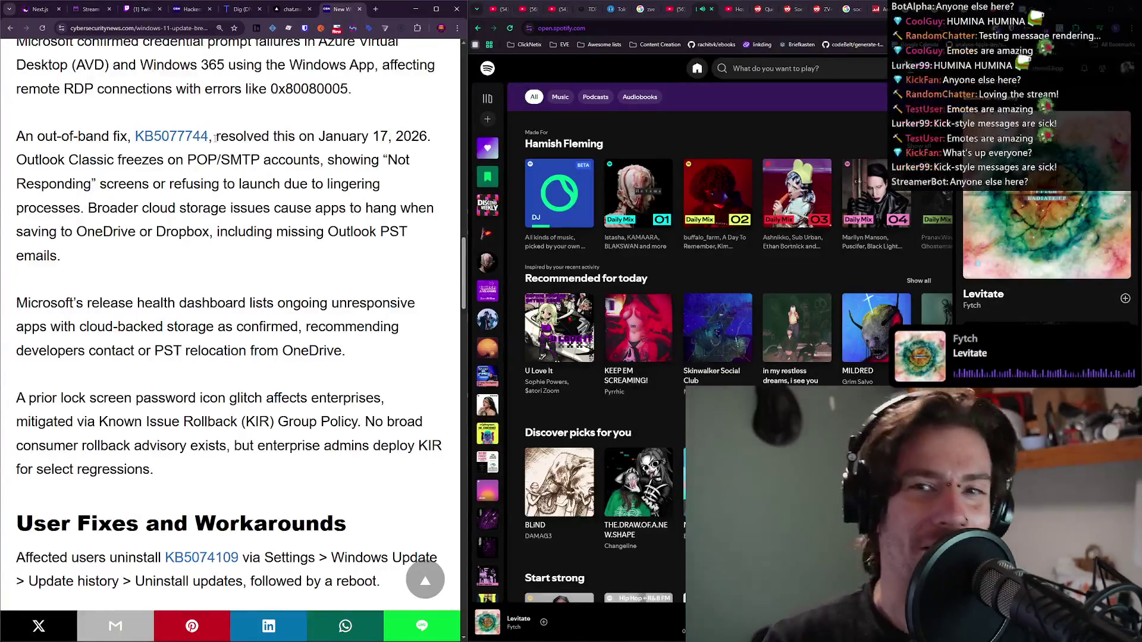
triple_click(216, 136)
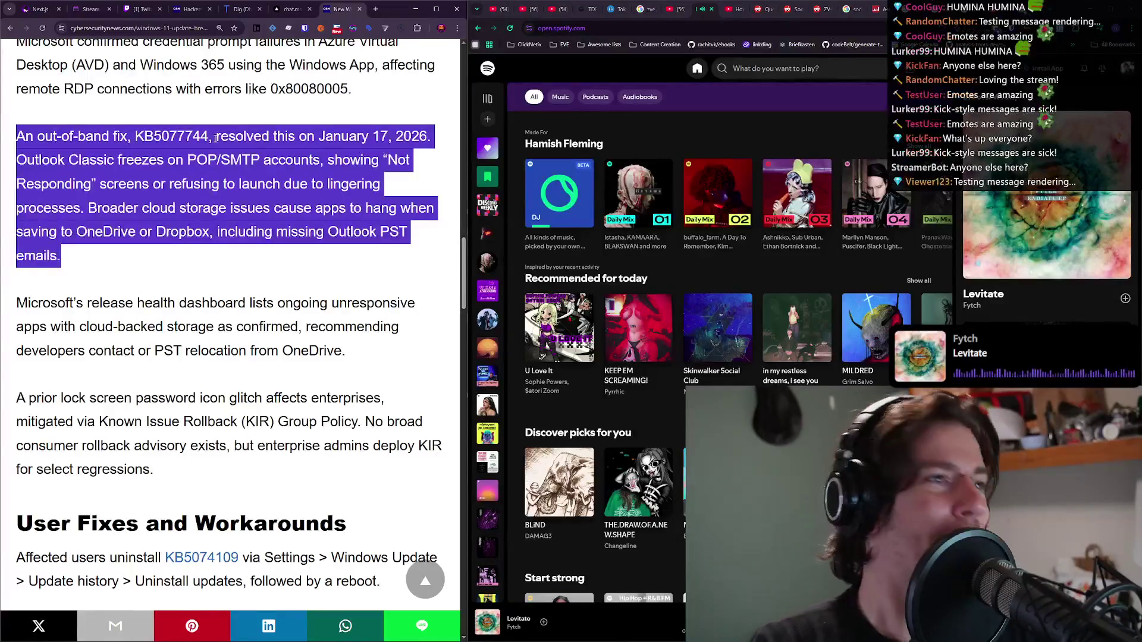
click(215, 136)
Scroll back to the top of the article and switch to the Stream segments Notion page.
scroll(212, 139, up, 5)
scroll(215, 139, up, 15)
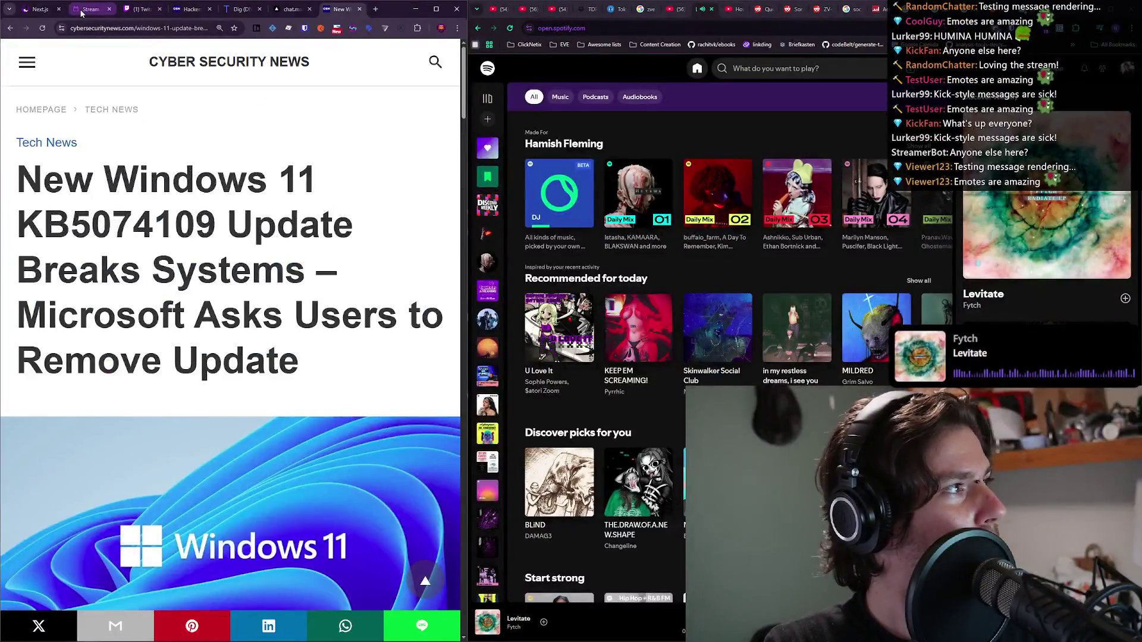
click(84, 10)
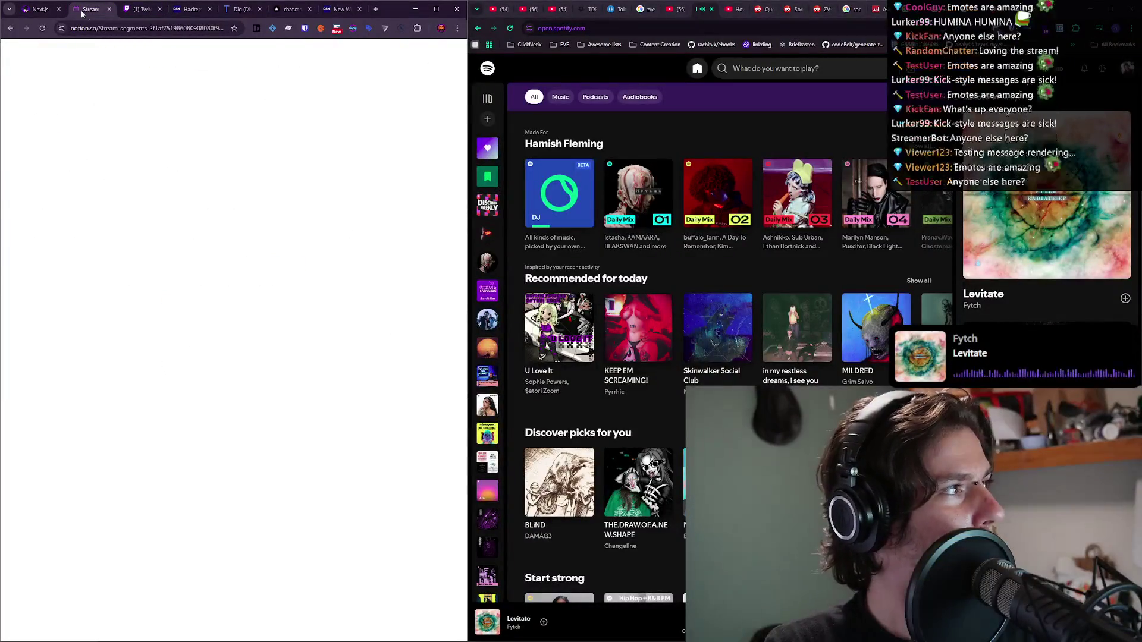
Scroll the Notion Misc list and select and cut the abc.net.au Woolworths article URL.
scroll(337, 261, down, 1)
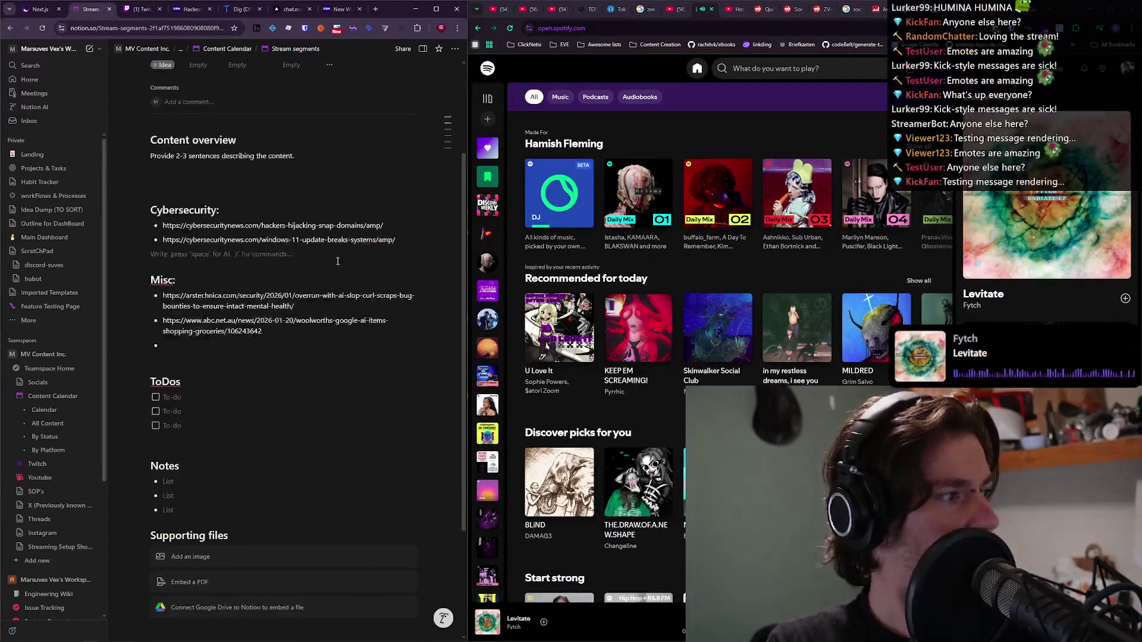
click(315, 307)
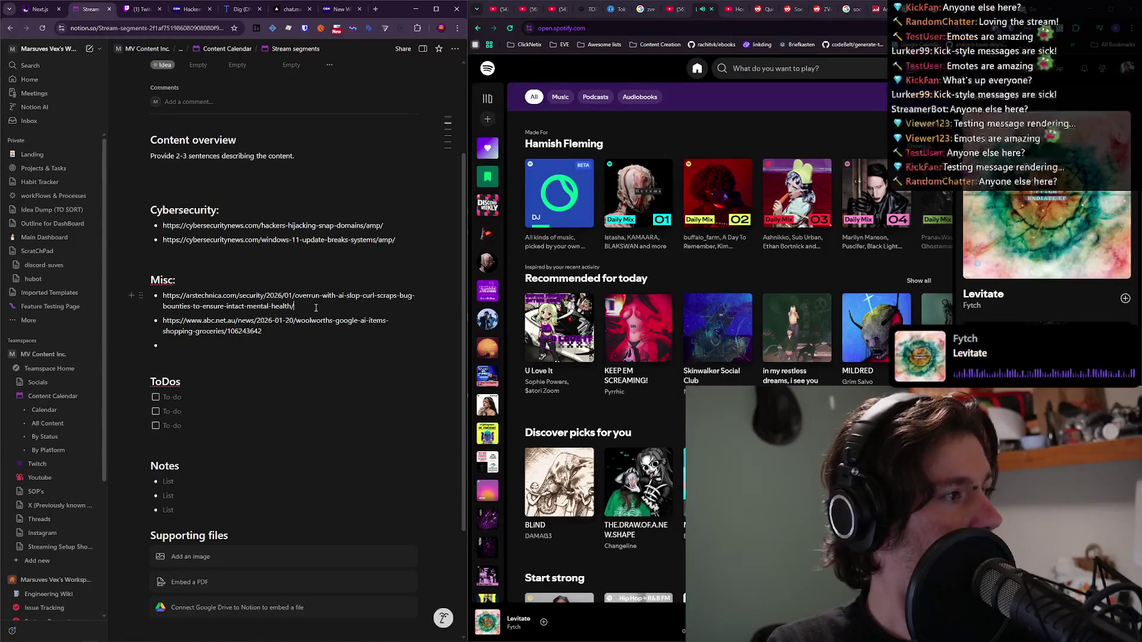
drag(324, 334, 196, 322)
click(326, 278)
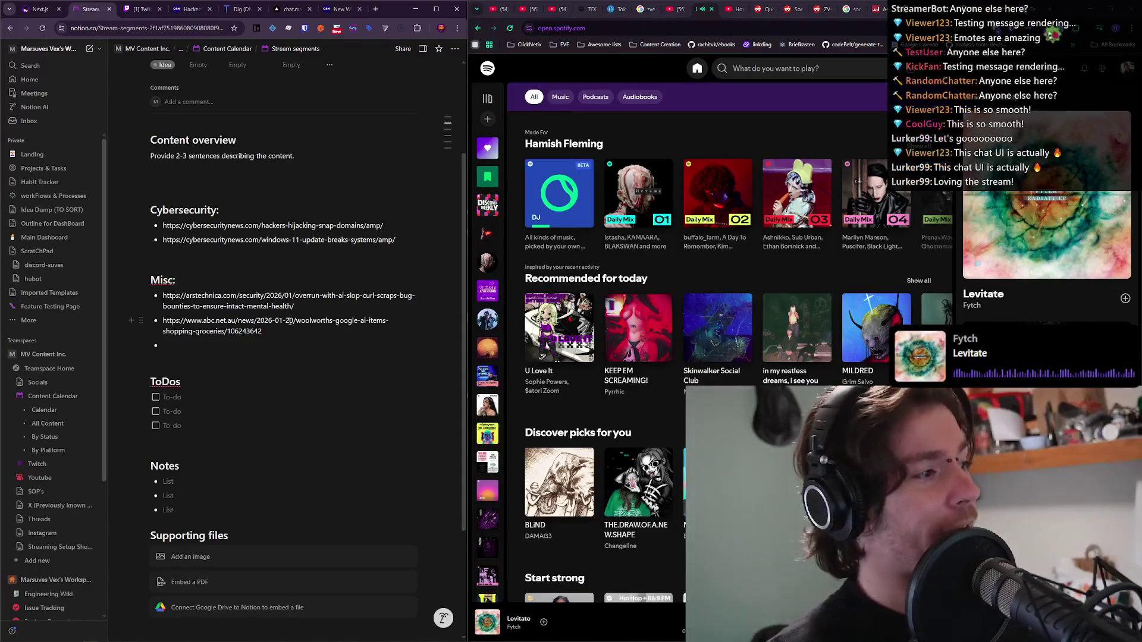
triple_click(187, 326)
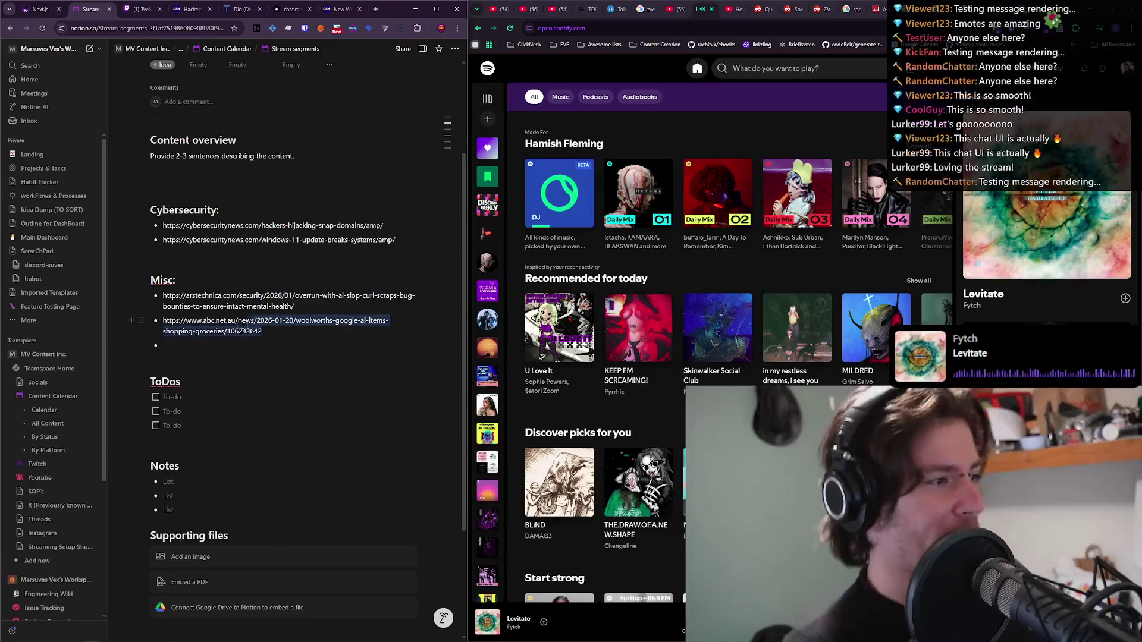
key(ctrl+x)
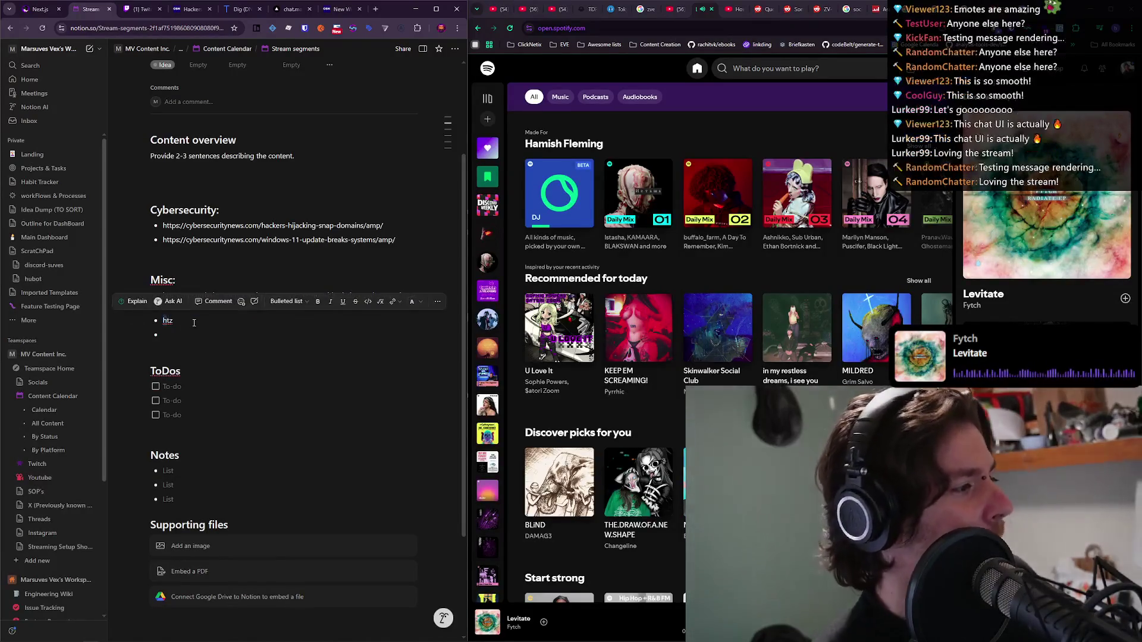
Briefly walk the RuneLite character toward the marked citizen, then return to Notion.
key(alt+Tab)
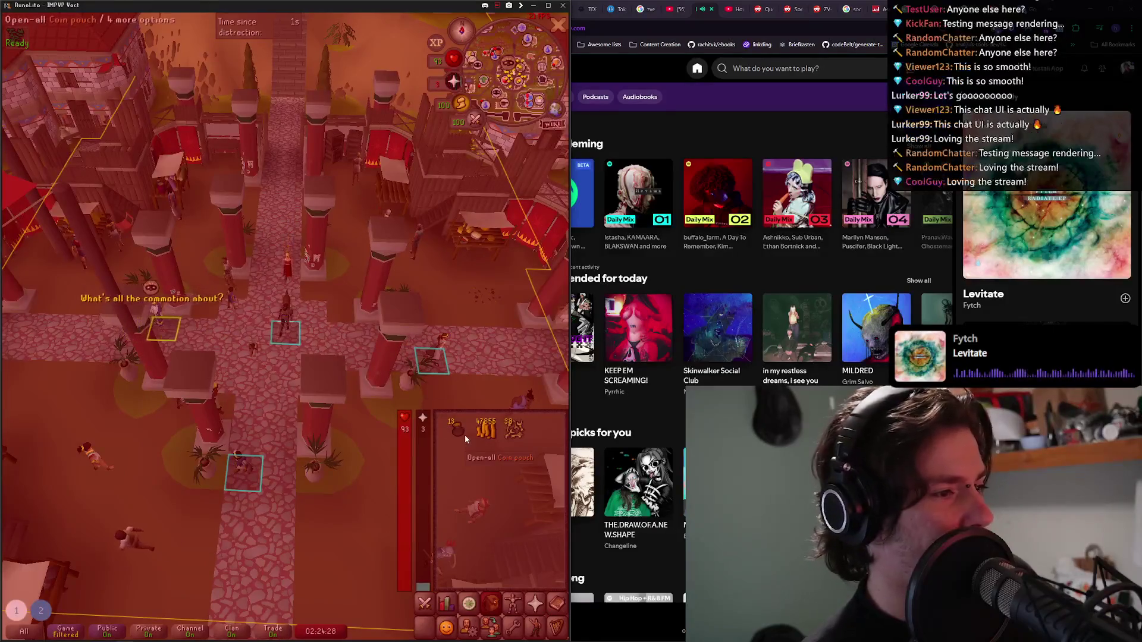
click(216, 319)
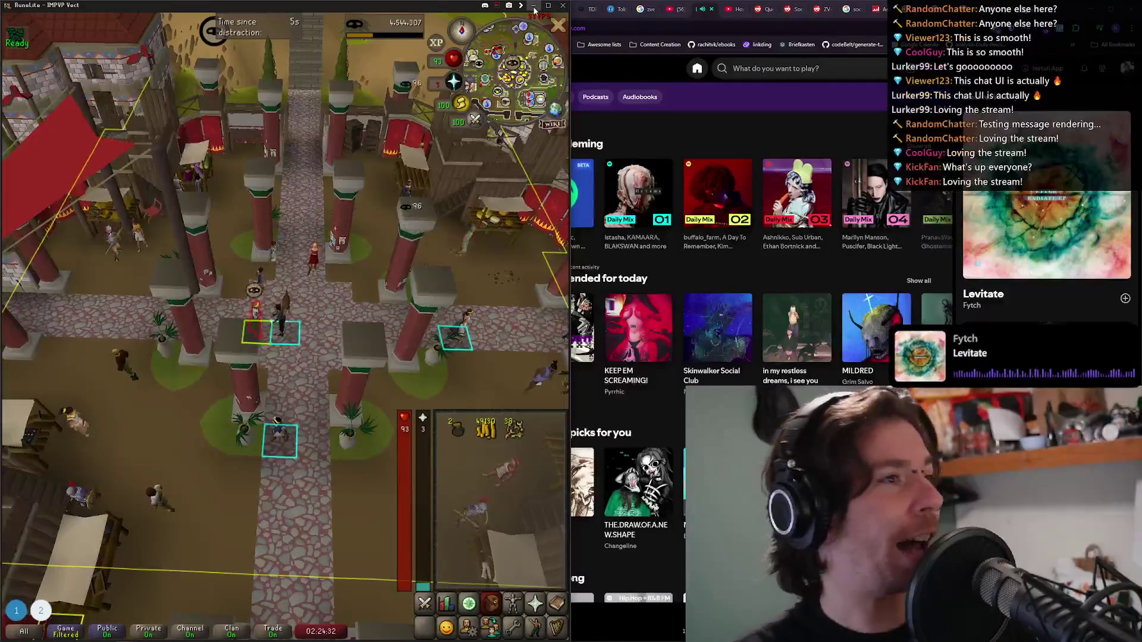
key(alt+Tab)
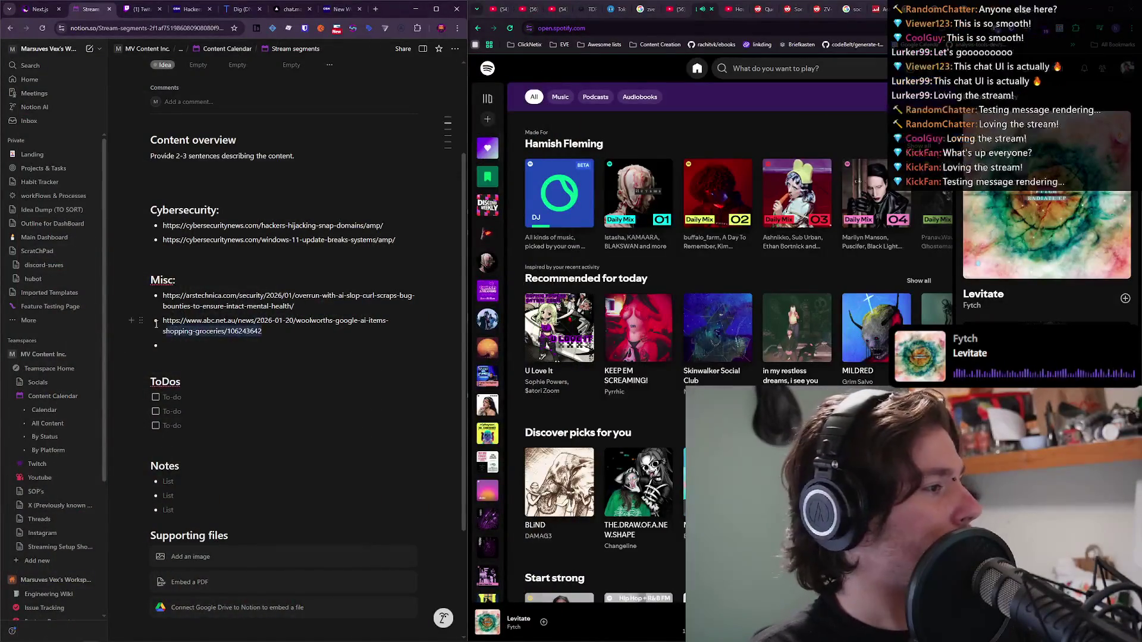
Copy the Woolworths article link and load it in a new browser tab.
triple_click(158, 320)
key(ctrl+c)
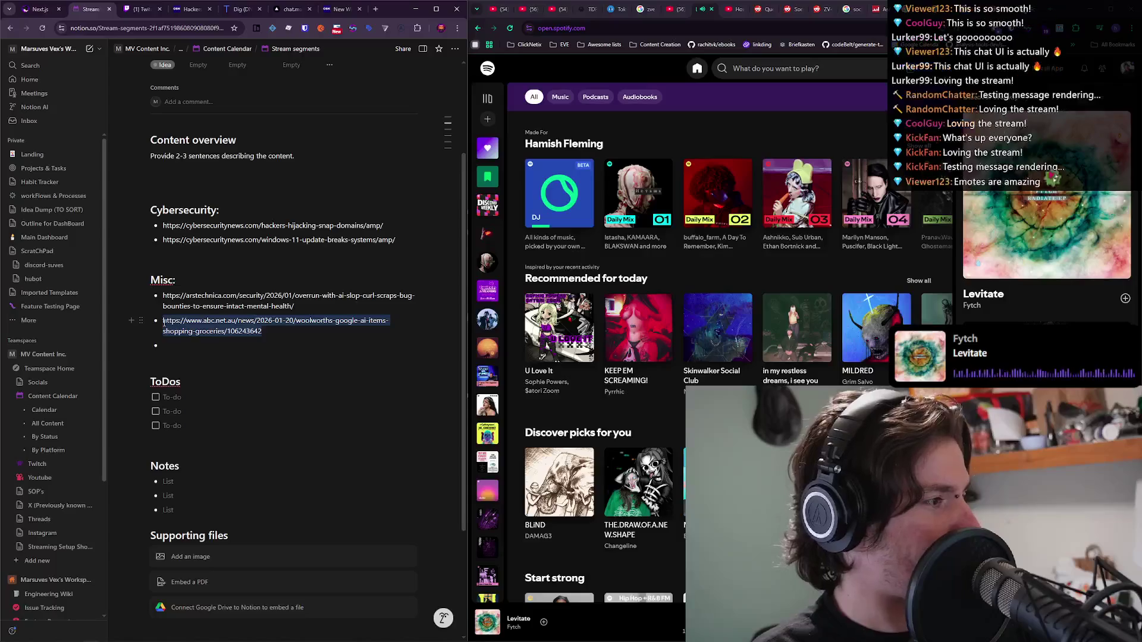
key(ctrl+t)
key(ctrl+v)
key(Return)
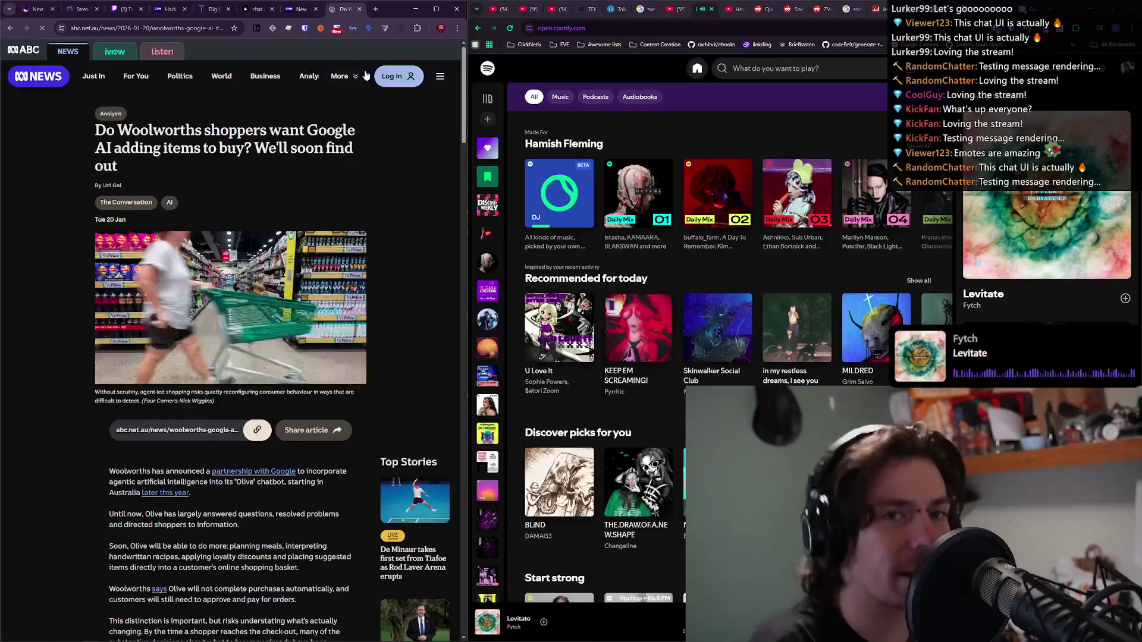
Maximize the browser, zoom in on the Woolworths article, and scroll through it.
click(434, 9)
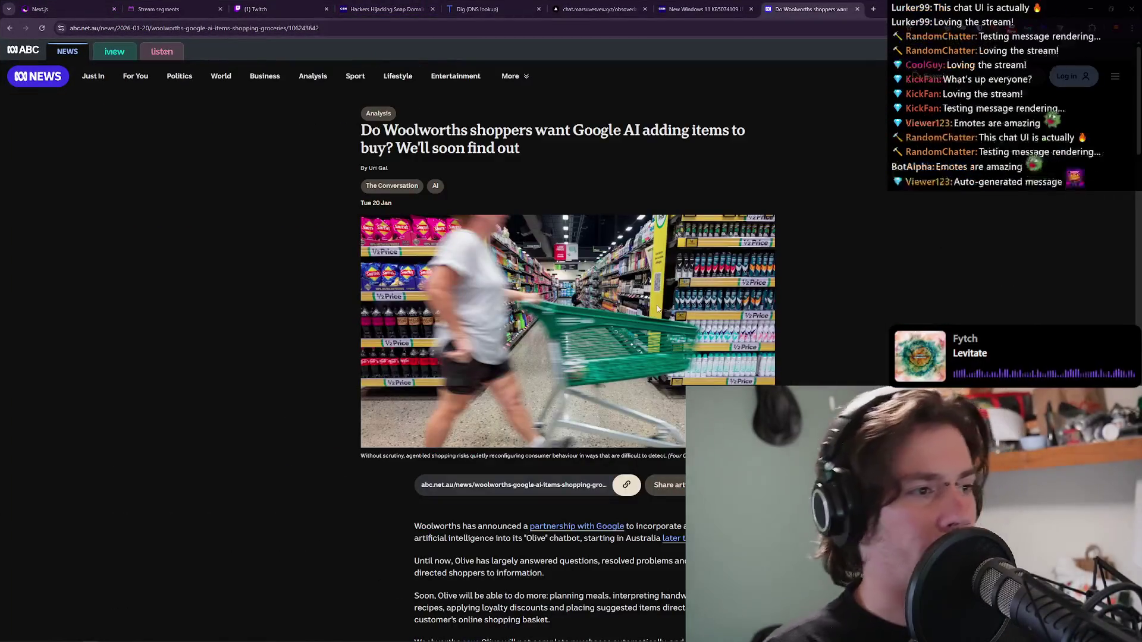
key(ctrl+plus)
key(ctrl+plus)
key(ctrl+plus)
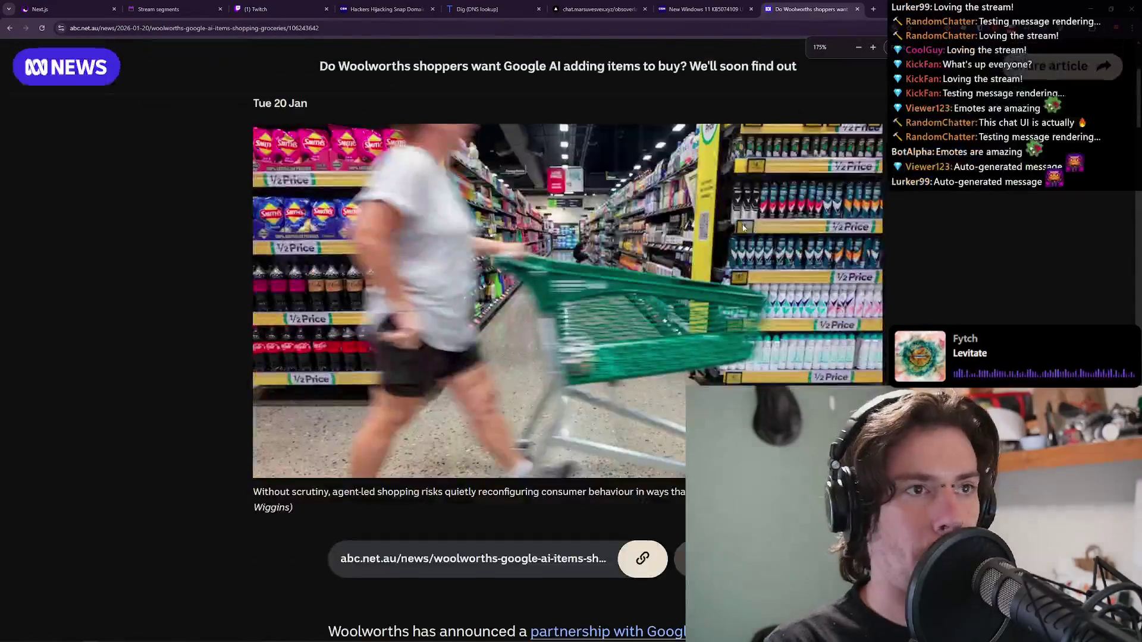
scroll(833, 291, down, 3)
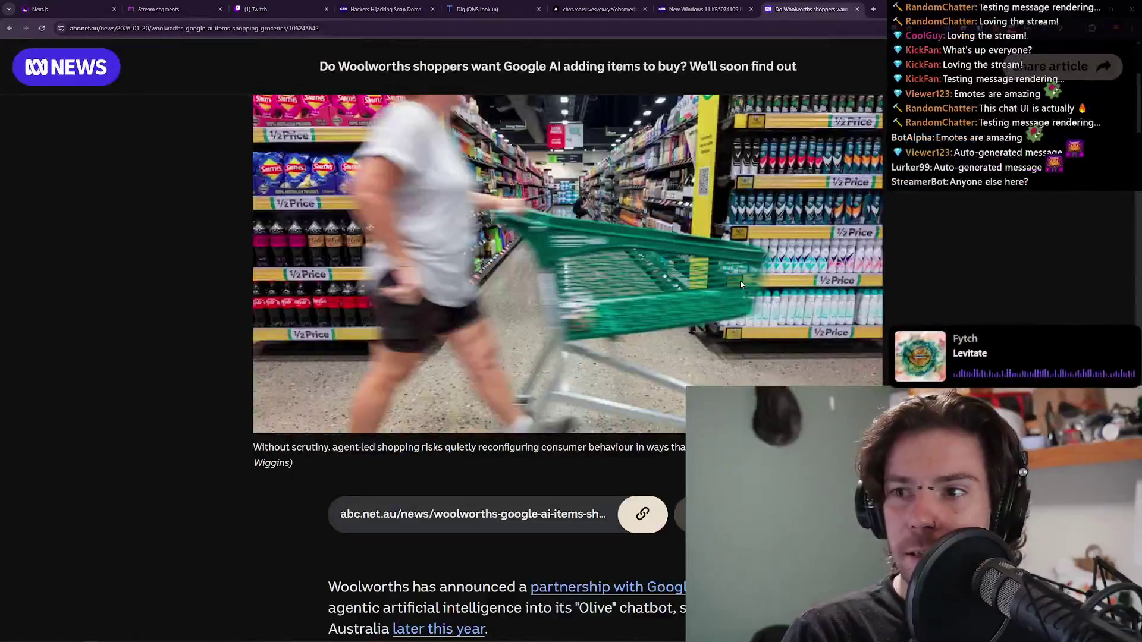
scroll(792, 312, up, 3)
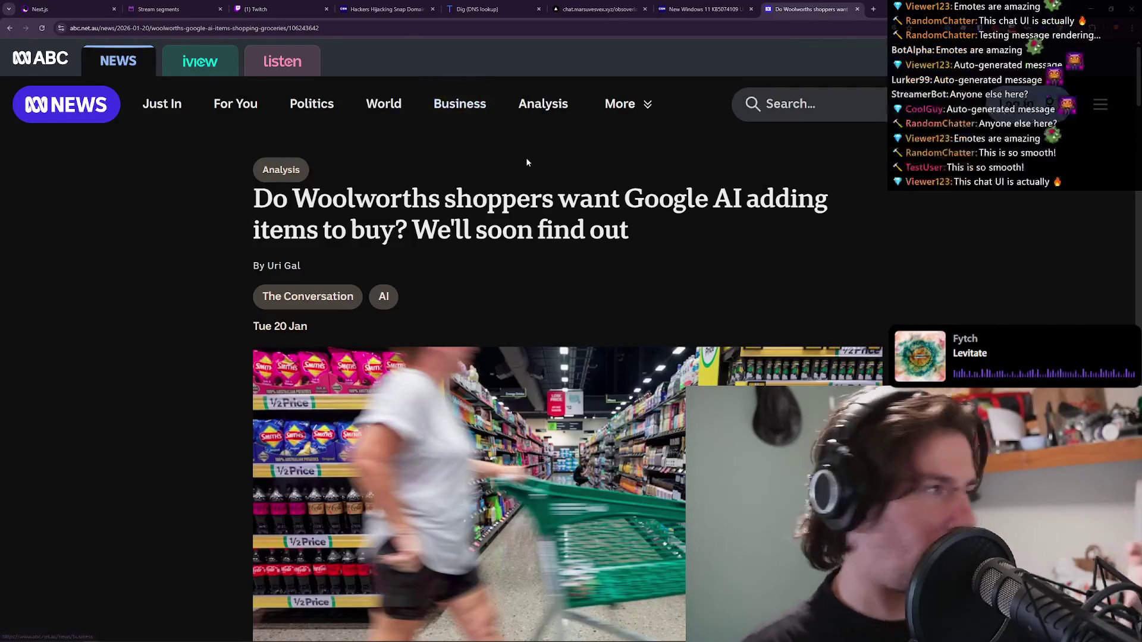
Flip through the bigscreen, Windows 11, Woolworths and Twitch stream manager tabs, ending on bigscreen.
click(46, 6)
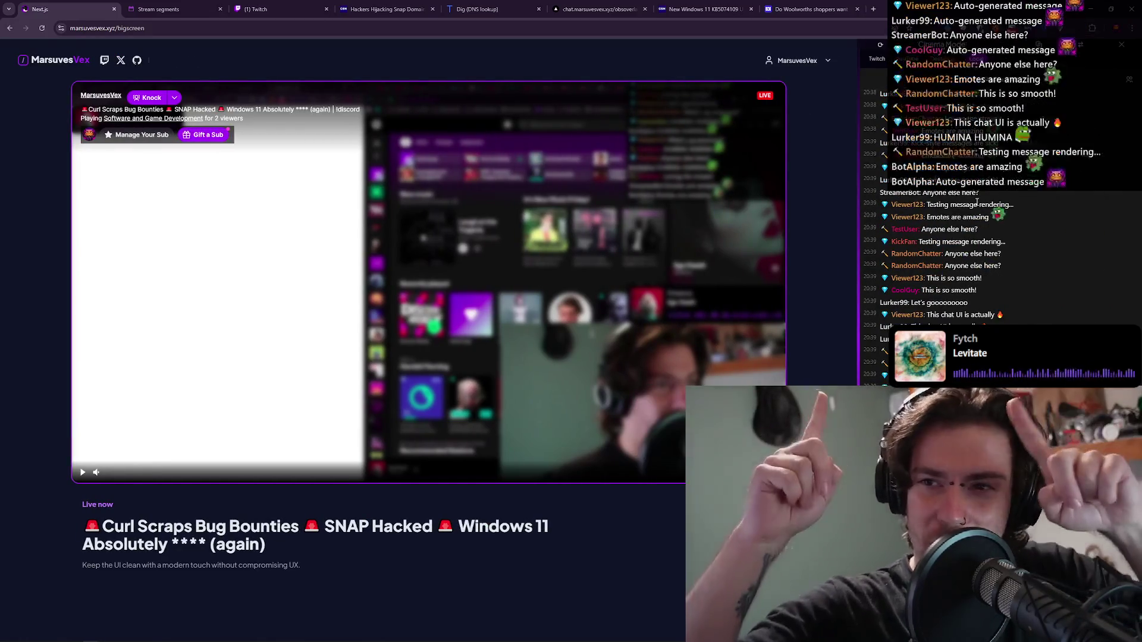
click(704, 9)
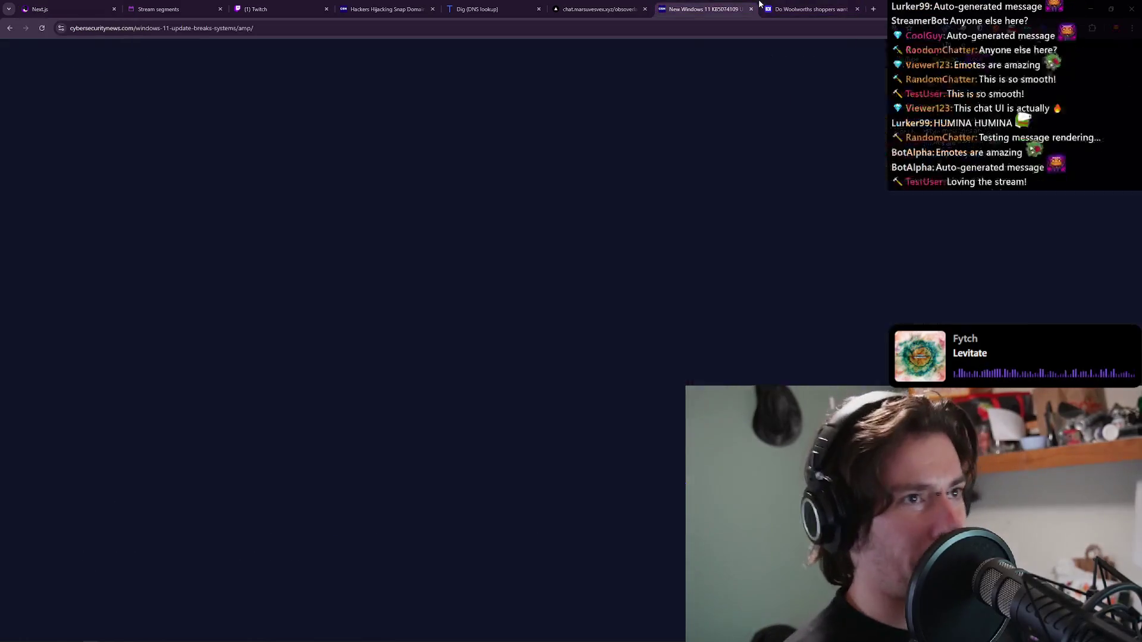
click(771, 6)
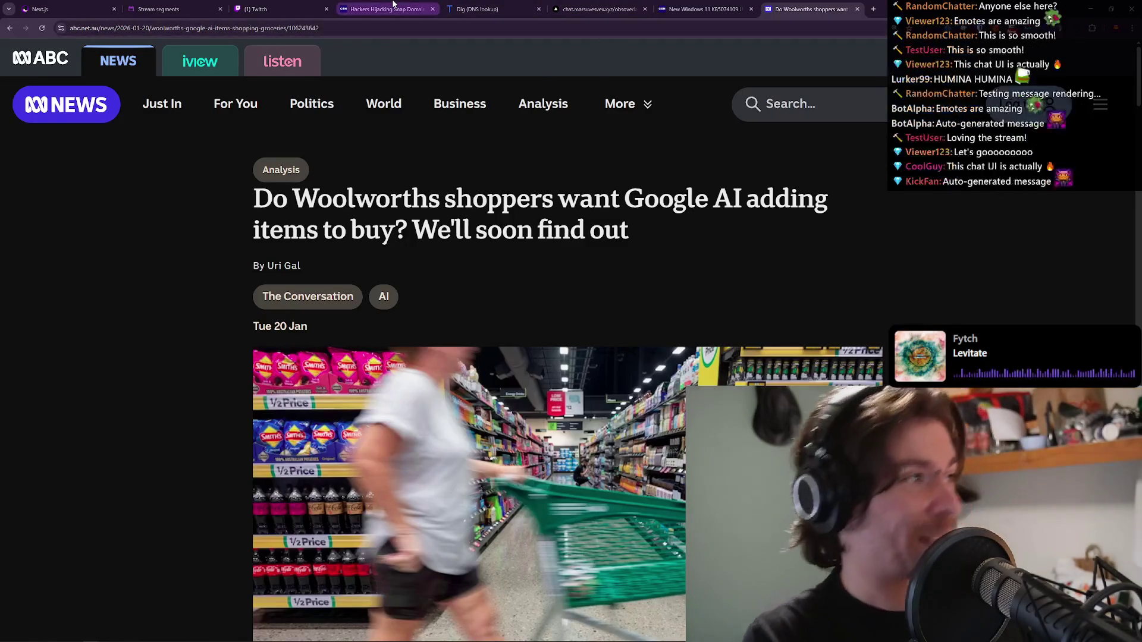
click(260, 7)
click(48, 9)
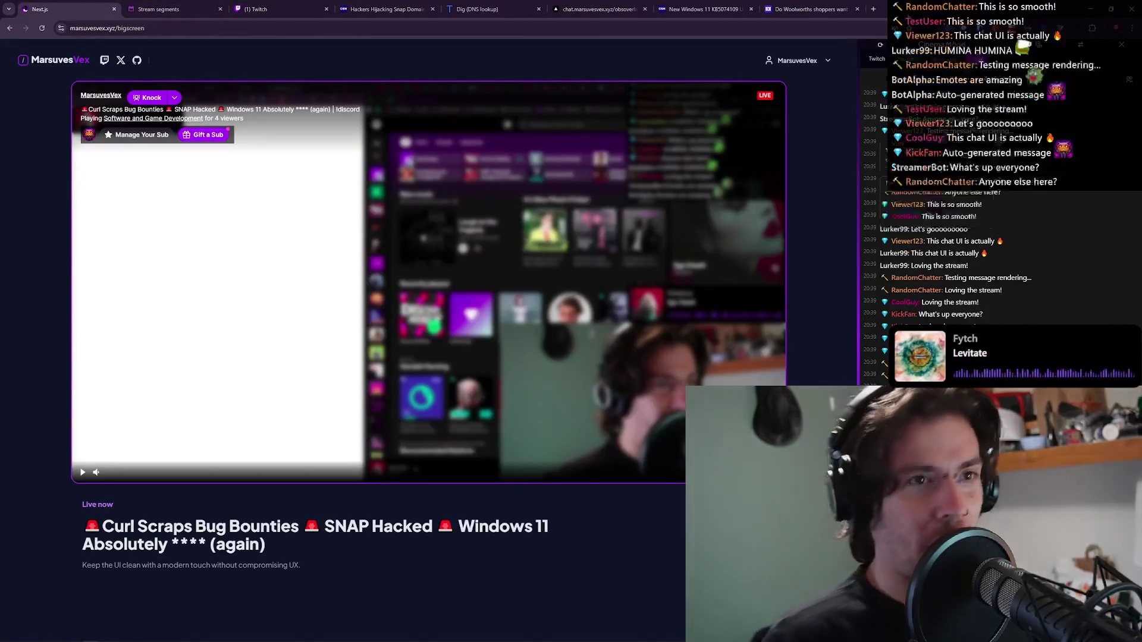
Open the admin site in a new tab and briefly play then pause the stream preview.
click(873, 9)
text(admin)
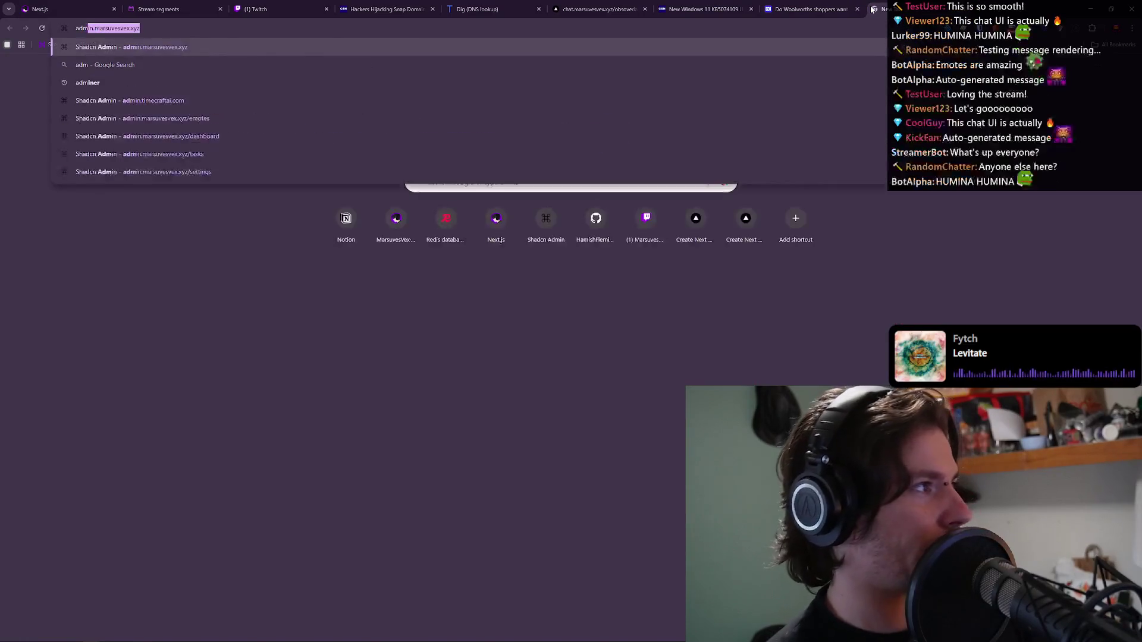
key(Return)
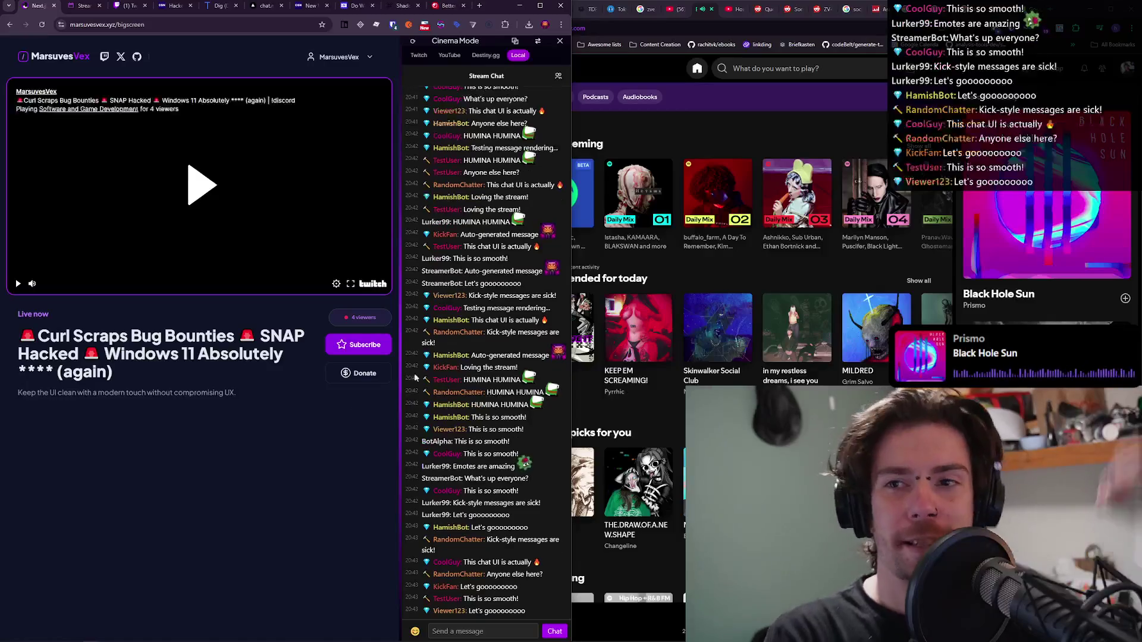
click(387, 275)
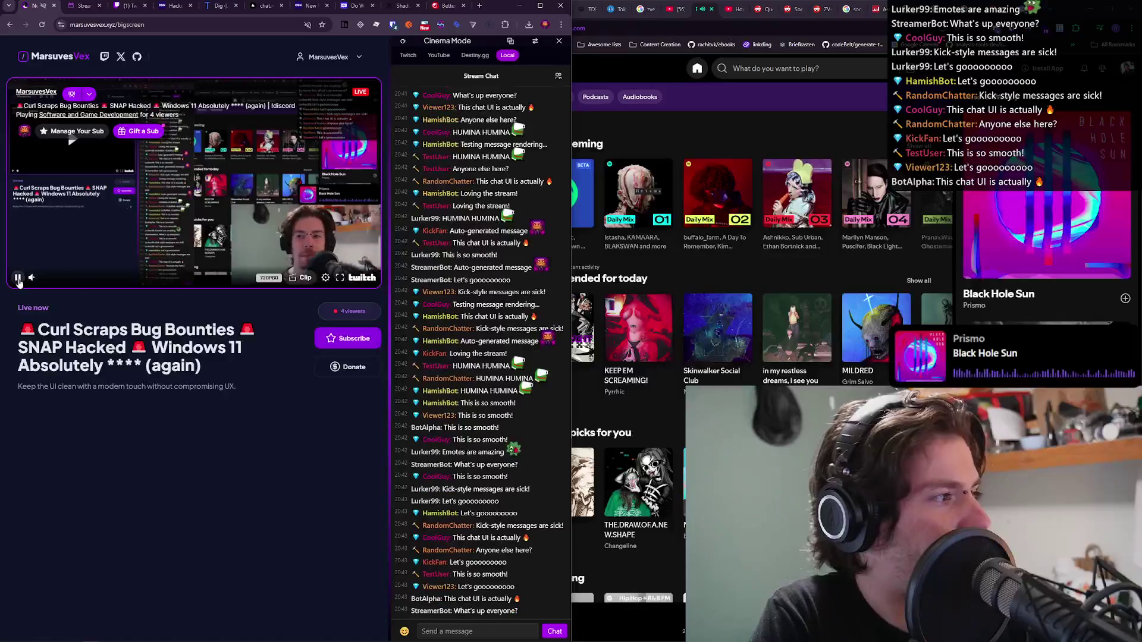
click(317, 285)
Widen the chat panel and post a message of four POPCAT emotes from the Local set.
drag(278, 452, 256, 433)
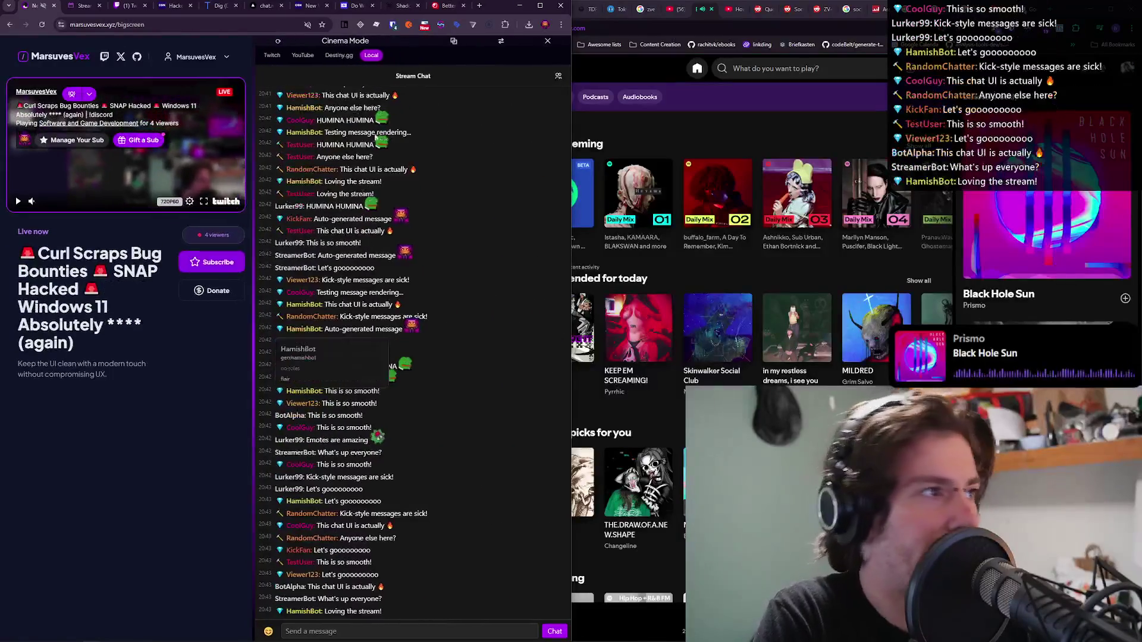
click(269, 631)
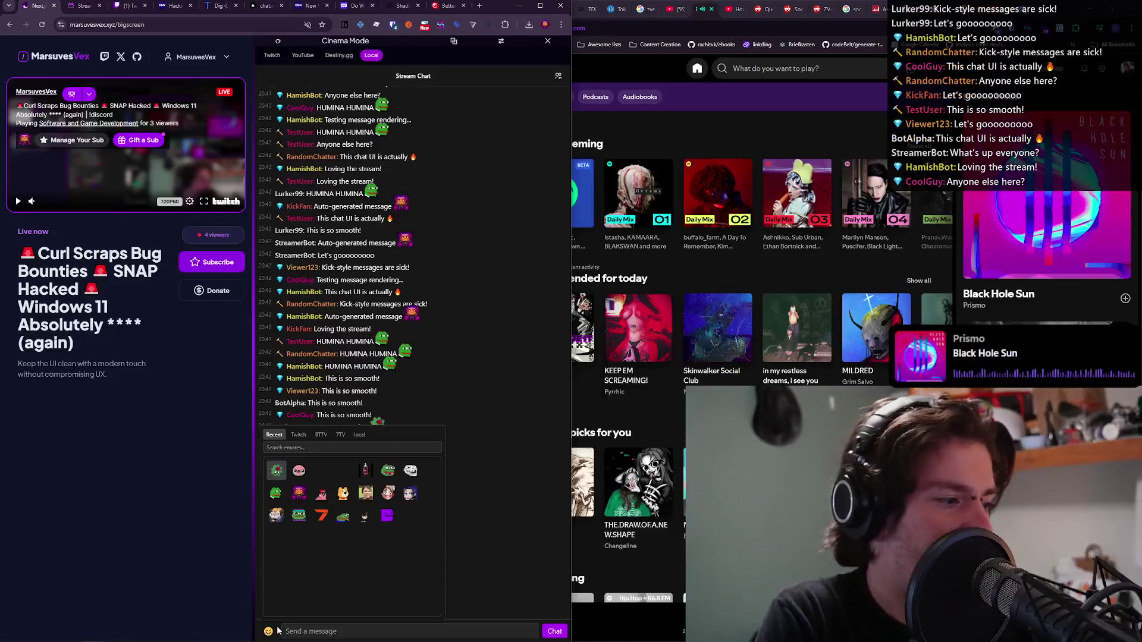
click(358, 434)
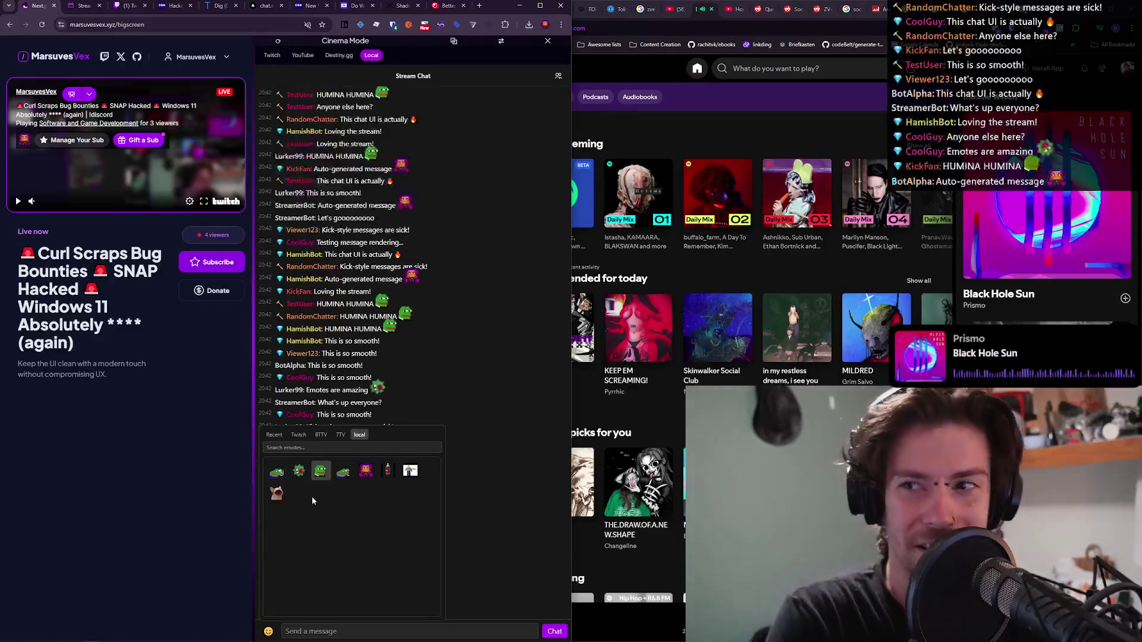
click(282, 503)
click(283, 502)
click(282, 503)
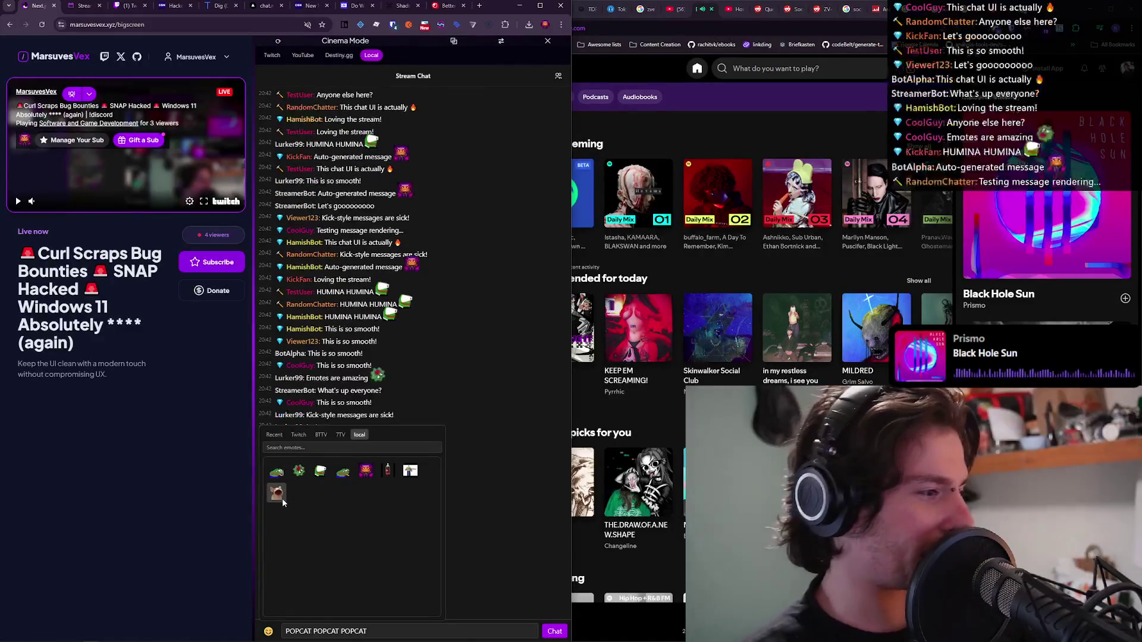
click(552, 632)
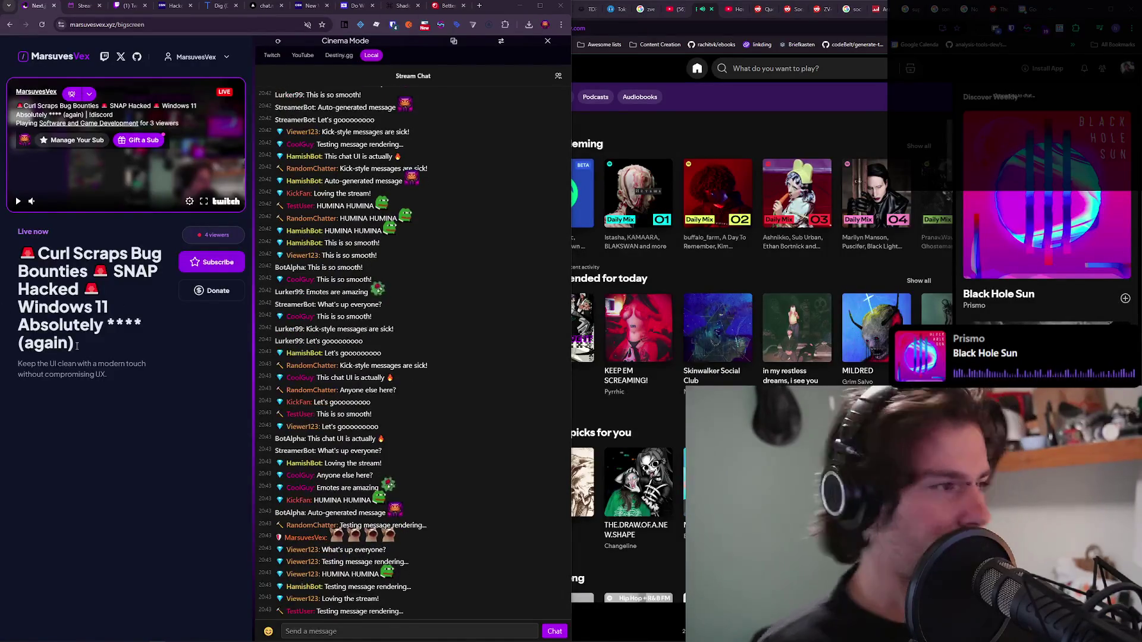
click(269, 632)
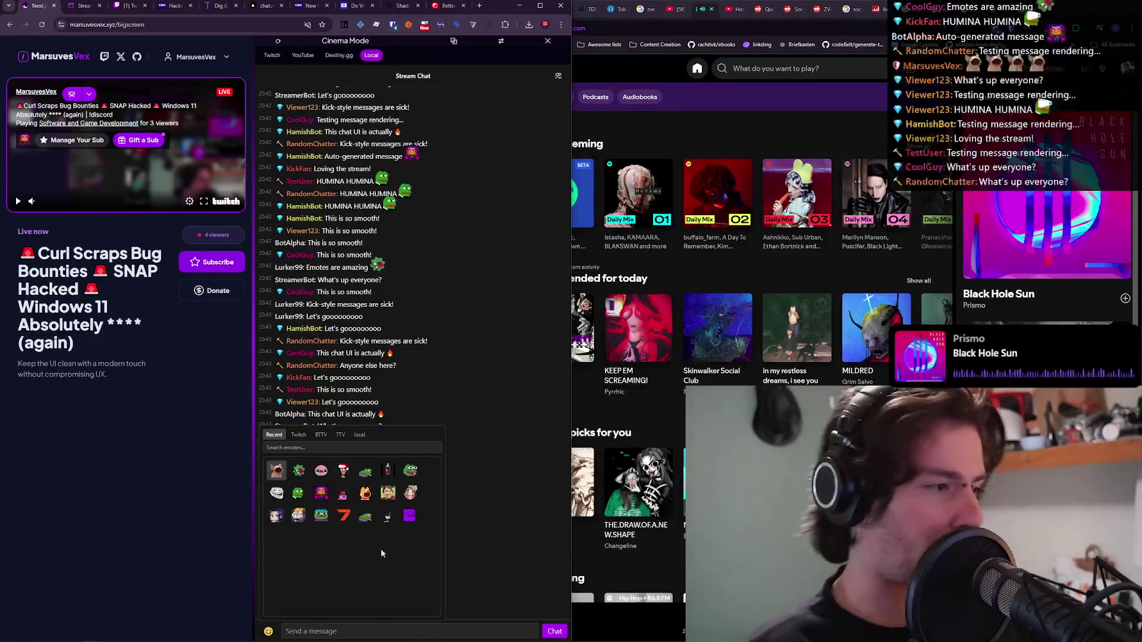
Send a second four-POPCAT chat message and drag the divider to widen the stream page.
click(281, 473)
click(281, 473)
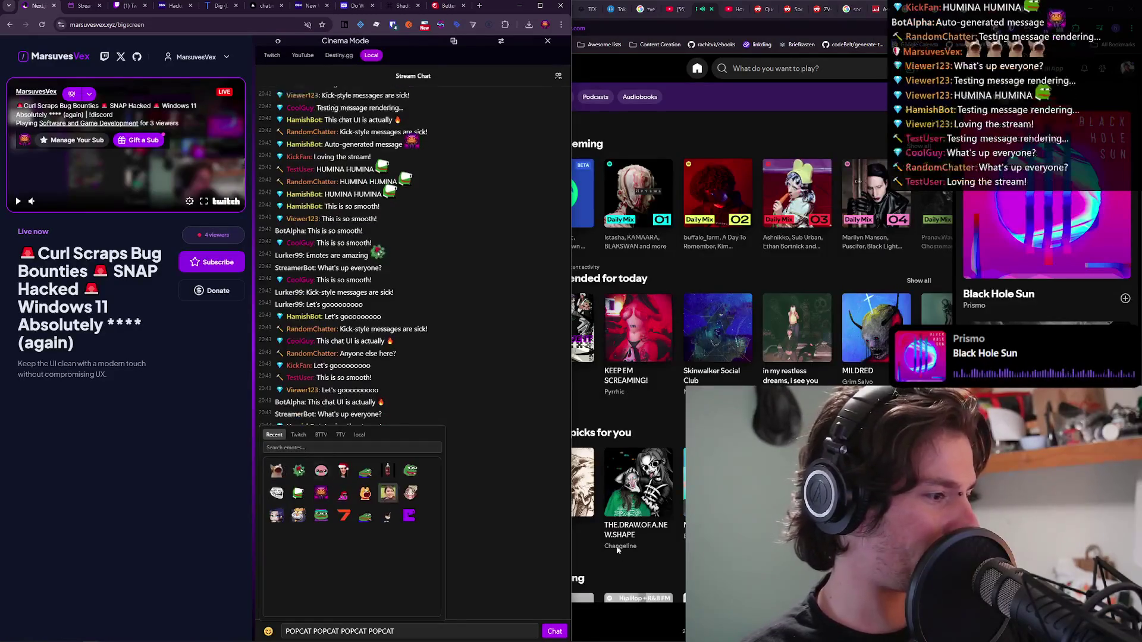
click(555, 630)
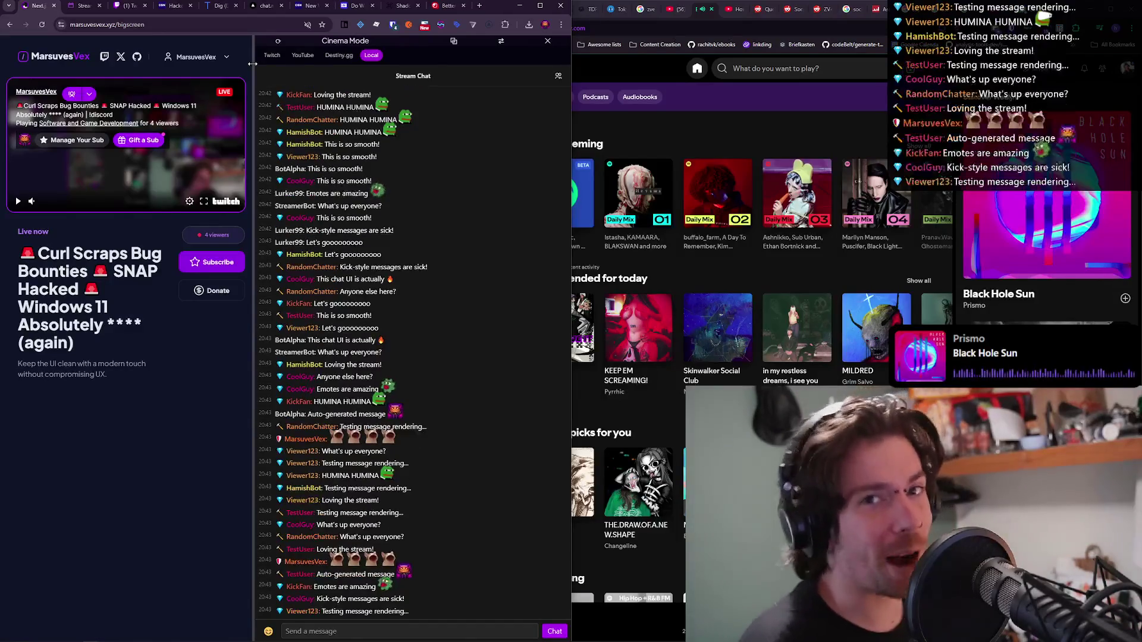
mouse_move(253, 64)
mouse_down()
mouse_move(346, 62)
mouse_move(352, 45)
mouse_move(371, 45)
mouse_up()
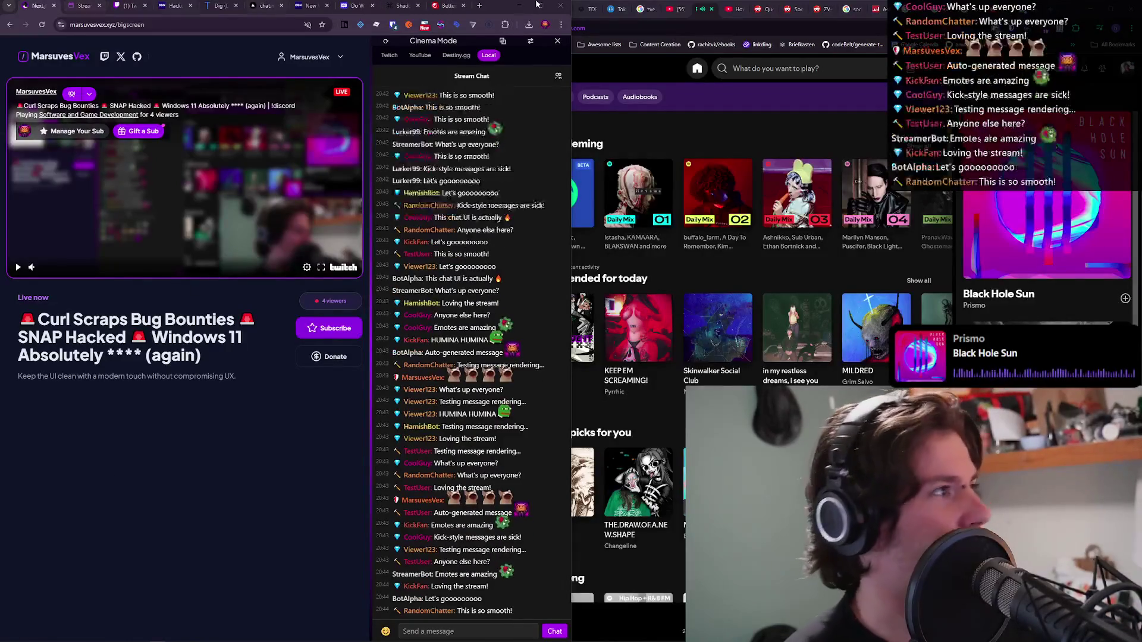
click(388, 5)
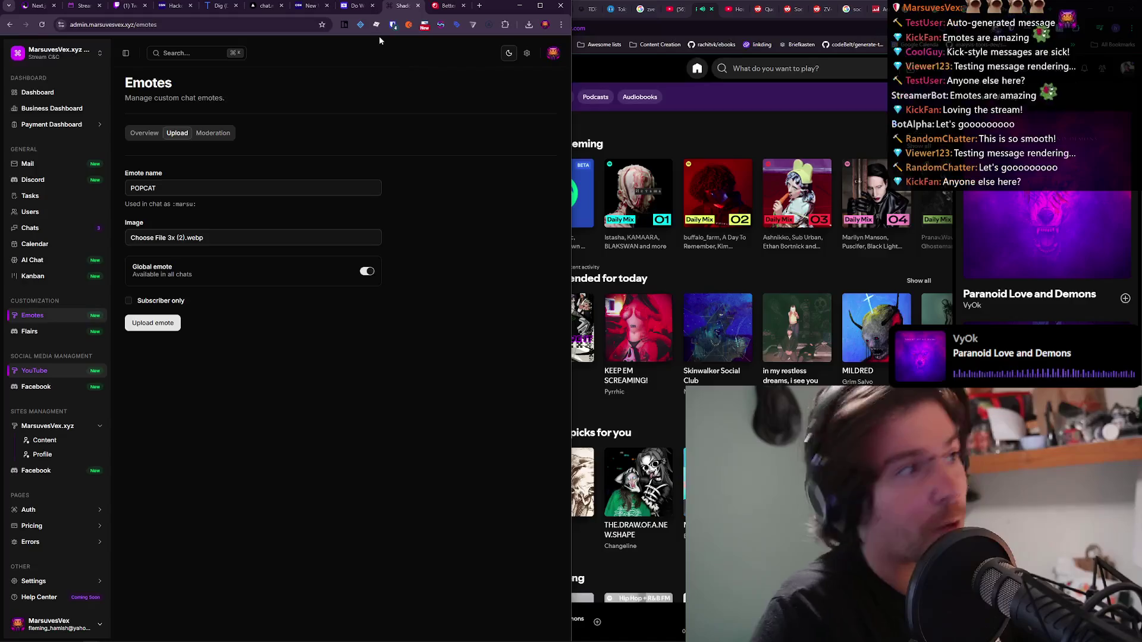
Open the RuneLite coin pouch, hide the game again, and move to the BetterTTV popCat page.
key(alt+Tab)
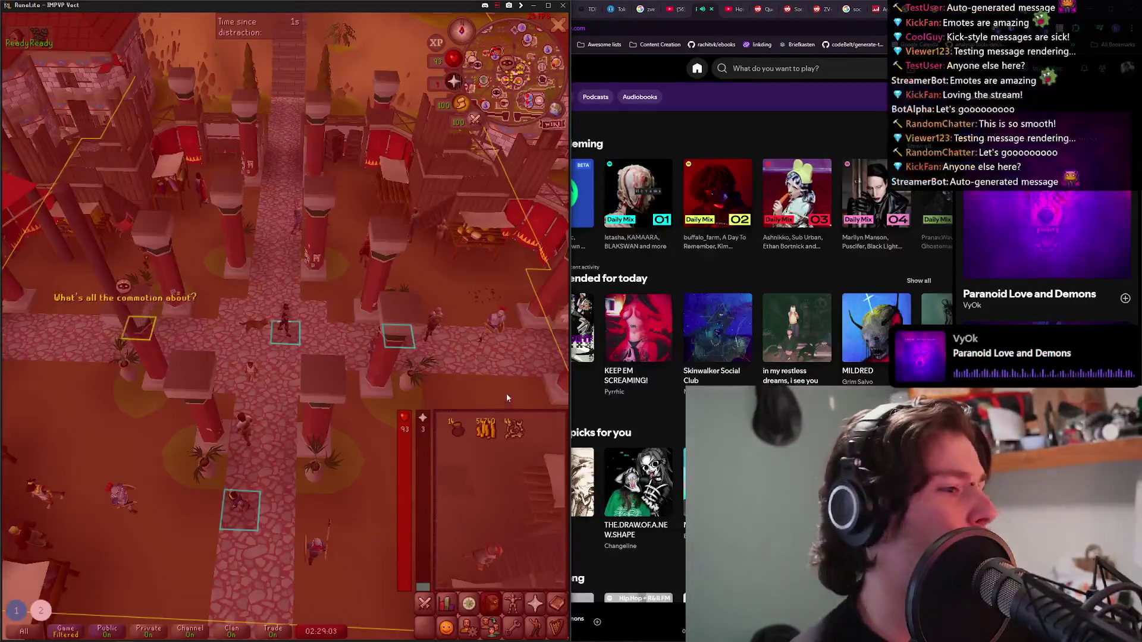
click(456, 427)
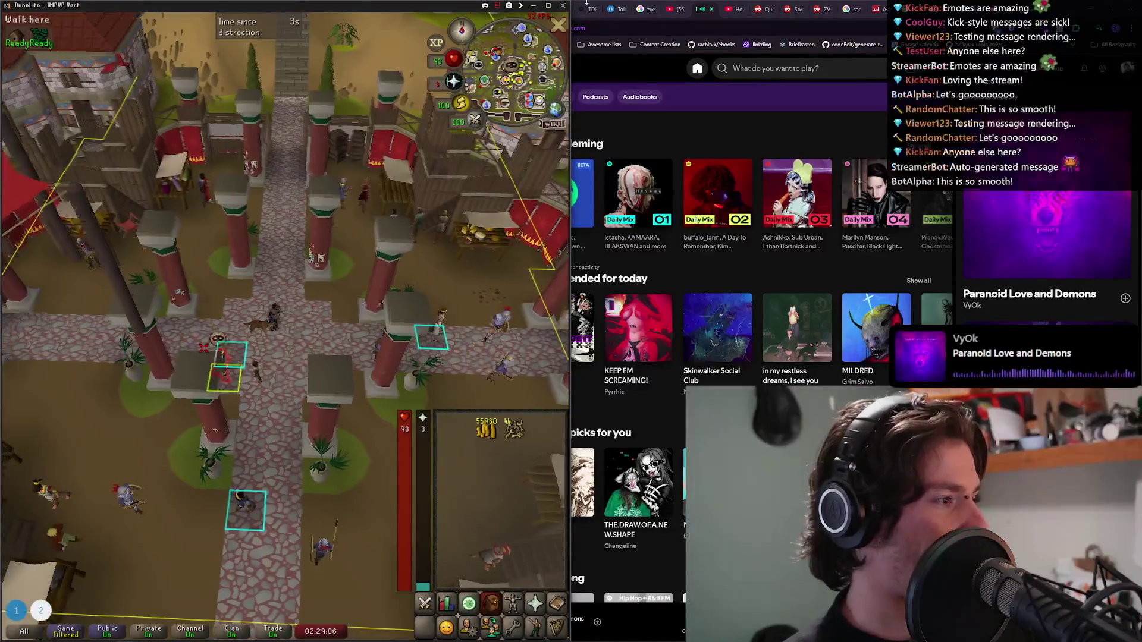
click(535, 7)
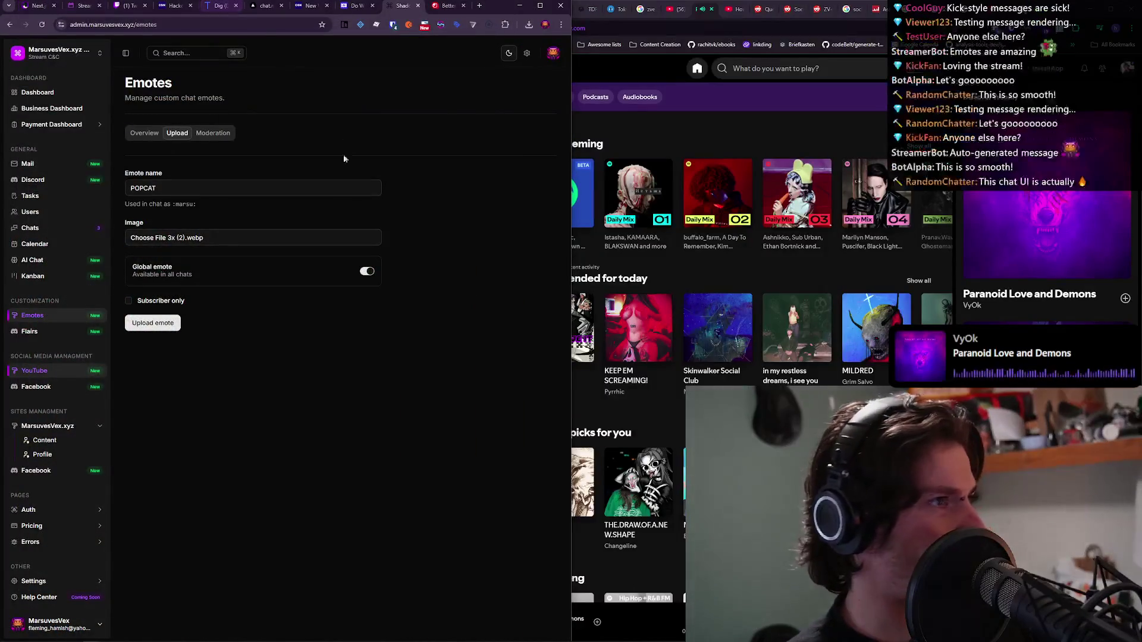
key(ctrl+Tab)
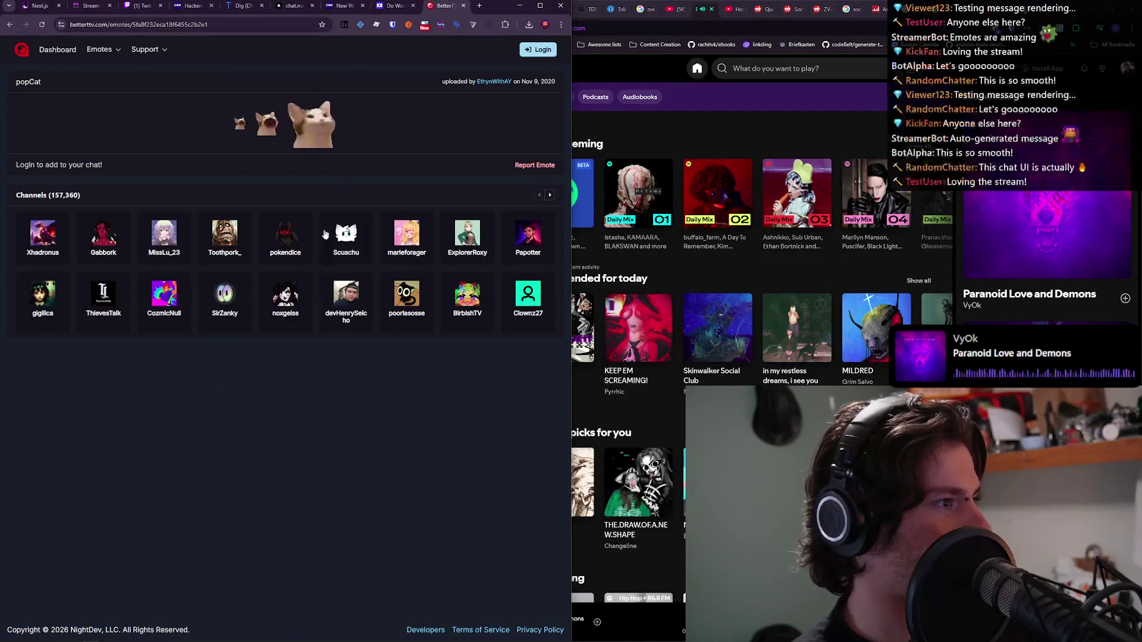
Open the popCat emote image in a new tab and view it.
right_click(312, 131)
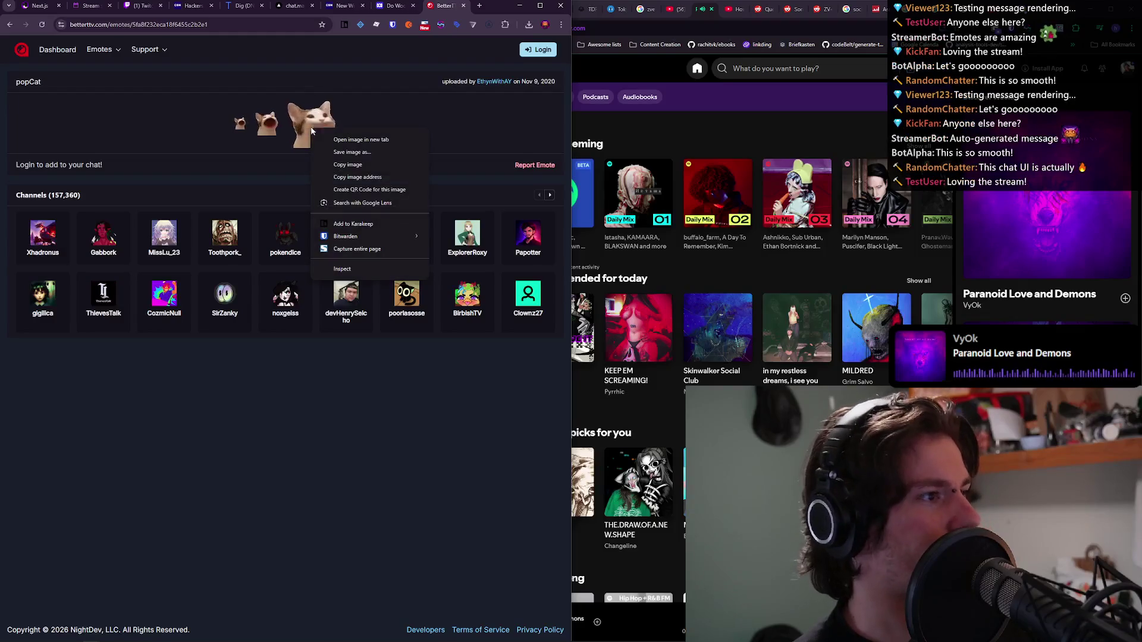
click(368, 141)
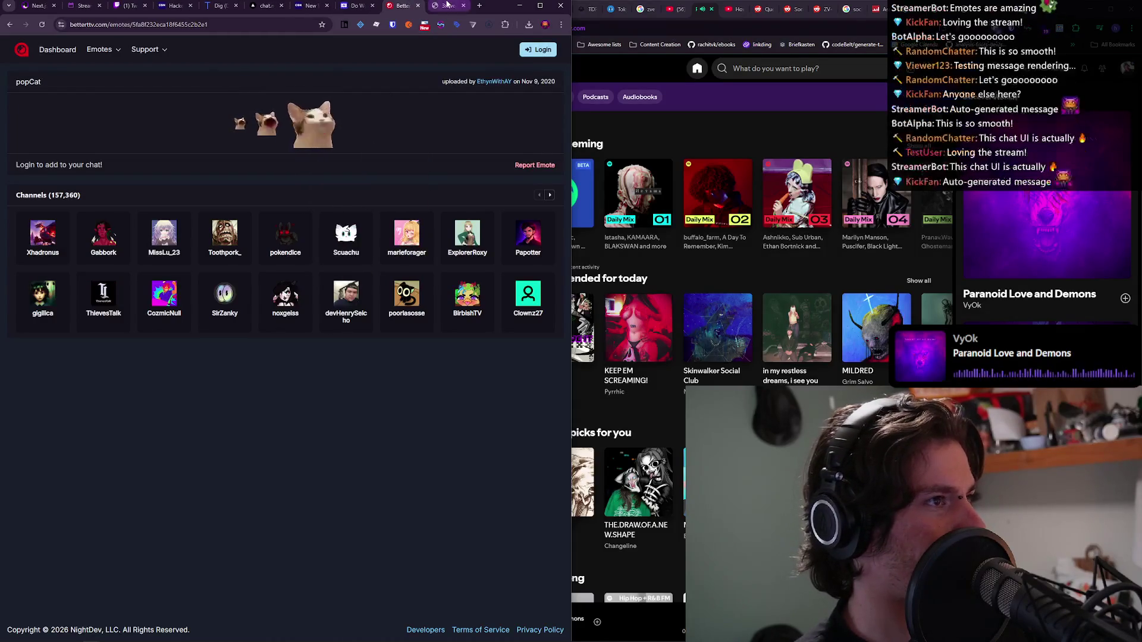
click(441, 7)
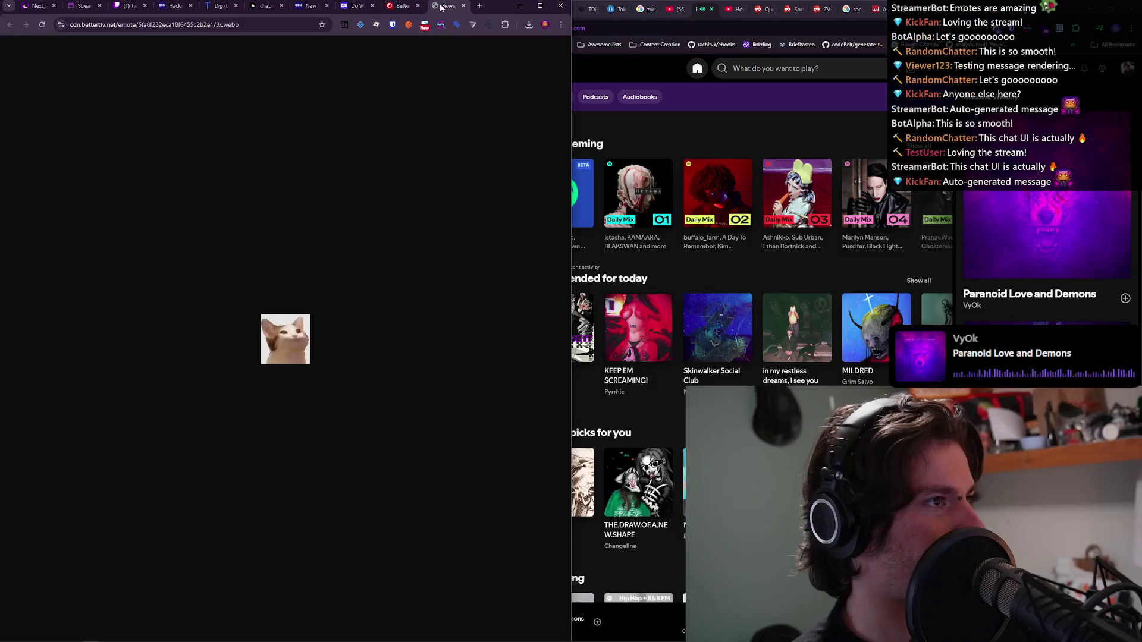
right_click(281, 345)
key(Escape)
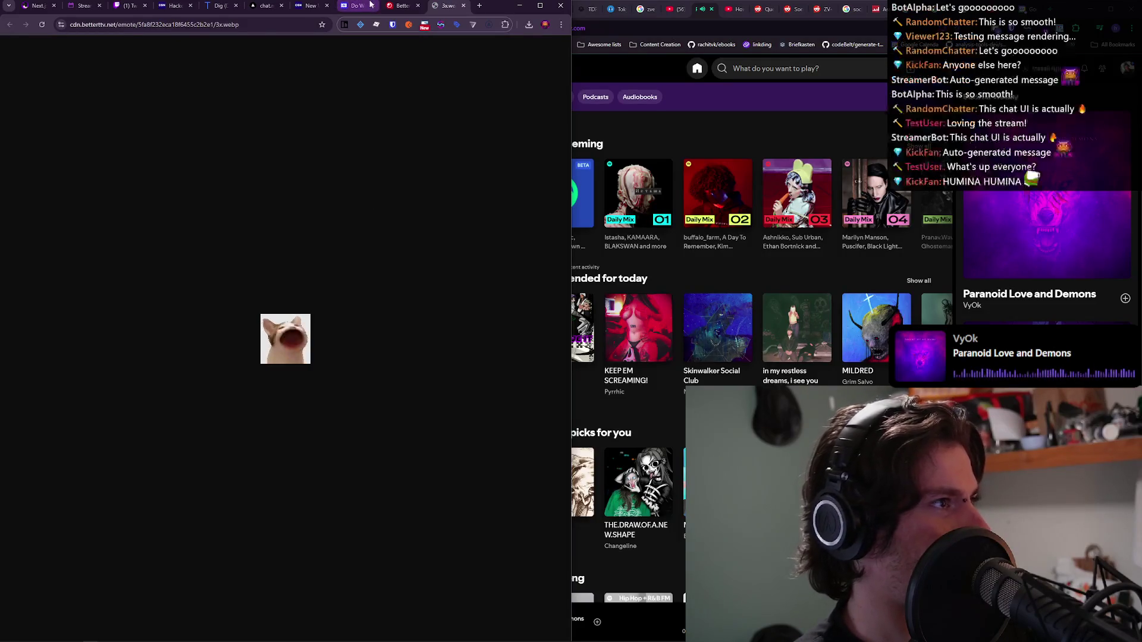
click(402, 5)
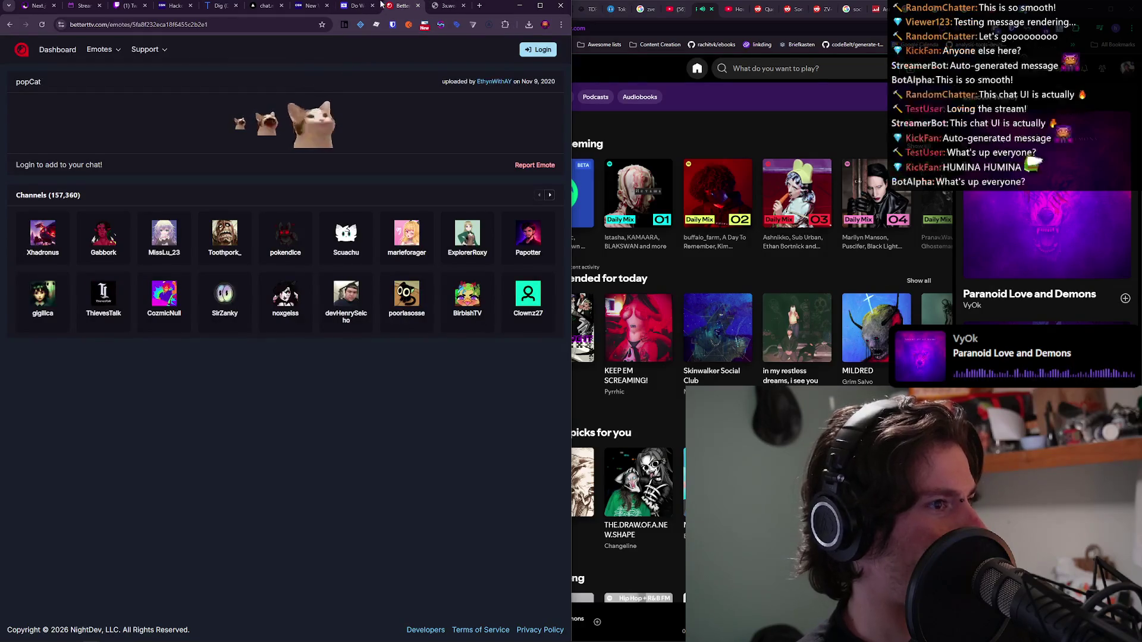
click(457, 5)
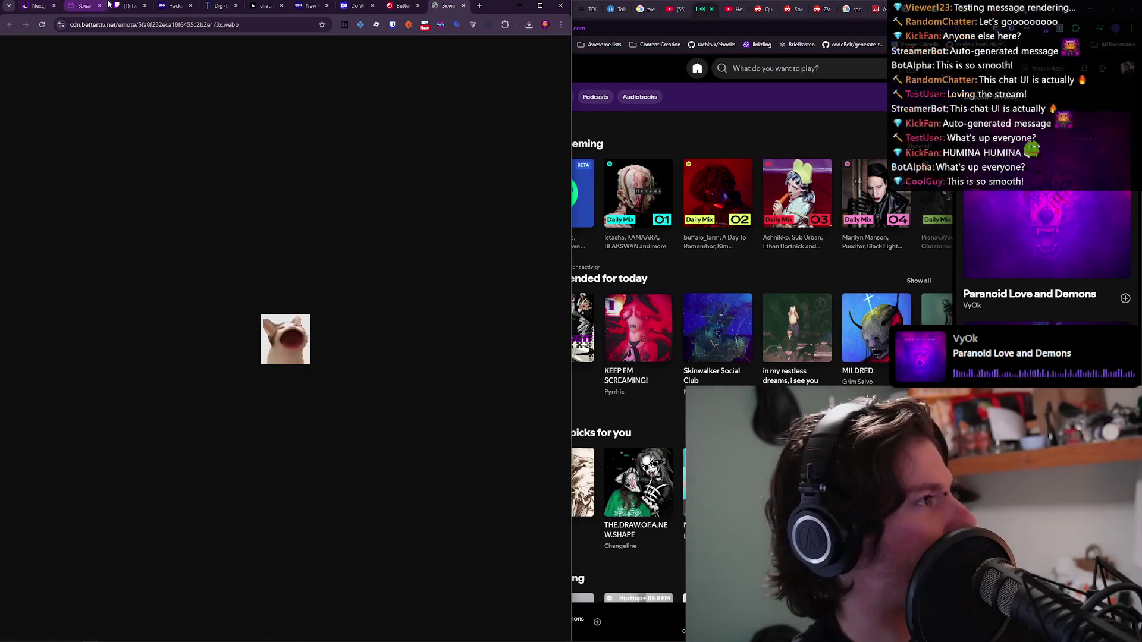
Post a chat message with COGGERS and POPCAT emotes on the MarsuvesVex page.
click(310, 6)
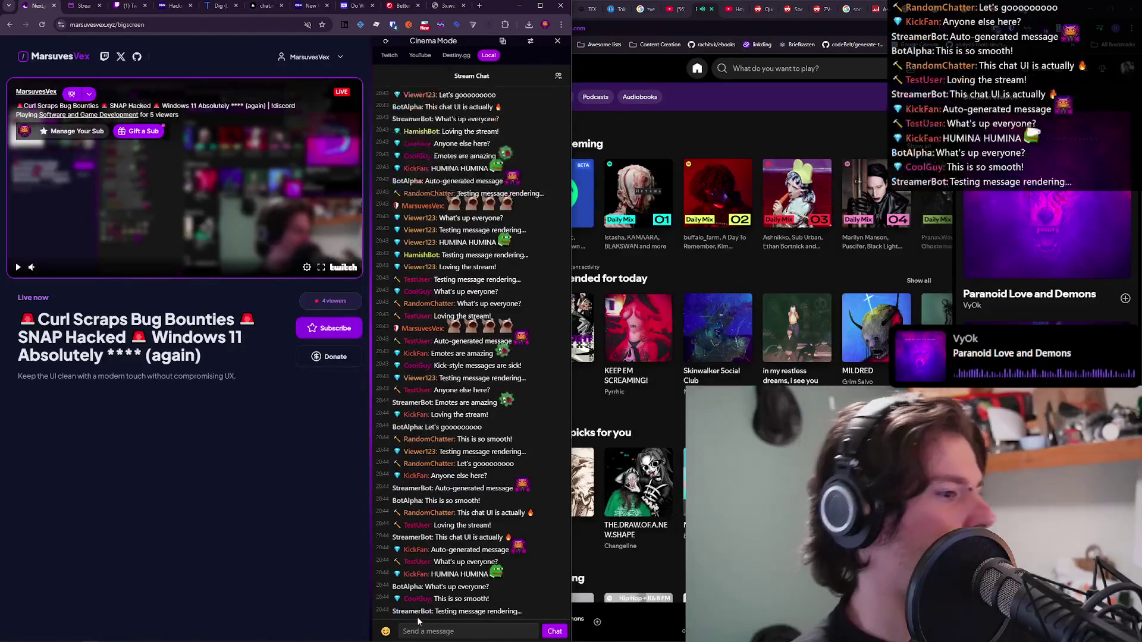
click(386, 631)
click(417, 470)
click(417, 470)
click(416, 471)
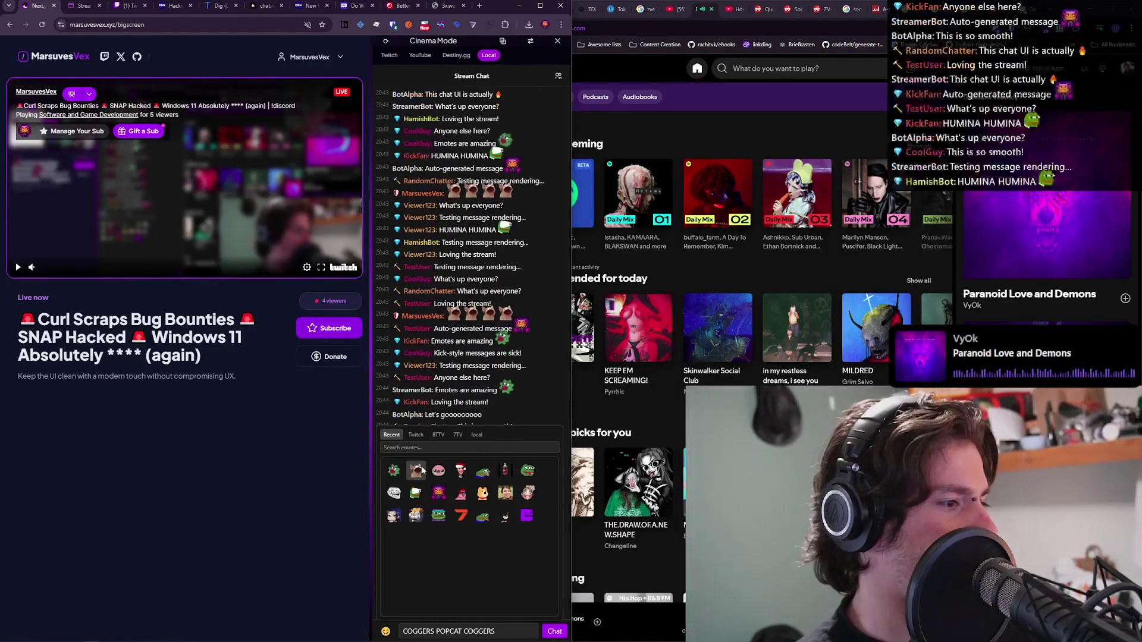
click(439, 515)
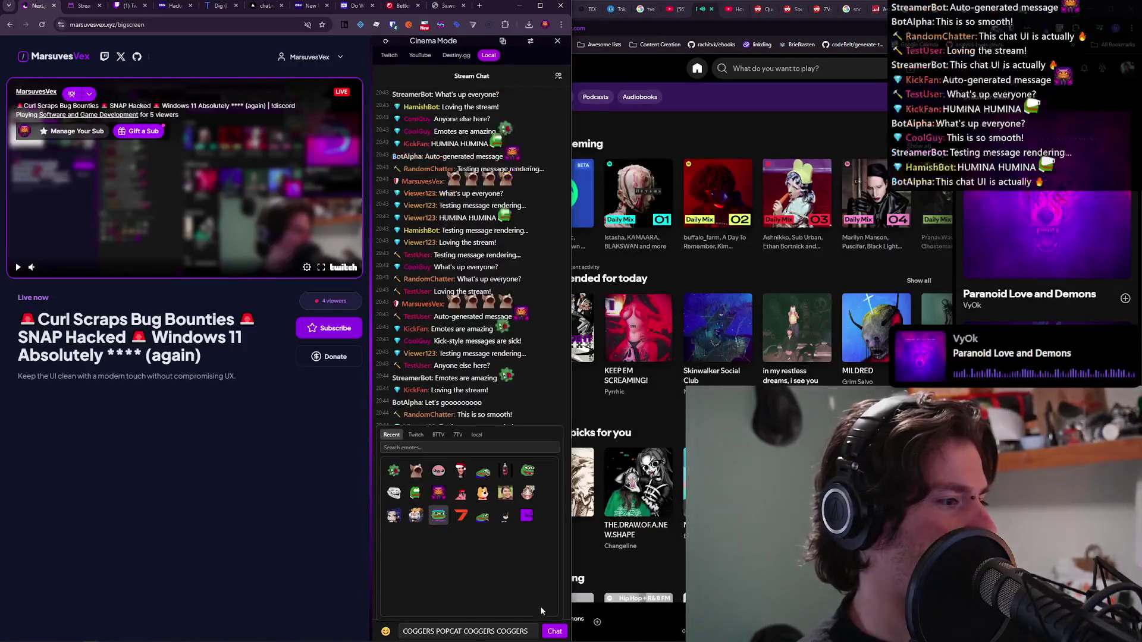
click(551, 632)
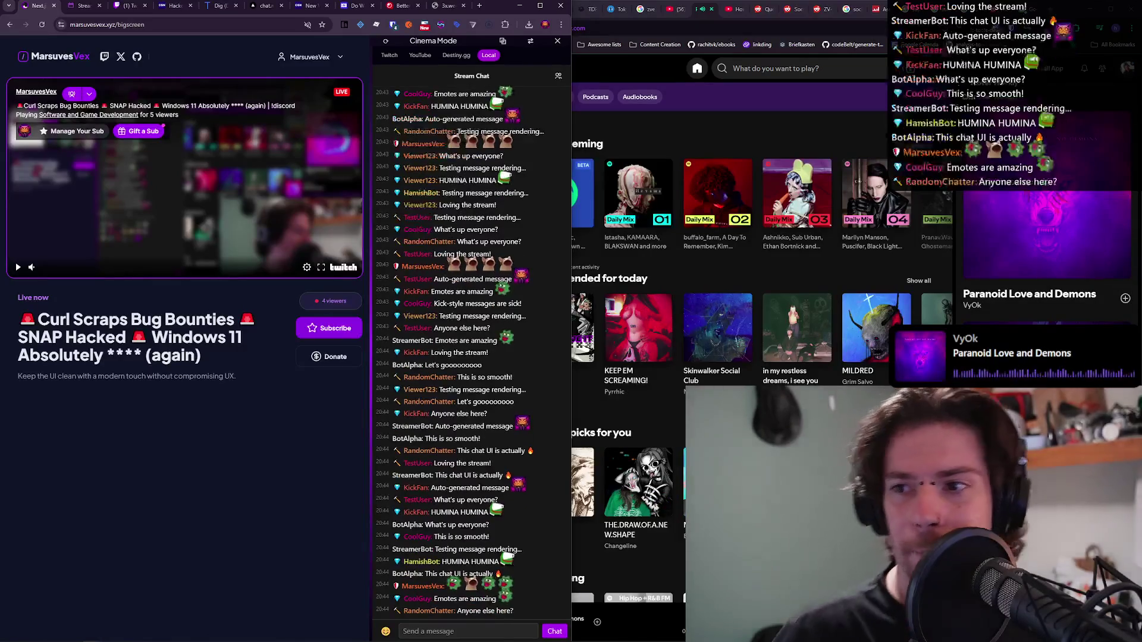
Close the popCat image tab and the BetterTTV popCat page.
click(445, 5)
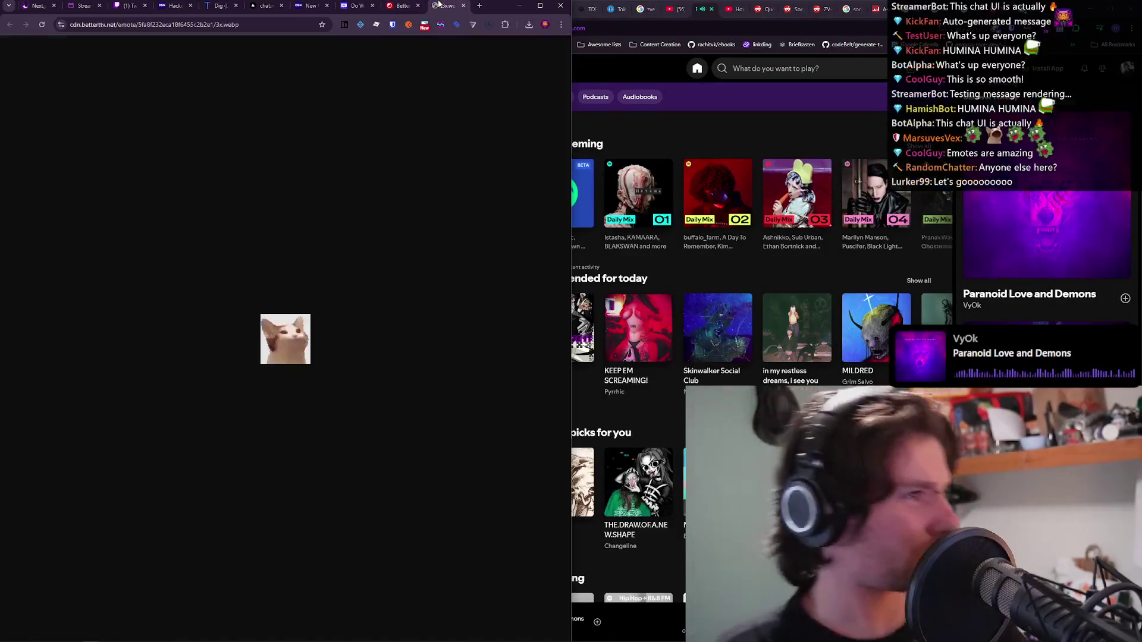
key(ctrl+w)
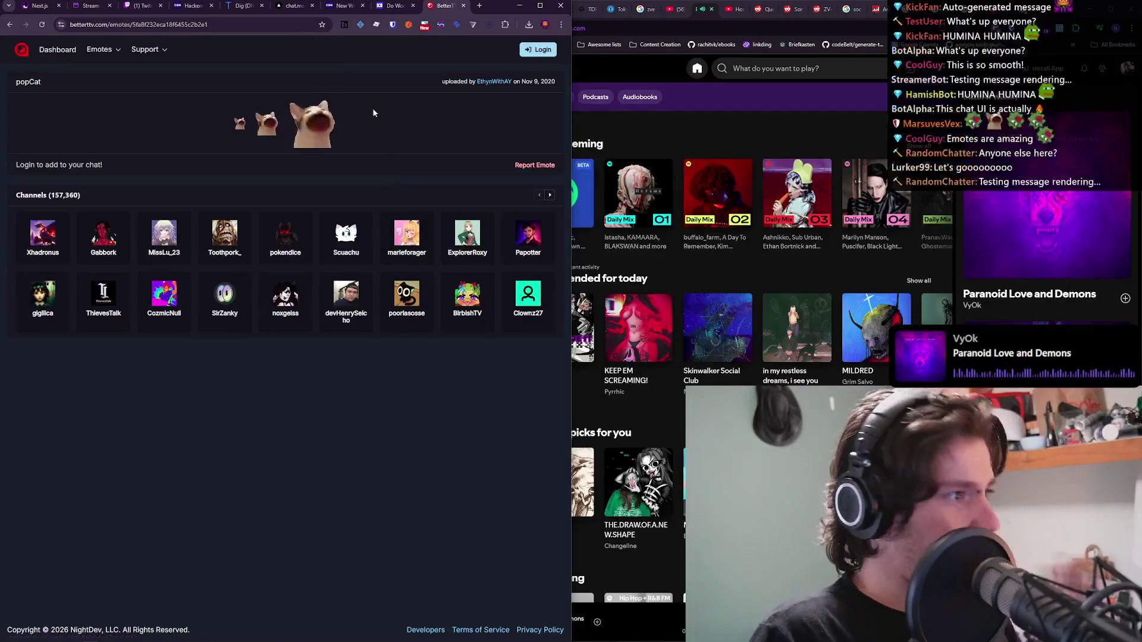
key(ctrl+w)
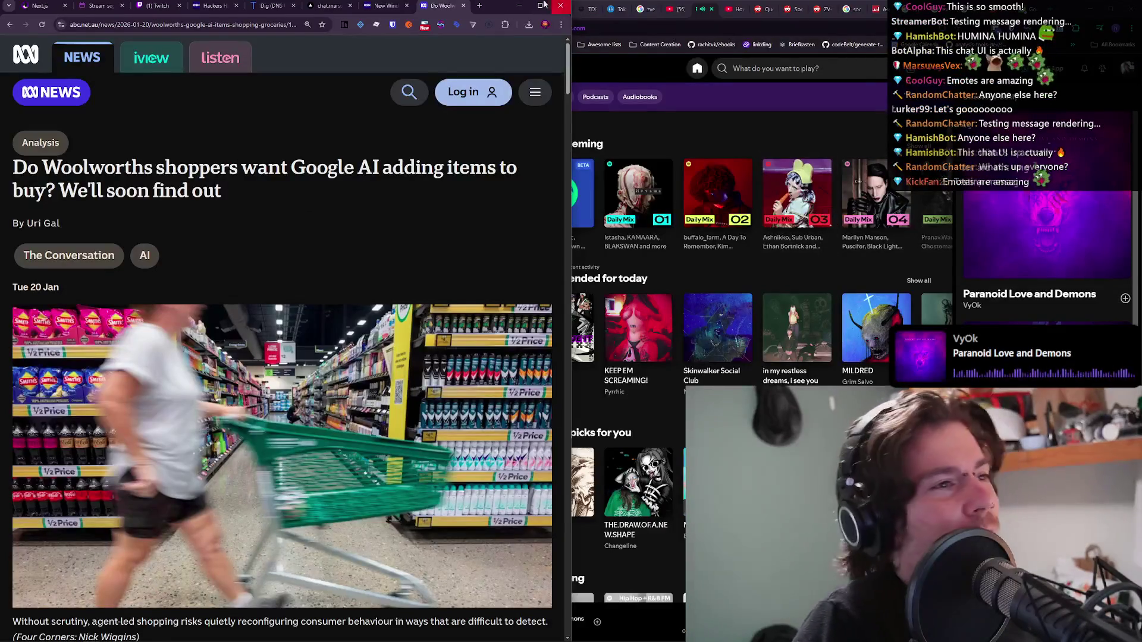
Close the Windows 11 news tab and reload the now-playing overlay showing VyOk's Paranoid Love and Demons.
click(378, 4)
key(ctrl+w)
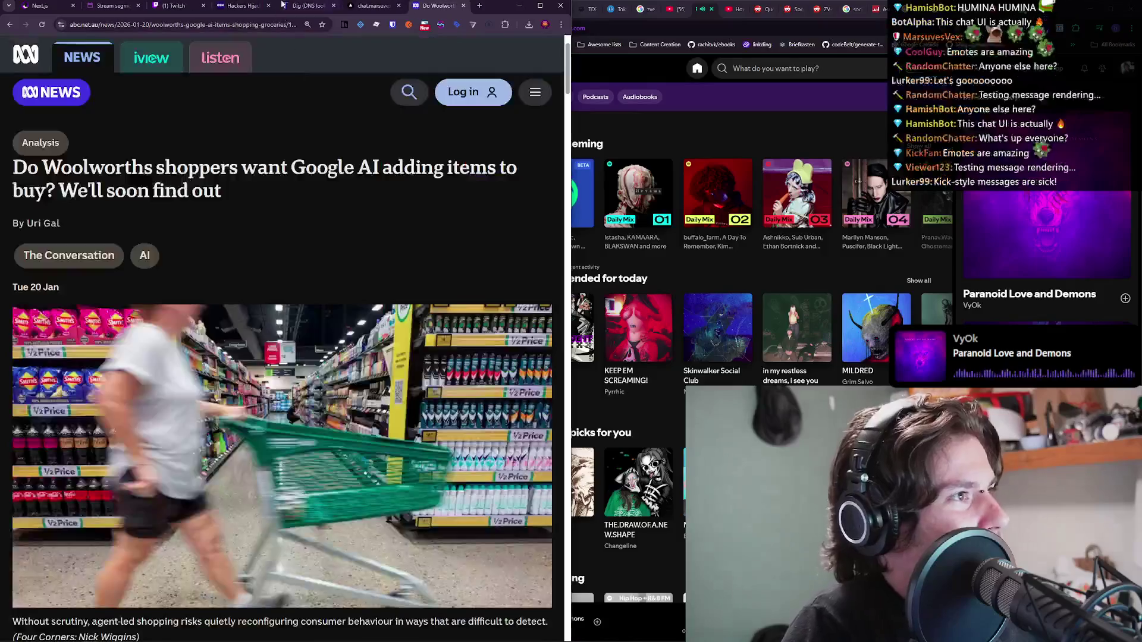
click(371, 4)
key(ctrl+t)
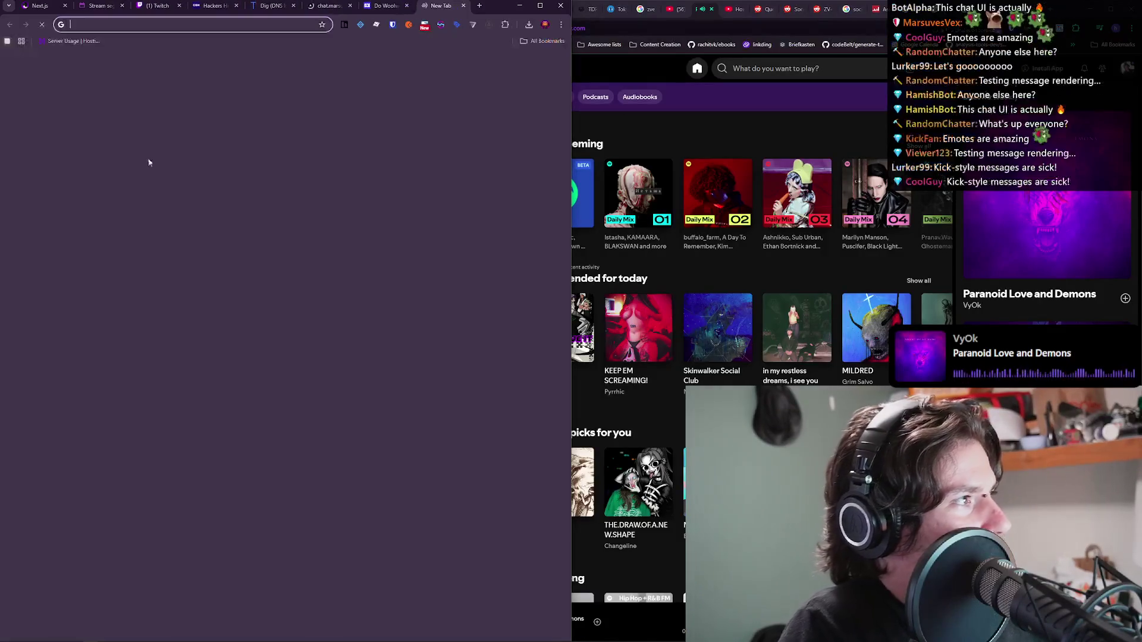
key(ctrl+w)
key(F5)
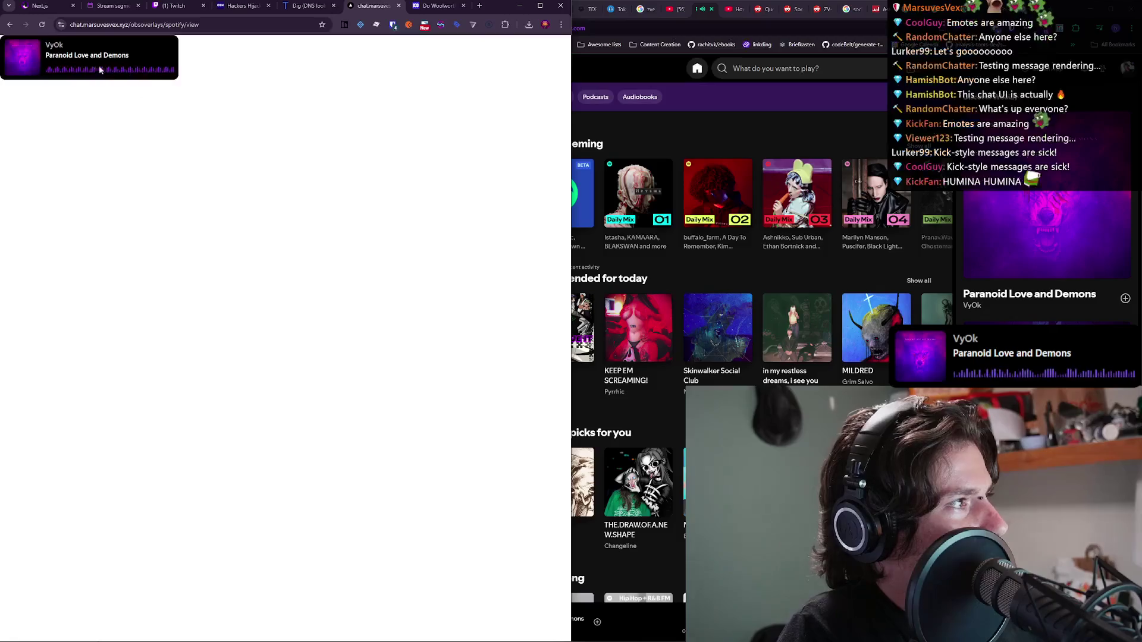
Close the DNS lookup tab, check the Stream segments notes, then return to the MarsuvesVex bigscreen chat.
click(306, 5)
key(ctrl+w)
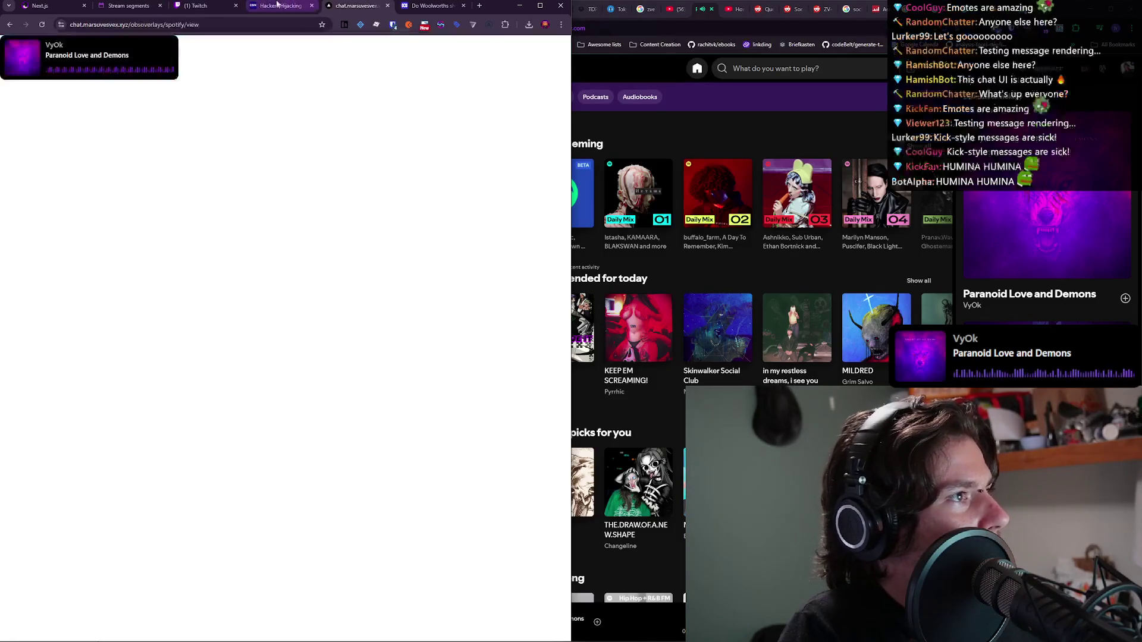
click(128, 5)
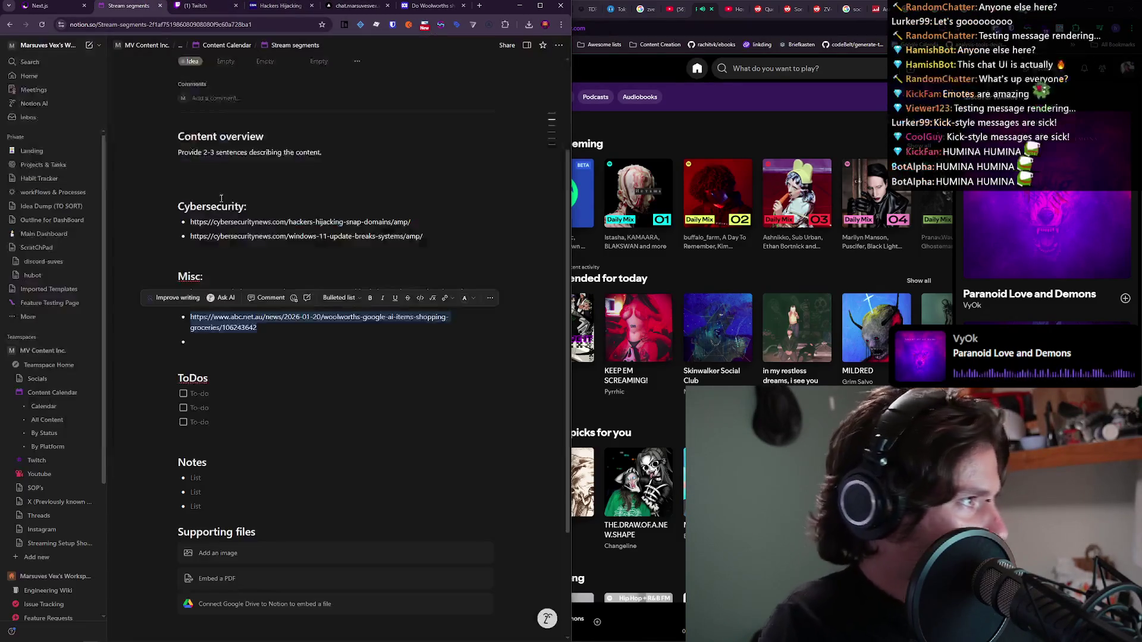
click(60, 5)
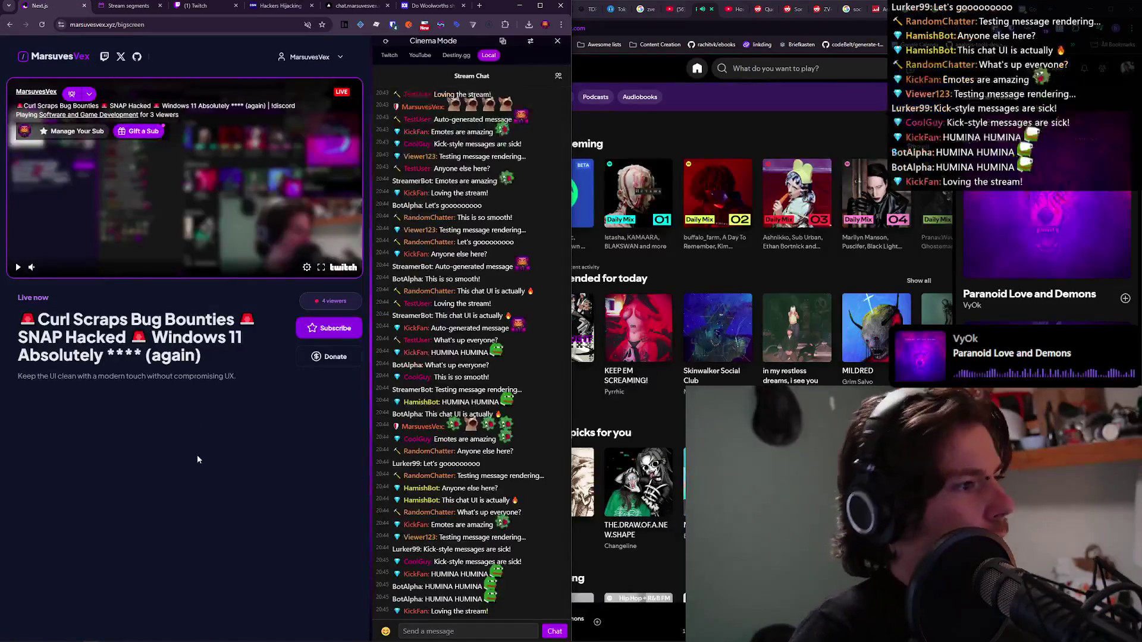
mouse_move(433, 377)
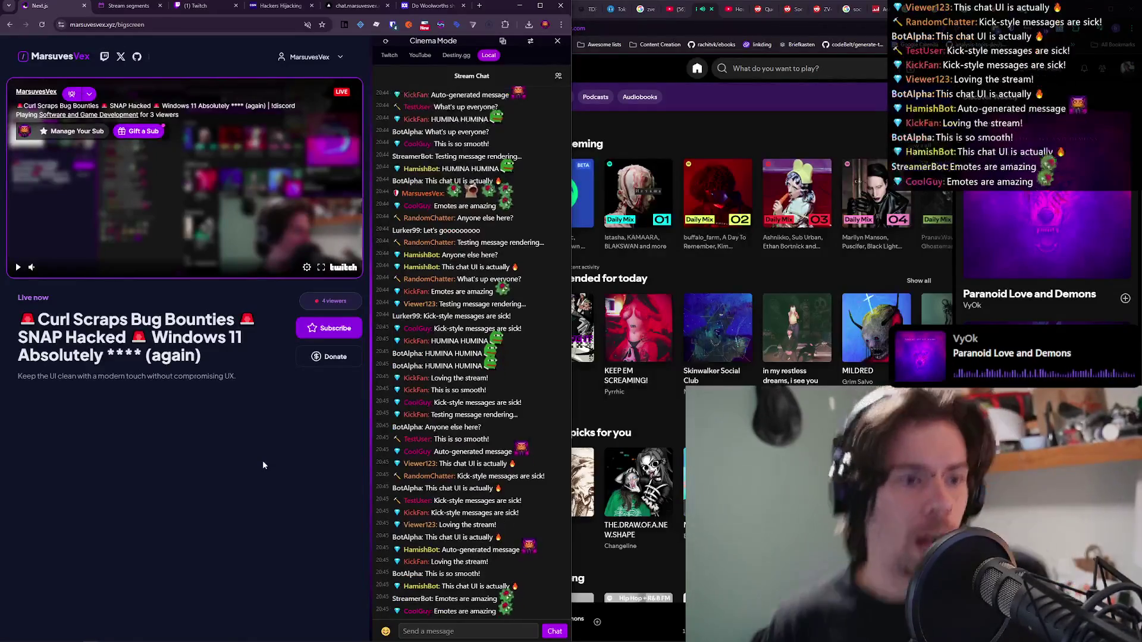
Walk the RuneLite character north through the market, then return to the Chrome stream chat.
key(alt+Tab)
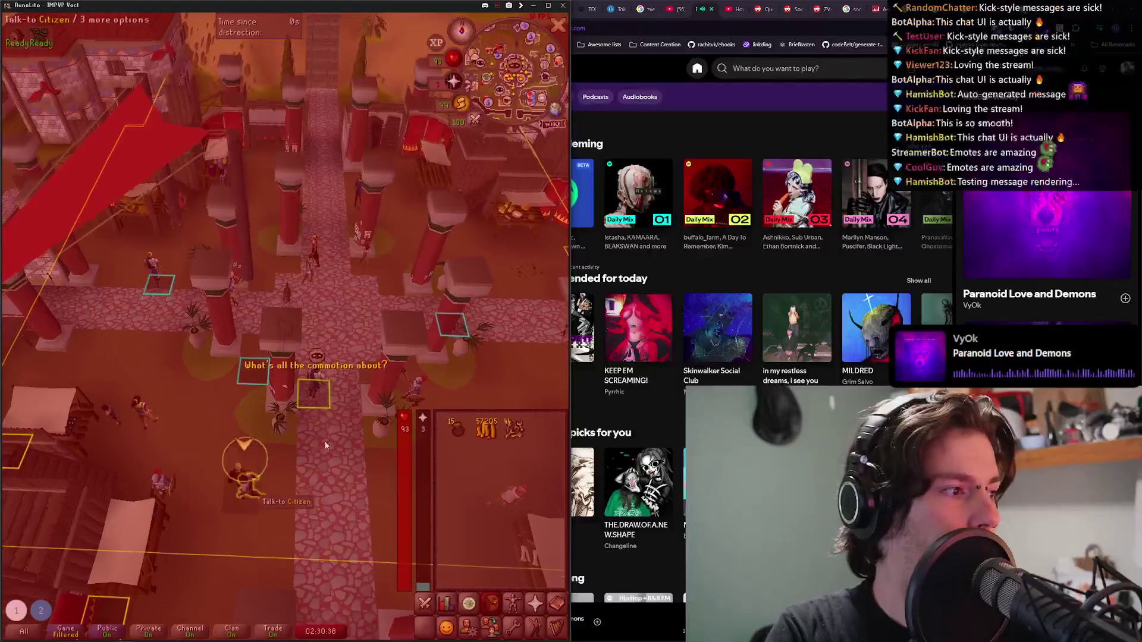
click(340, 252)
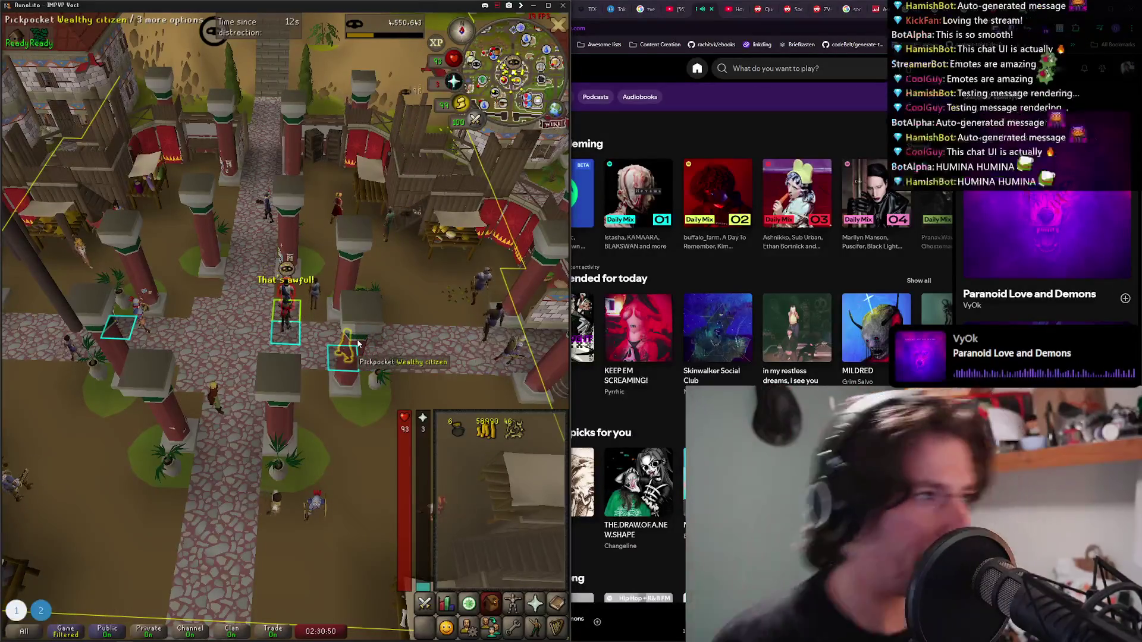
key(alt+Tab)
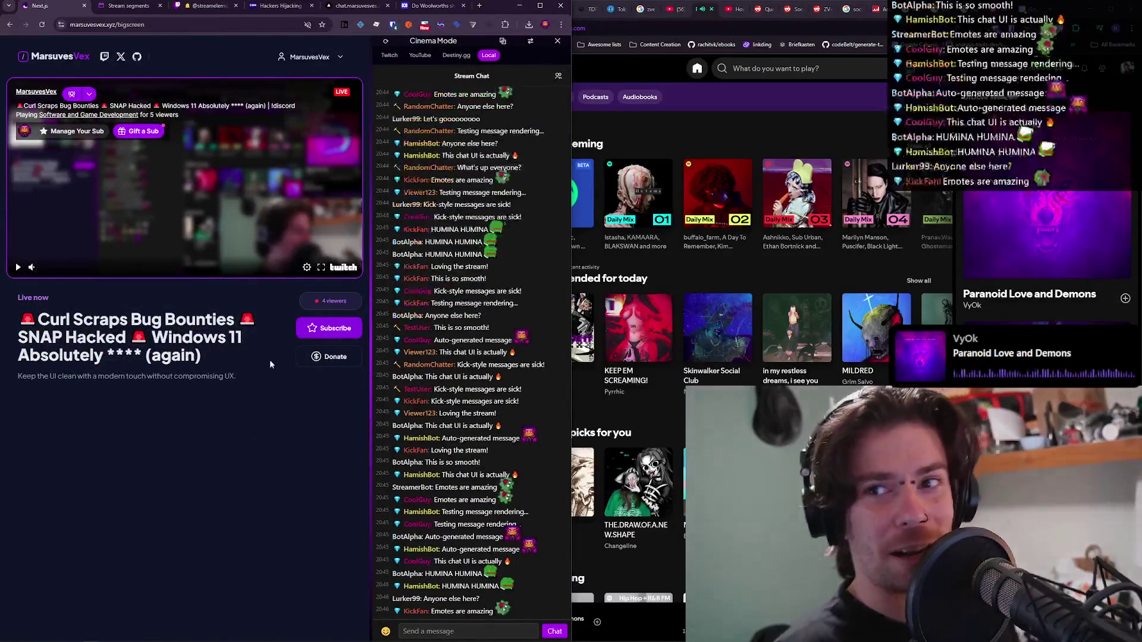
Bring maximized Chrome in front of the Spotify player and switch to Twitch Stream Manager.
click(445, 5)
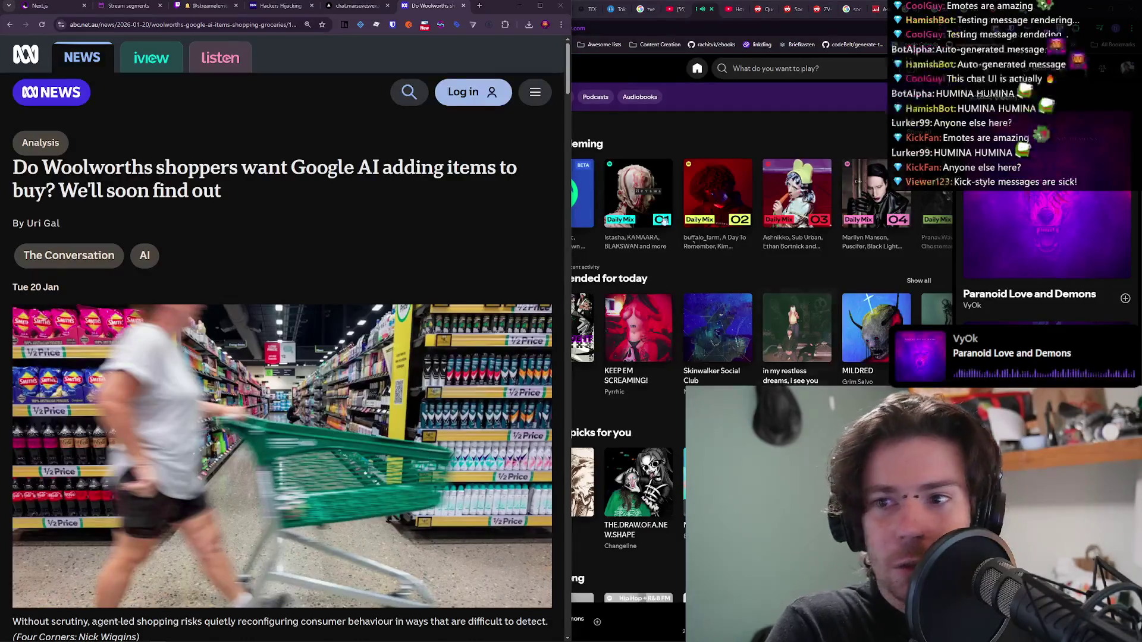
click(537, 5)
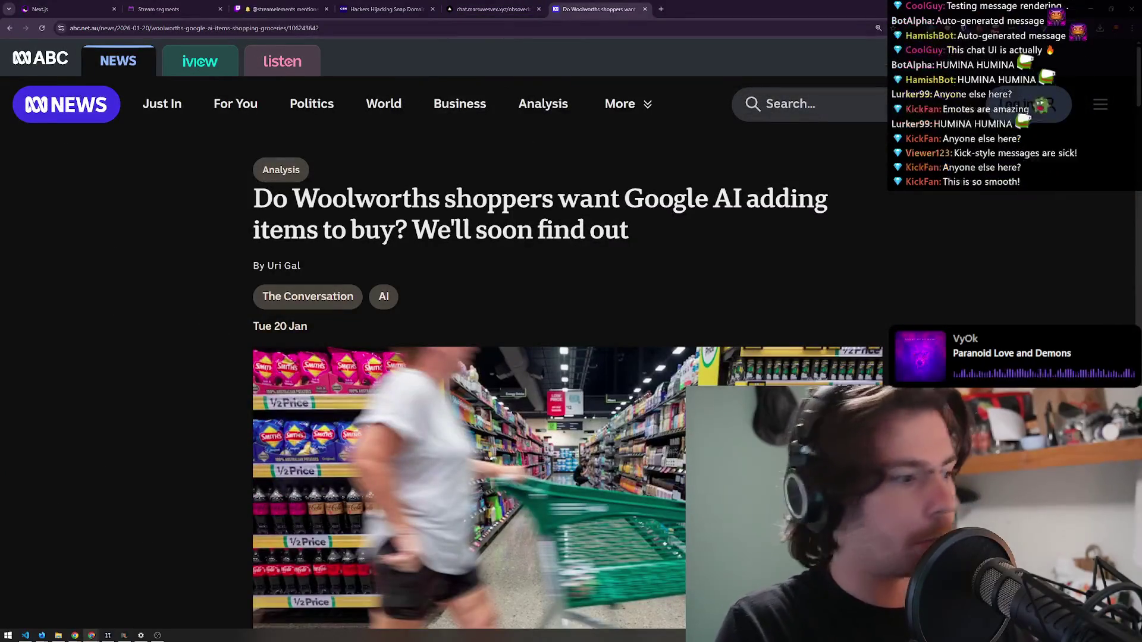
mouse_move(84, 636)
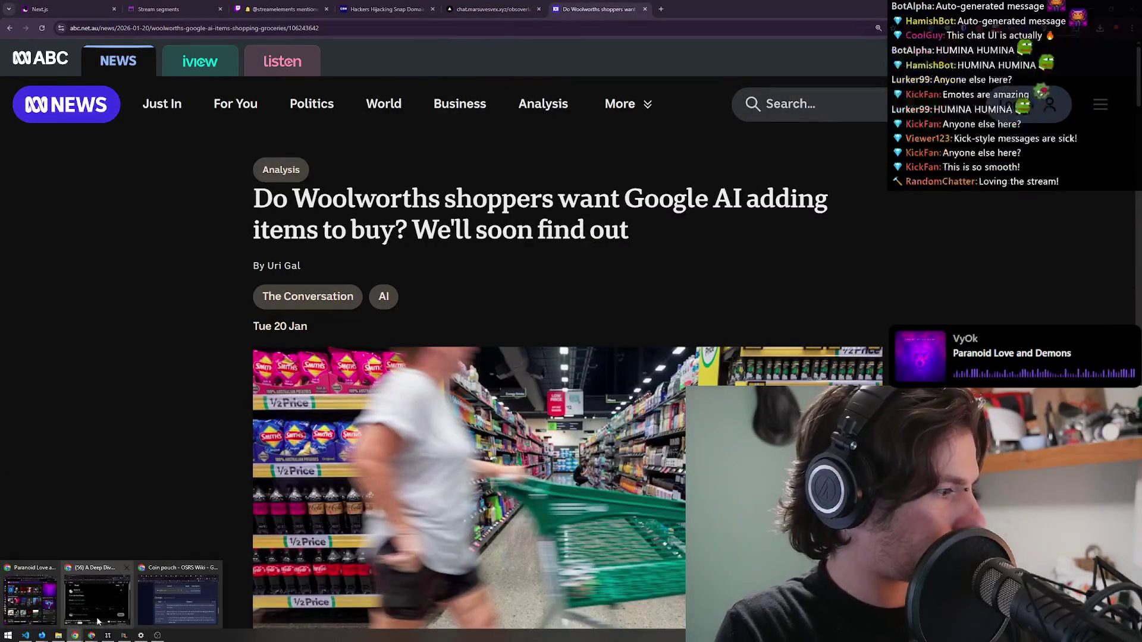
click(49, 616)
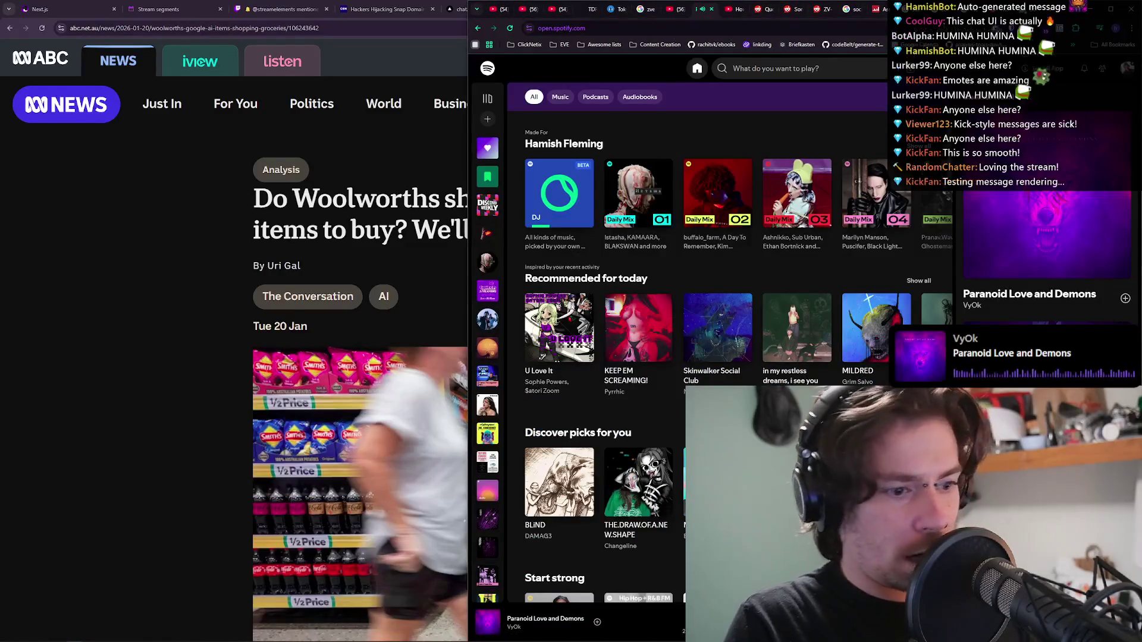
click(84, 194)
click(273, 9)
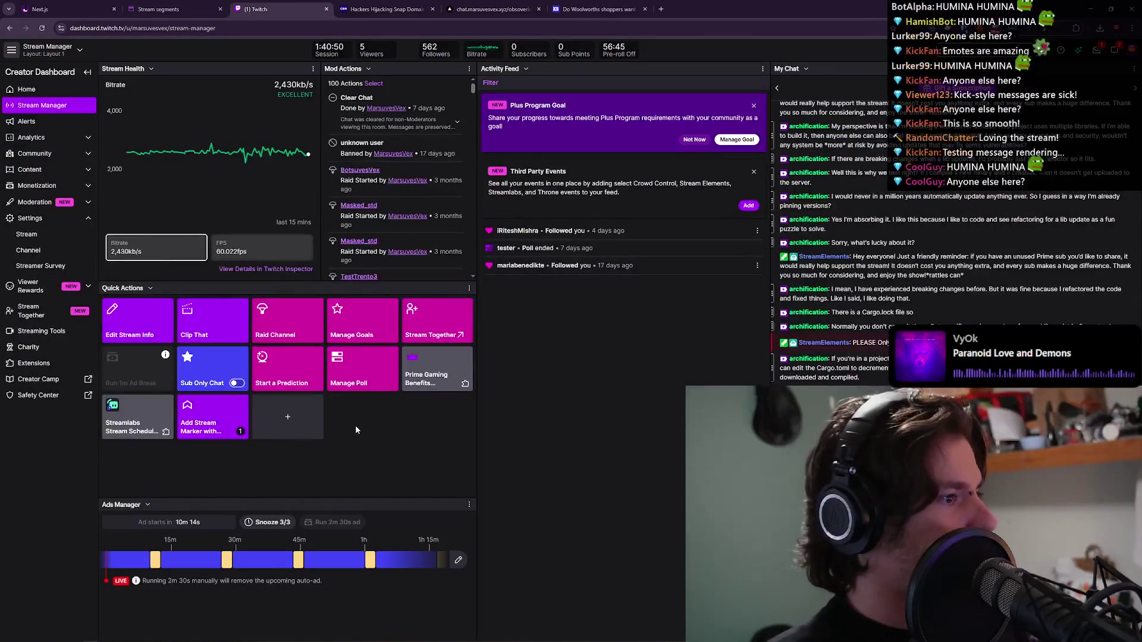
Add a Twitch stream marker for the Woolworths AI segment start, then return to the article.
click(194, 432)
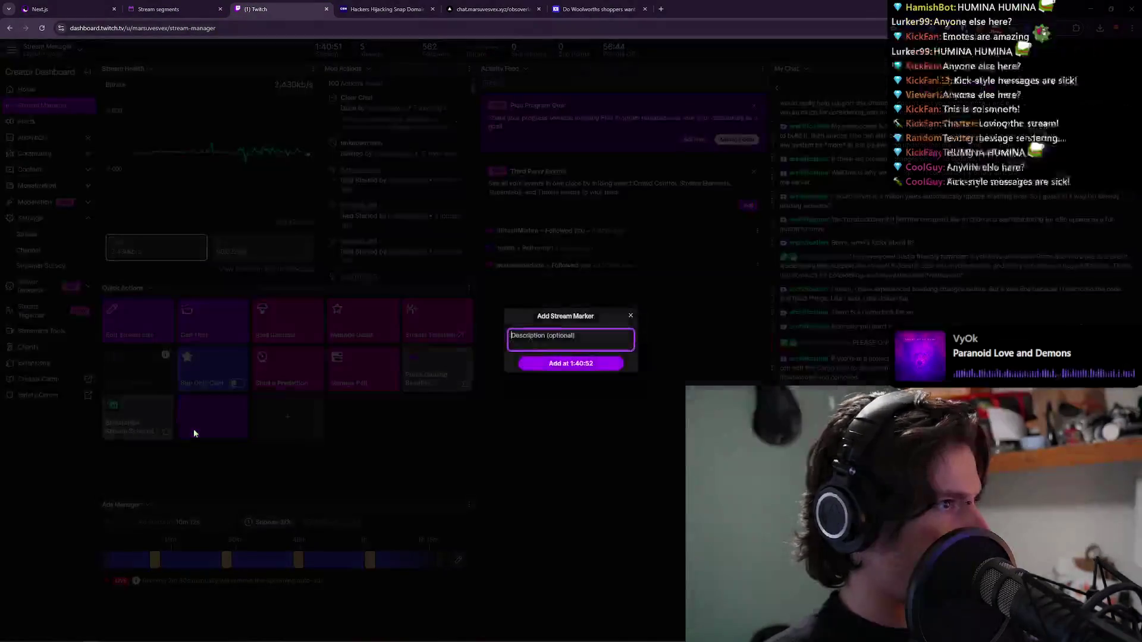
text(start of )
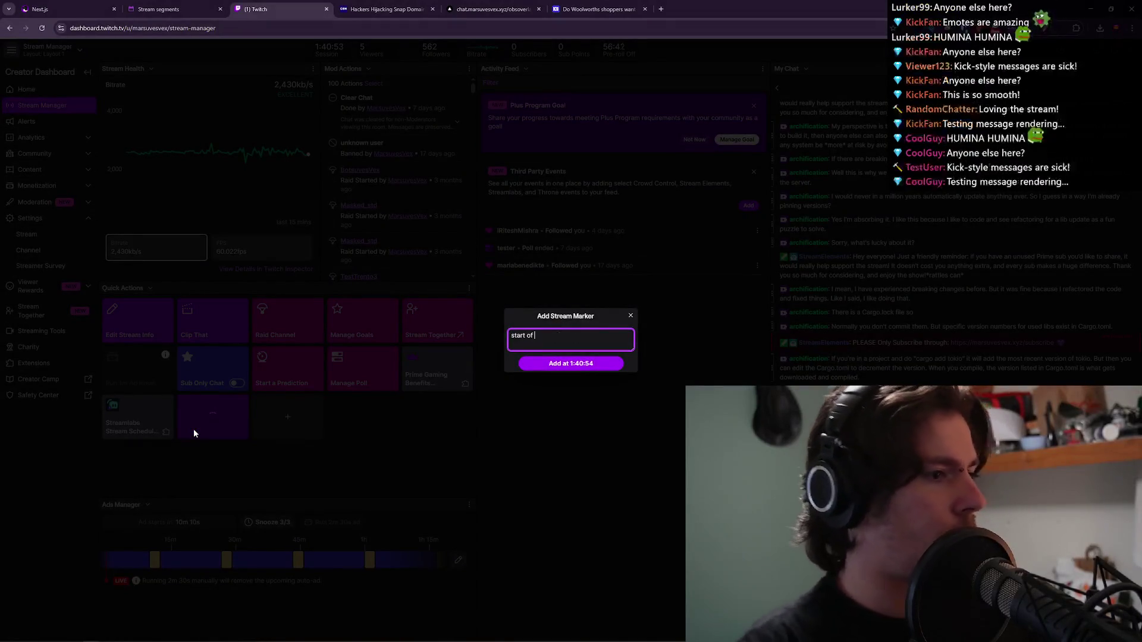
text(thy)
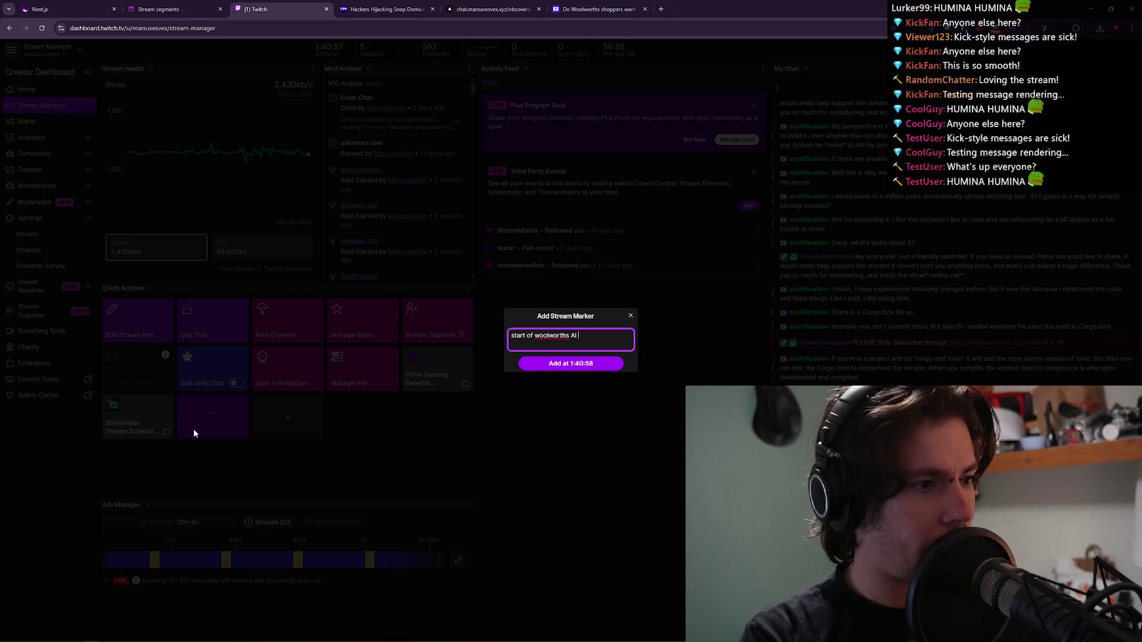
key(Return)
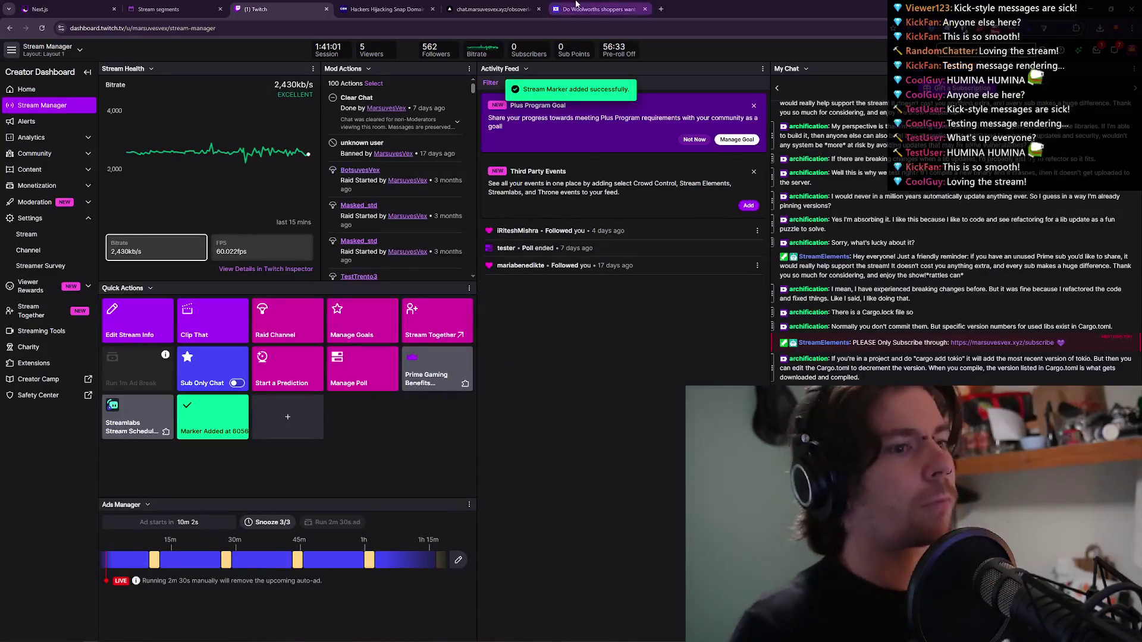
click(575, 4)
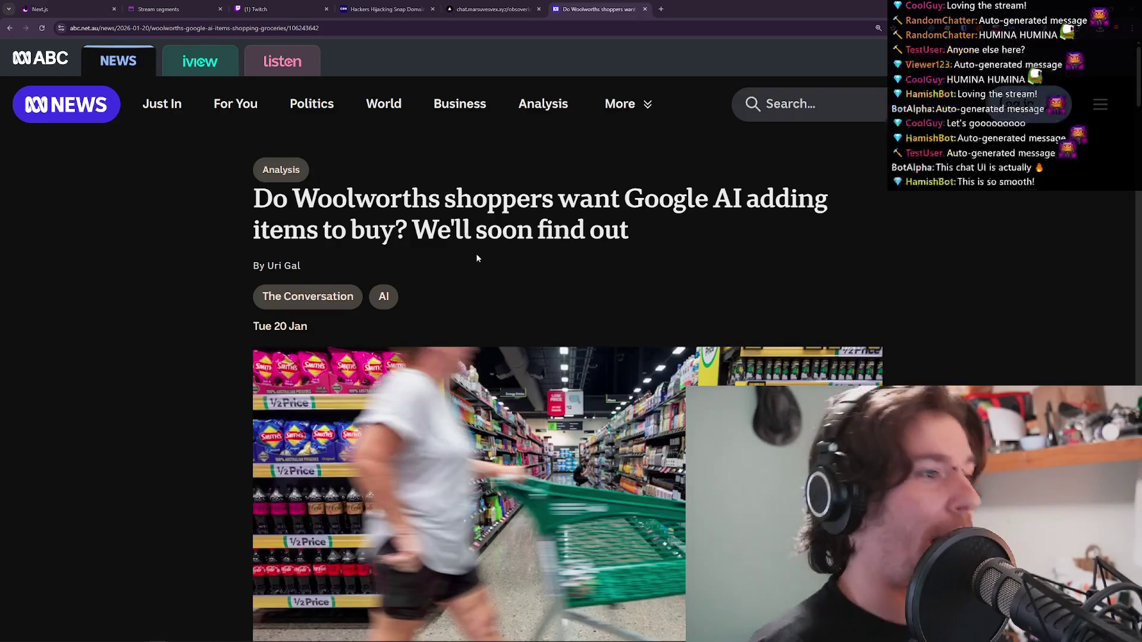
Highlight the word We'll, then the full Woolworths Google AI headline, and scroll into the article.
double_click(464, 231)
click(463, 231)
click(463, 231)
triple_click(464, 231)
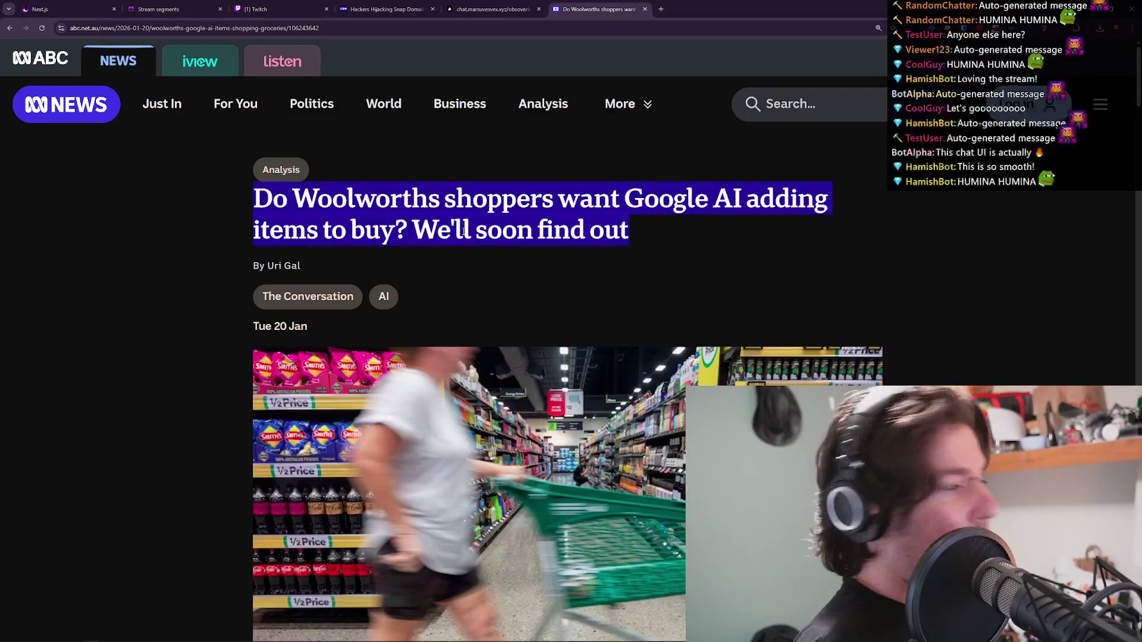
double_click(464, 231)
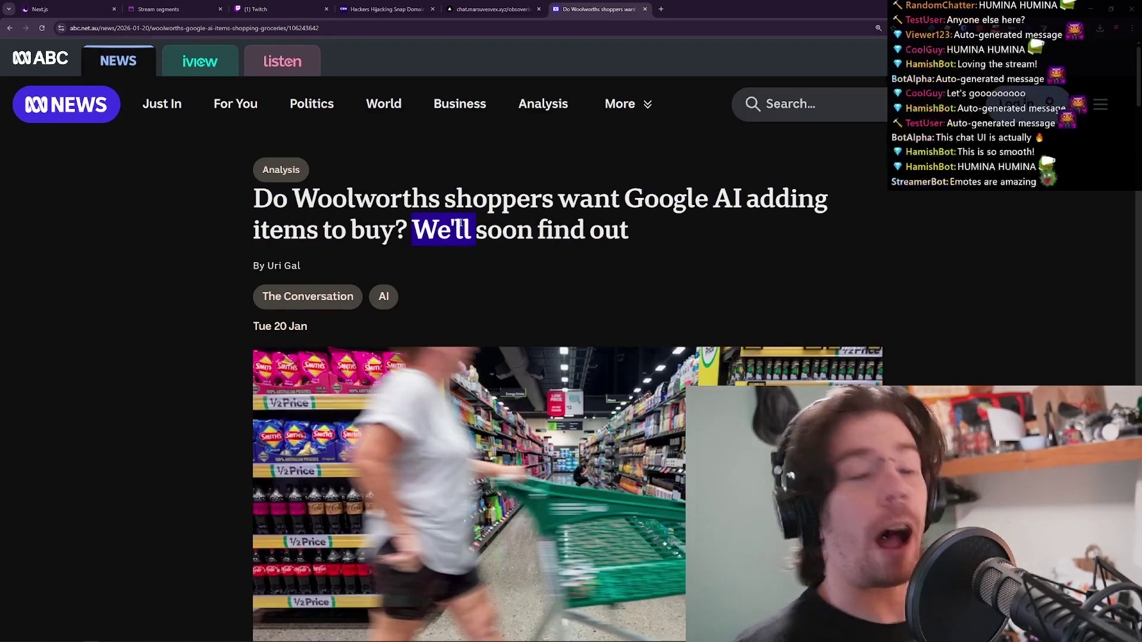
click(460, 223)
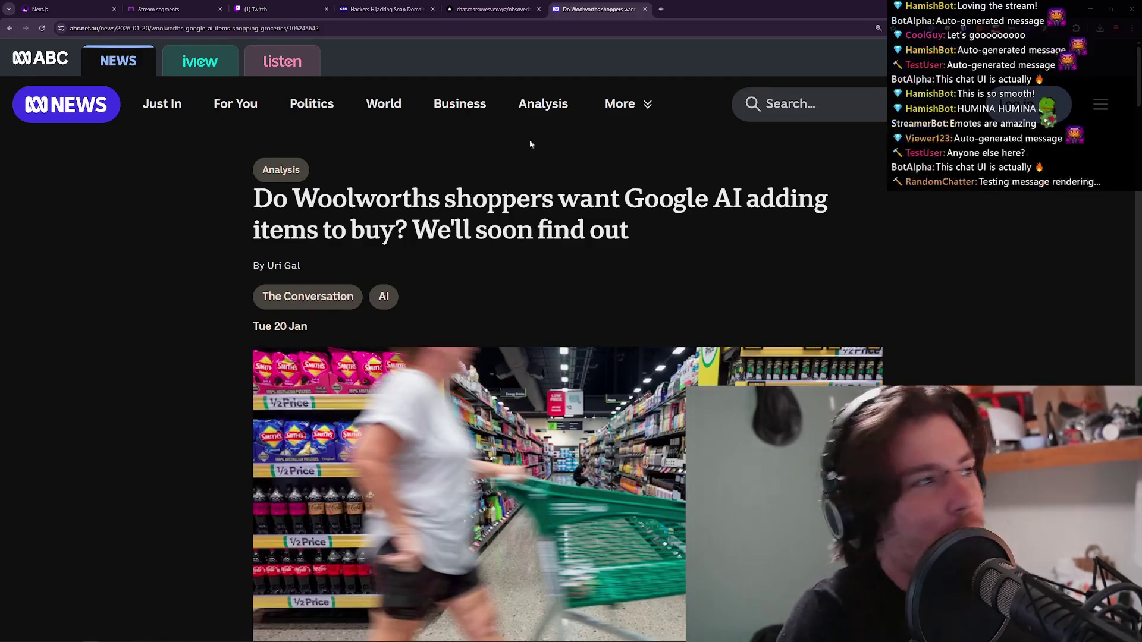
triple_click(478, 205)
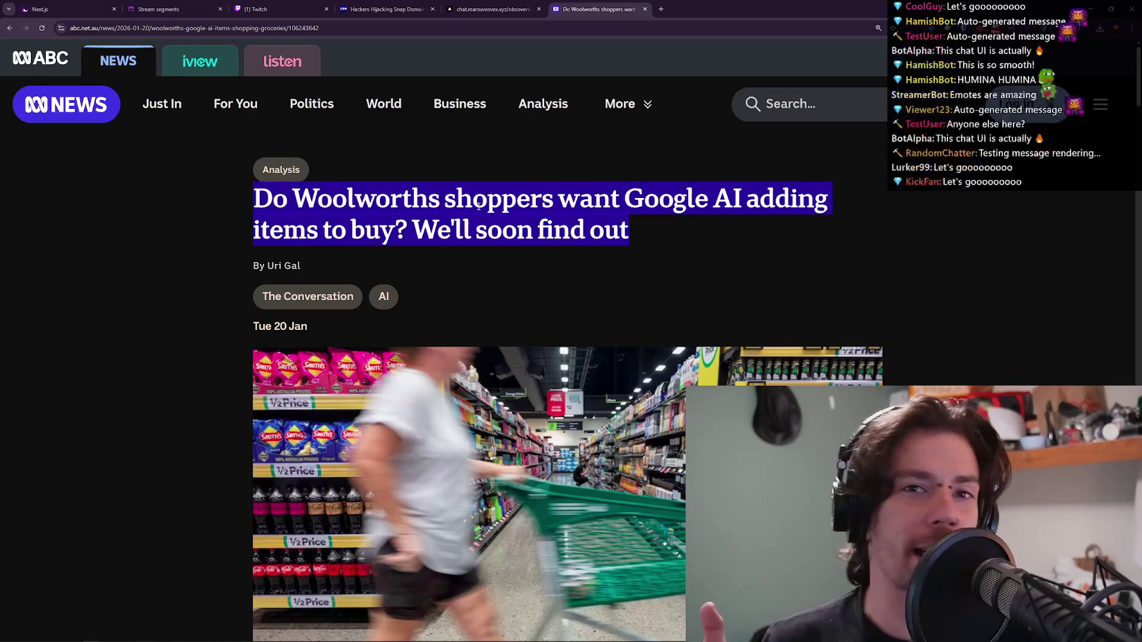
scroll(509, 316, down, 9)
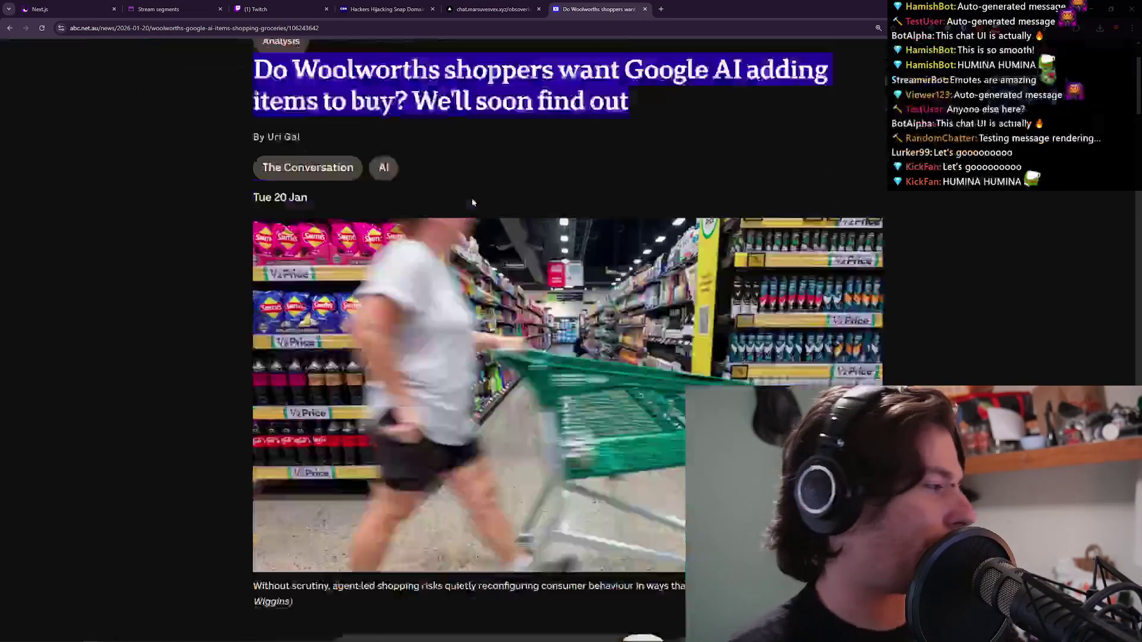
key(alt+Tab)
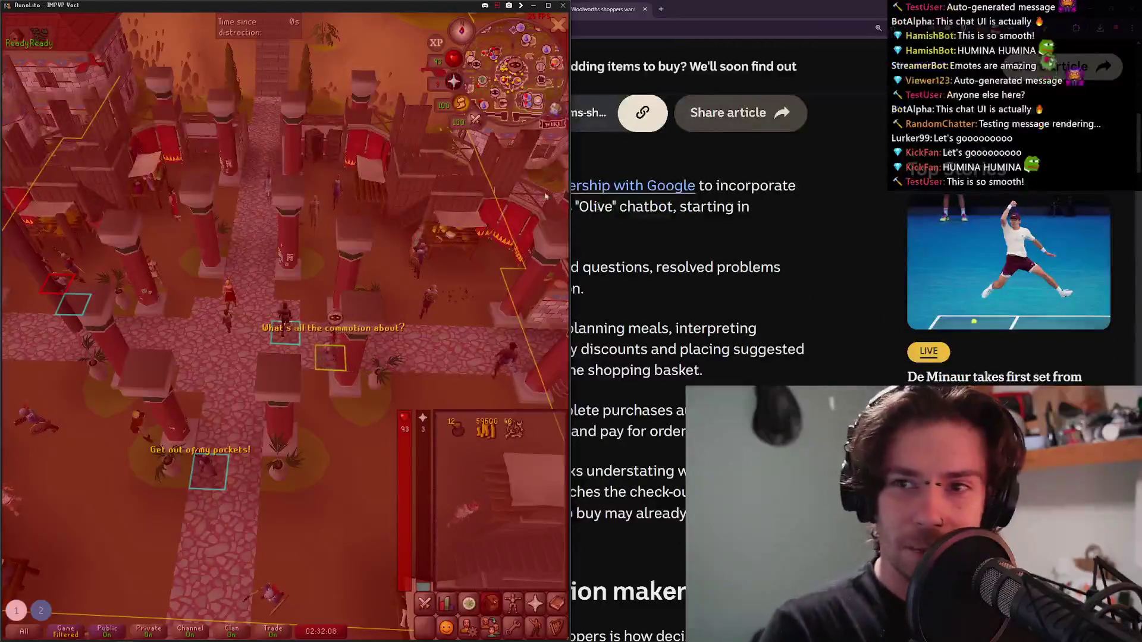
click(242, 323)
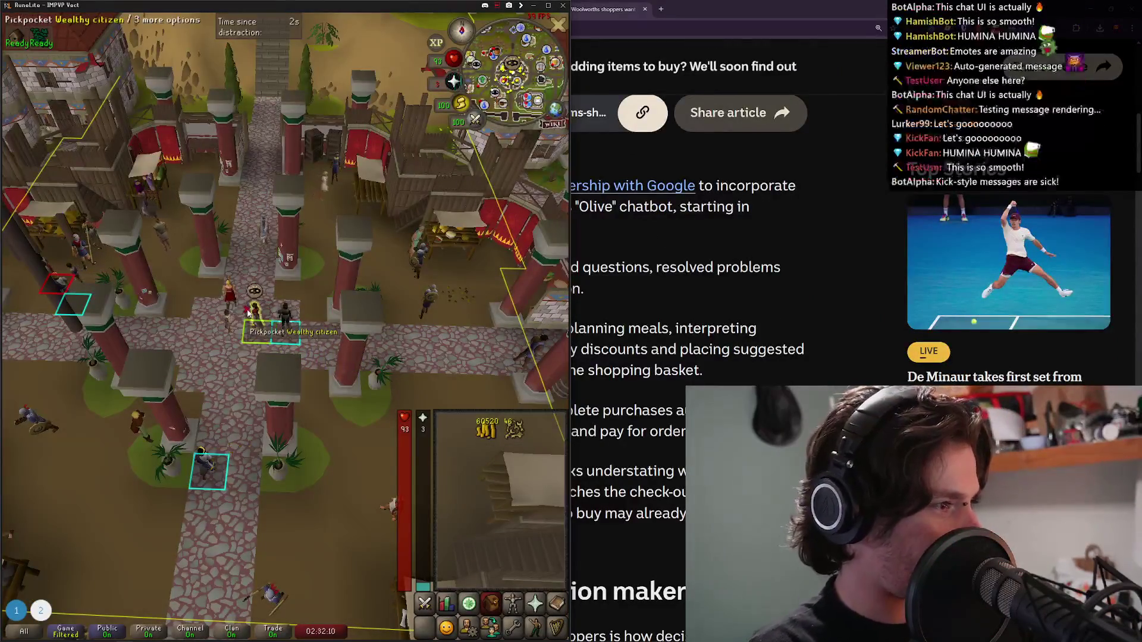
key(alt+Tab)
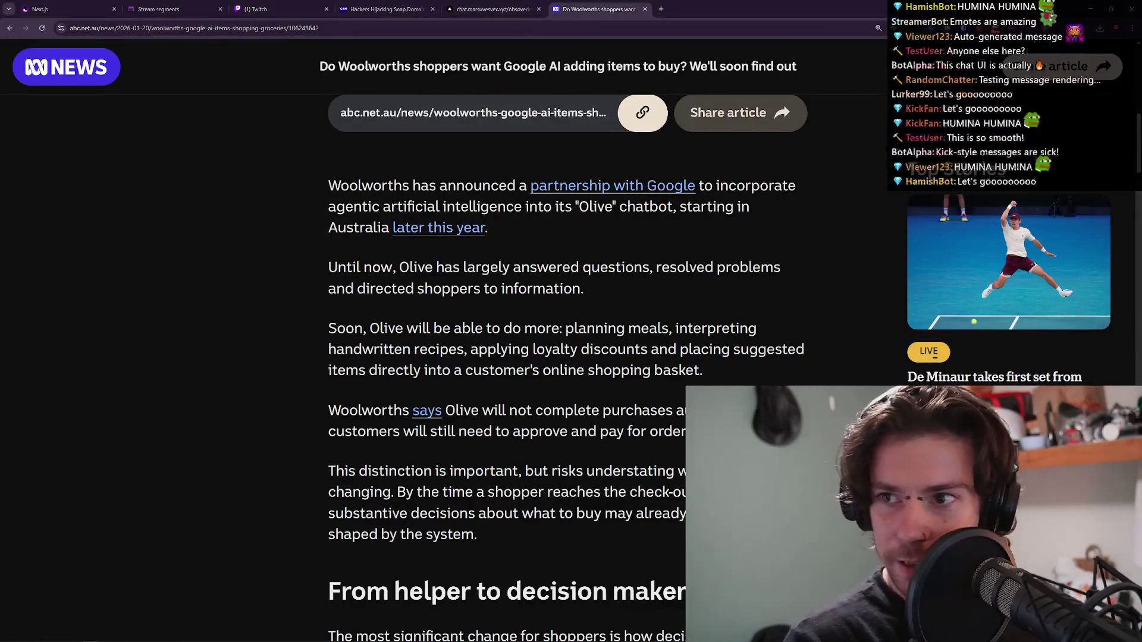
scroll(424, 268, up, 10)
triple_click(504, 282)
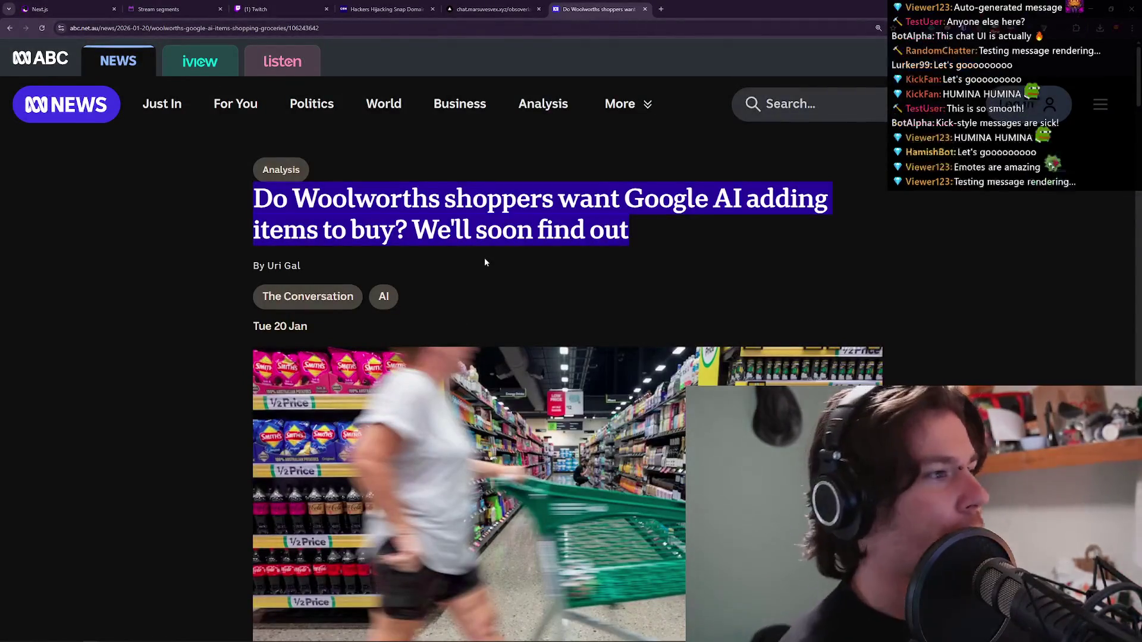
click(477, 187)
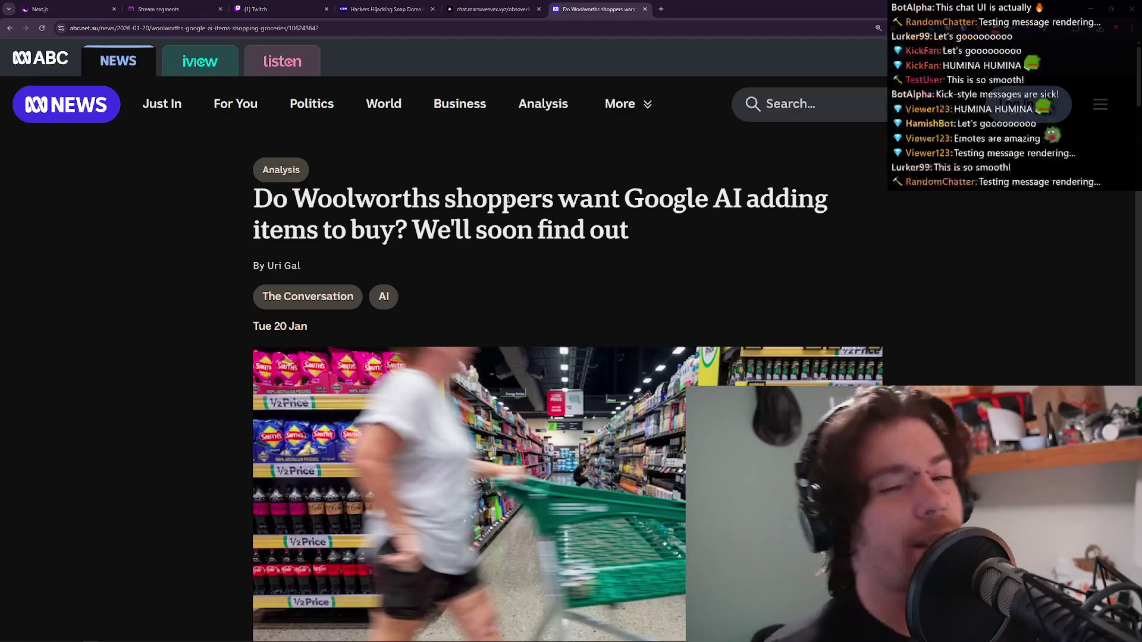
double_click(487, 208)
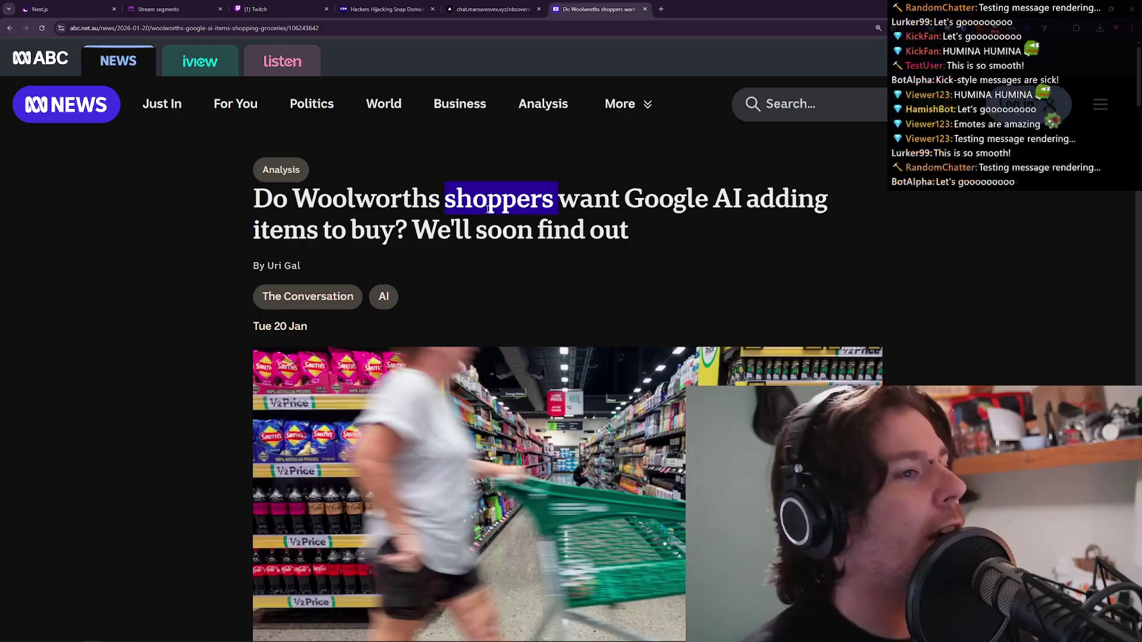
click(488, 208)
click(487, 211)
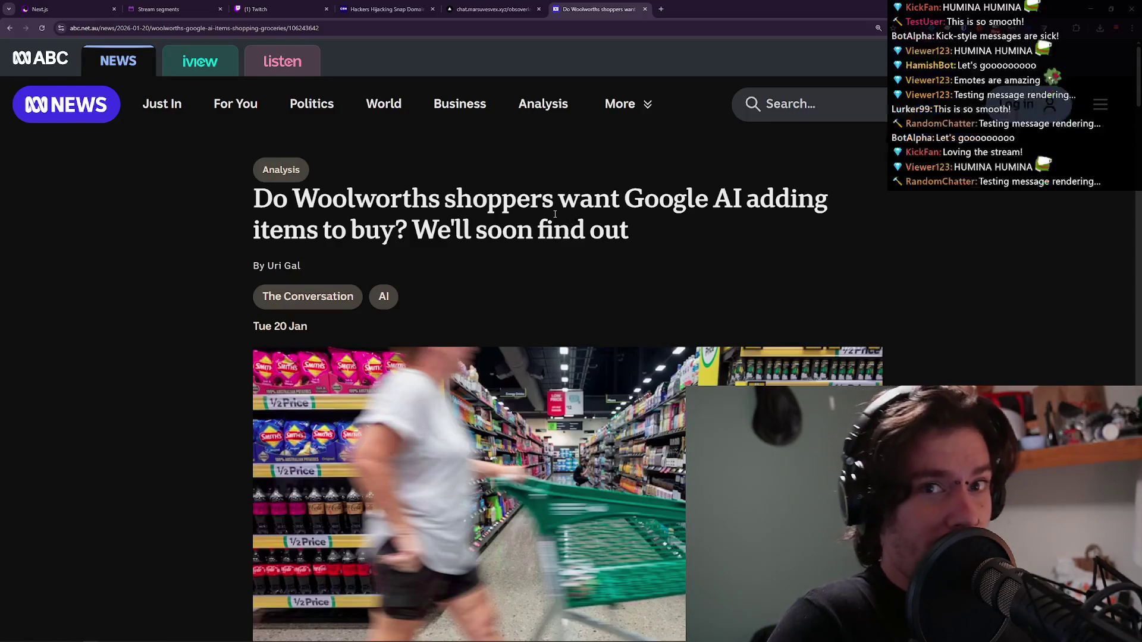
scroll(565, 173, down, 5)
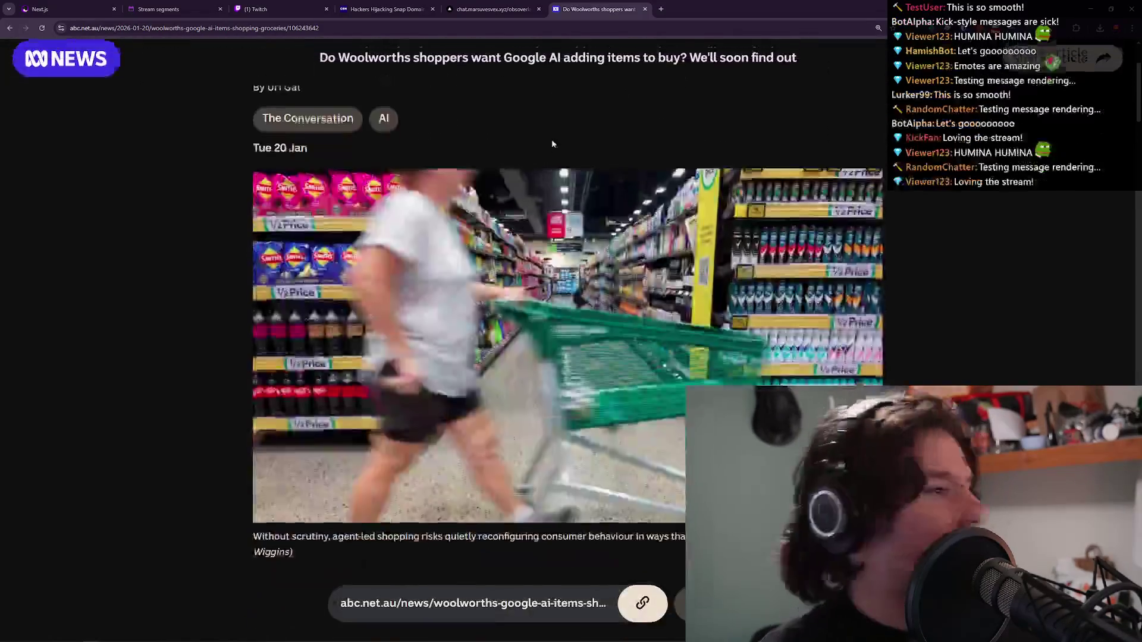
scroll(537, 165, down, 2)
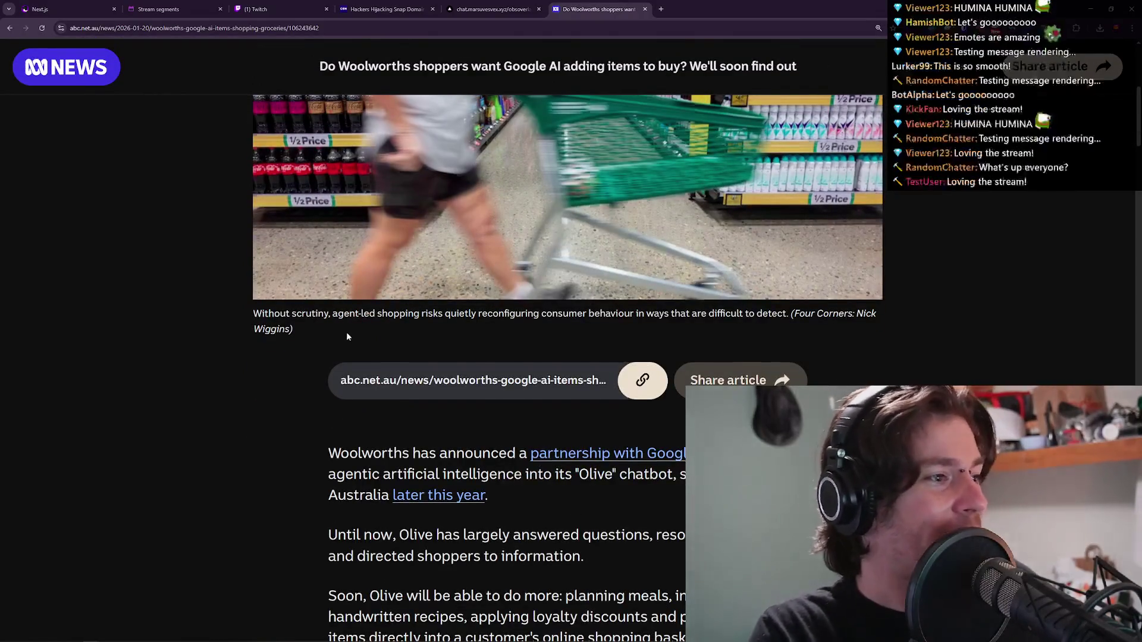
scroll(346, 332, up, 2)
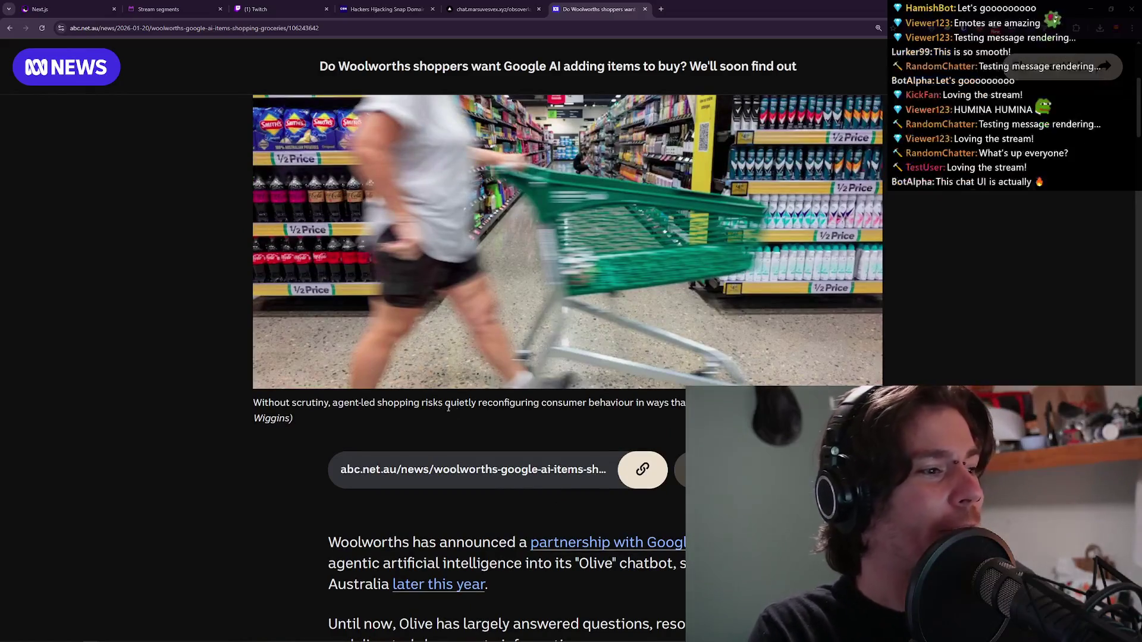
scroll(483, 408, up, 1)
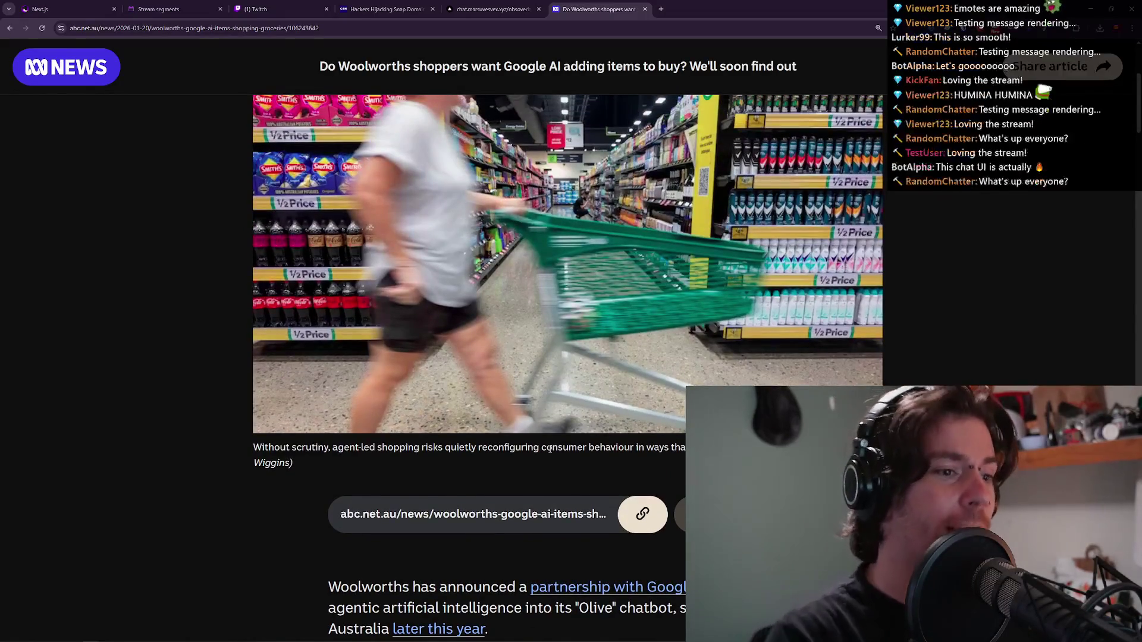
scroll(895, 297, up, 3)
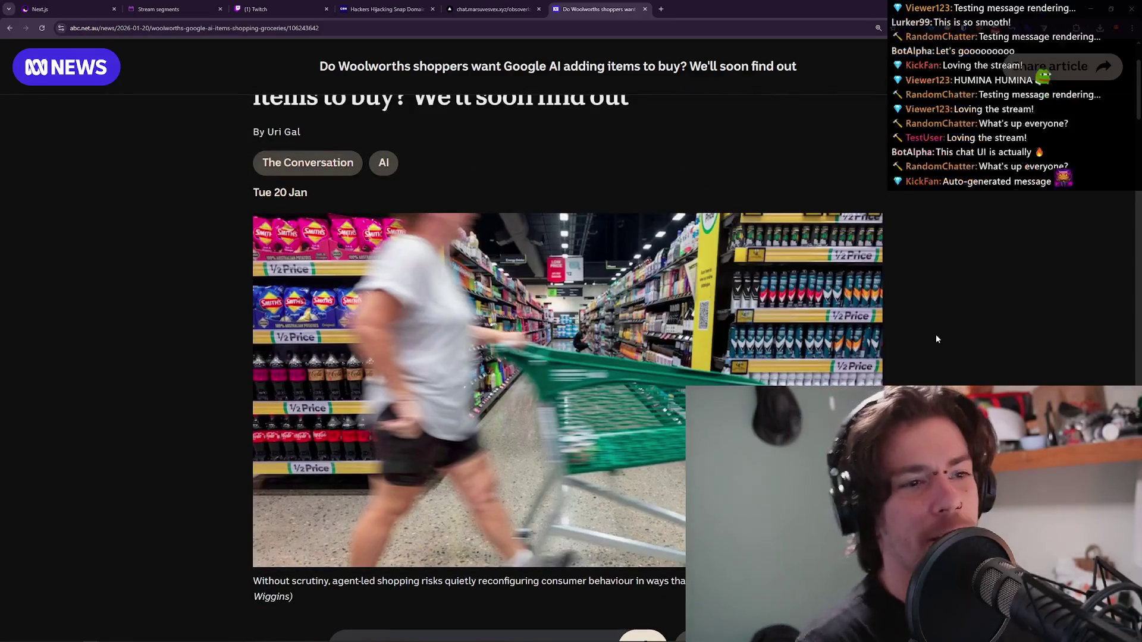